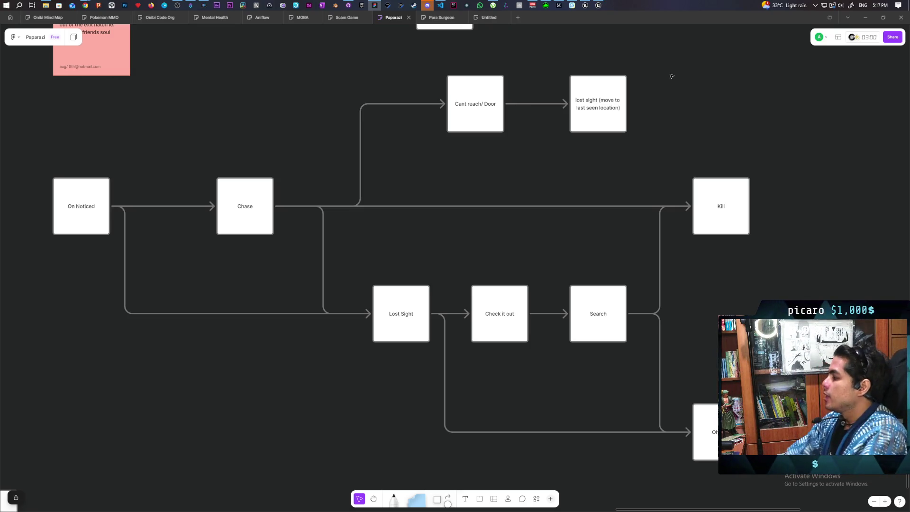
Duplicate the On Noticed box with an Alt-drag
scroll(300, 288, "down", 5)
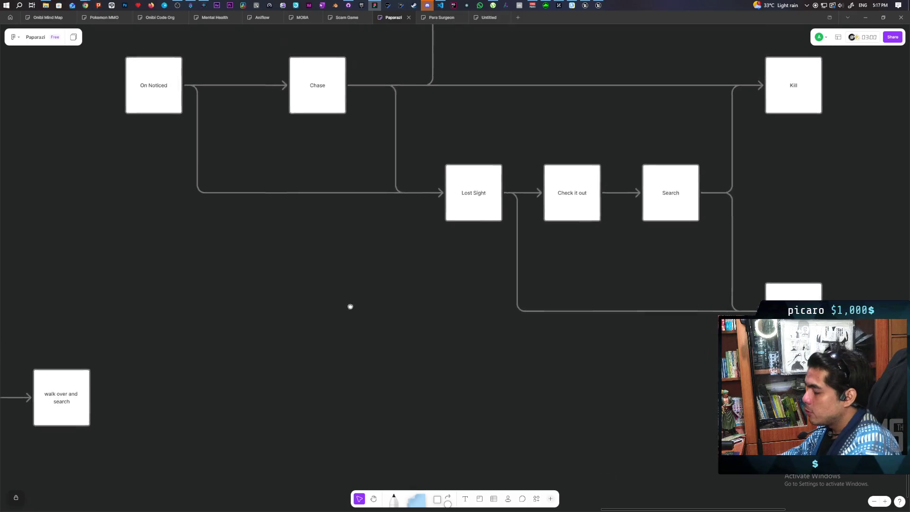
scroll(350, 306, "right", 2)
scroll(296, 325, "down", 1)
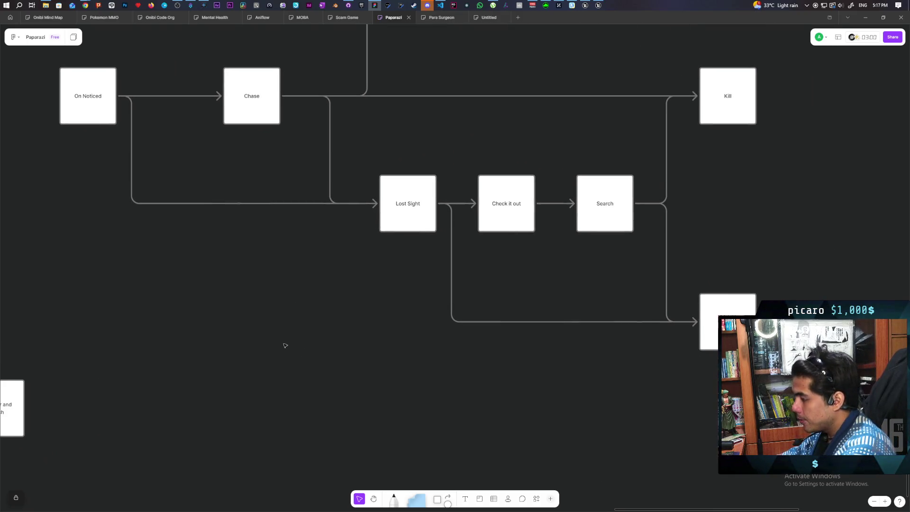
left_click(98, 122)
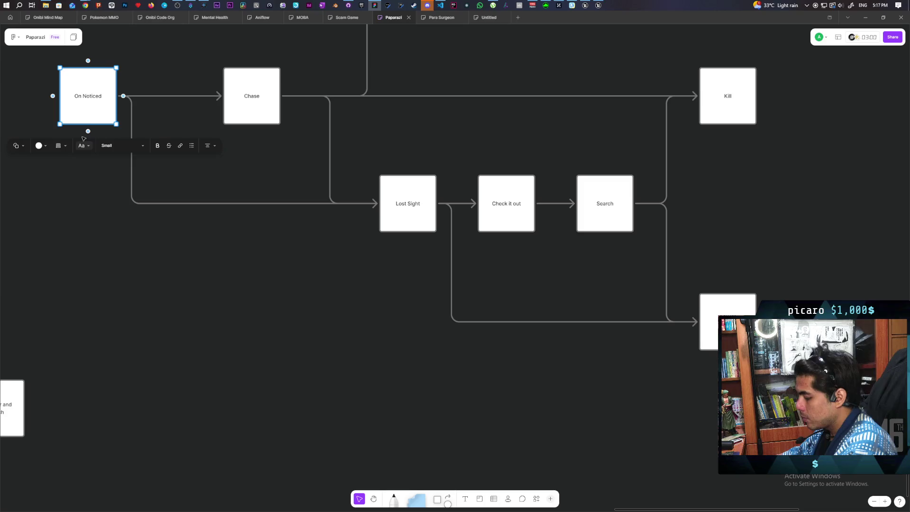
mouse_move(81, 110)
left_mouse_down()
mouse_move(203, 406)
mouse_move(197, 420)
mouse_move(219, 417)
left_mouse_up()
Place the On Noticed copy below the Lost Sight row and draw a connector out of it
scroll(364, 424, "down", 3)
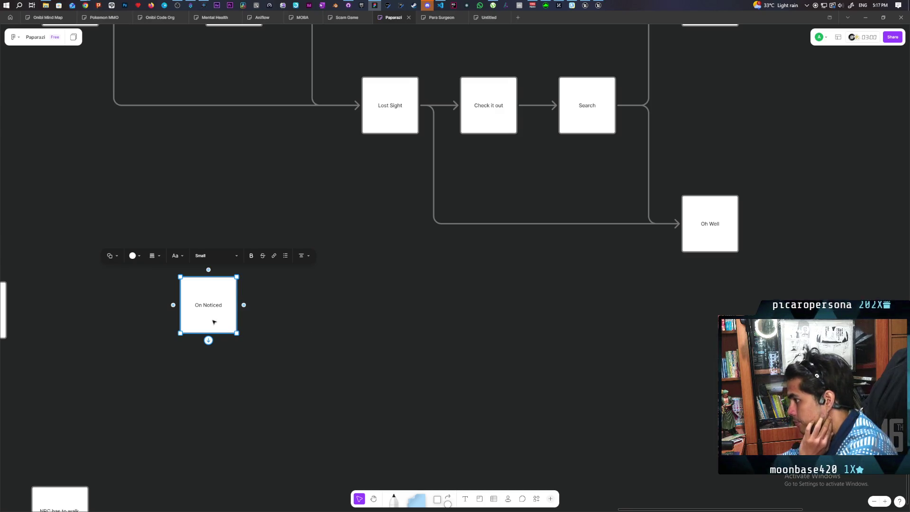
scroll(216, 319, "down", 1)
scroll(215, 320, "up", 2)
mouse_move(211, 329)
left_mouse_down()
mouse_move(274, 355)
mouse_move(243, 320)
mouse_move(244, 330)
left_mouse_up()
scroll(244, 320, "up", 4)
scroll(341, 323, "down", 5)
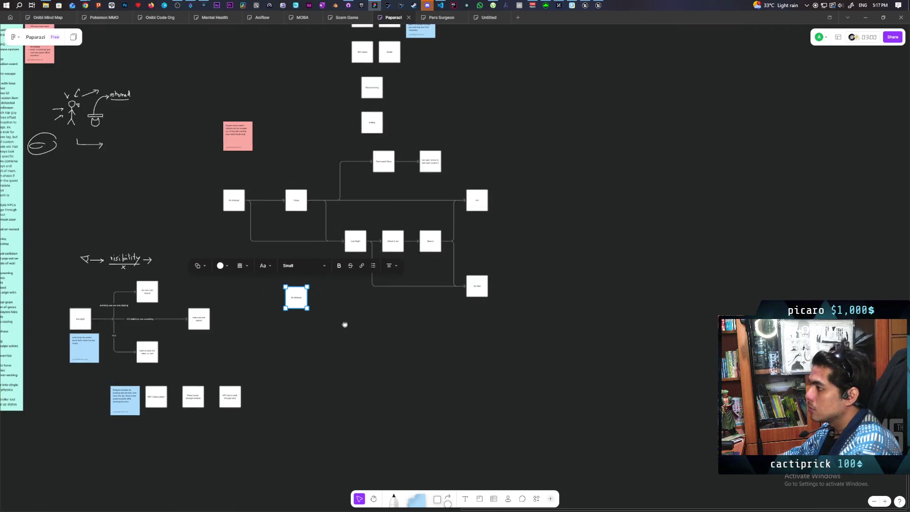
scroll(333, 369, "up", 4)
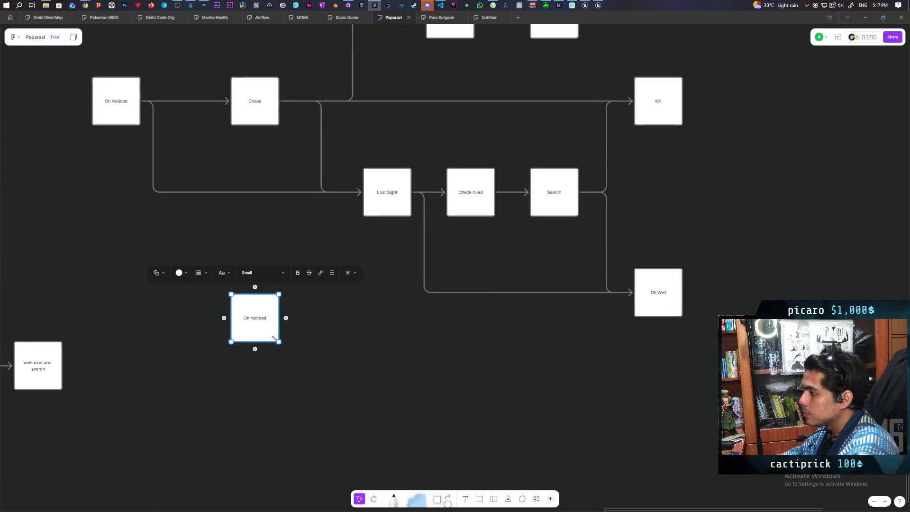
mouse_move(269, 349)
left_mouse_down()
mouse_move(300, 395)
mouse_move(318, 452)
left_mouse_up()
scroll(332, 379, "down", 3)
key("Return")
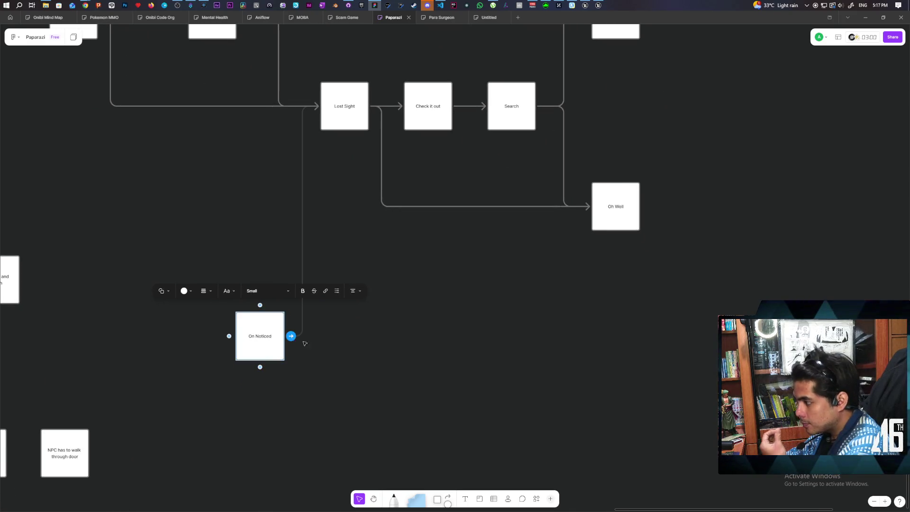
left_click_drag(291, 335, 329, 335)
Create a square box at the connector's end reading 'Keep ticking'
left_click(349, 340)
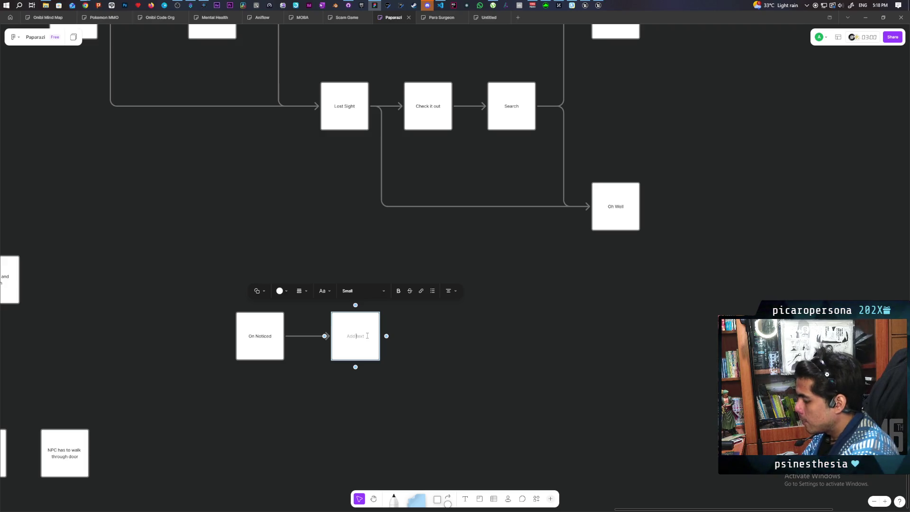
type("Keep")
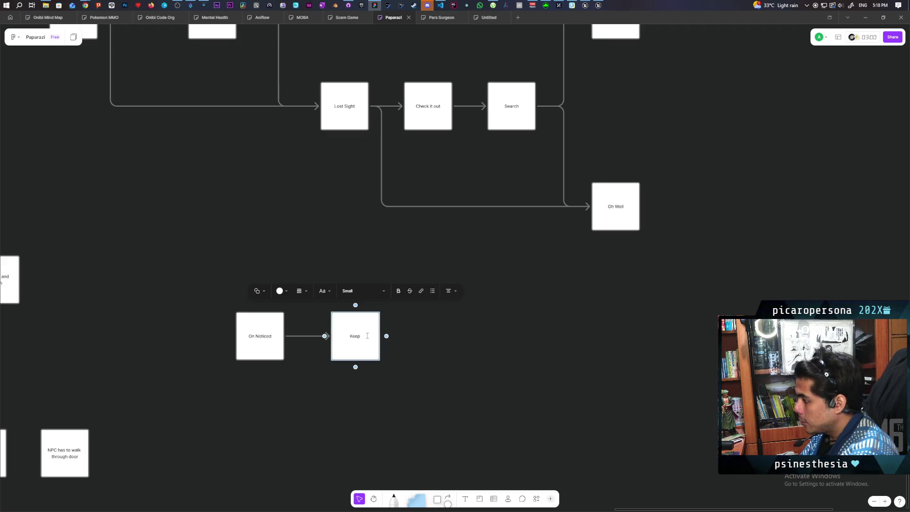
type(" ticking")
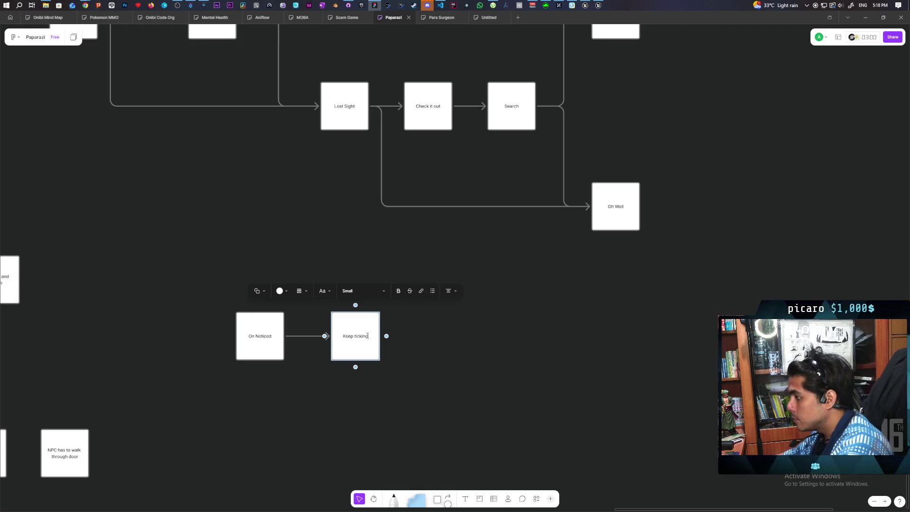
left_click(345, 392)
scroll(348, 352, "up", 2)
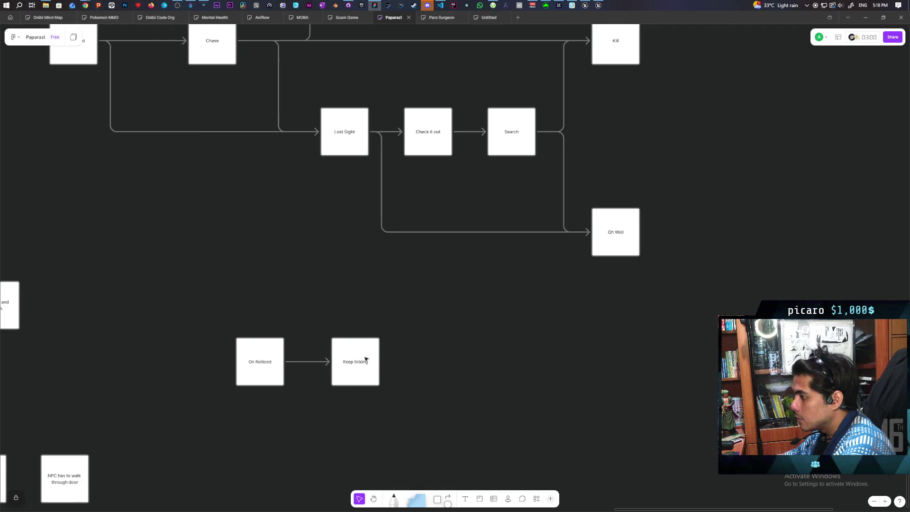
scroll(337, 367, "right", 4)
scroll(266, 377, "up", 2)
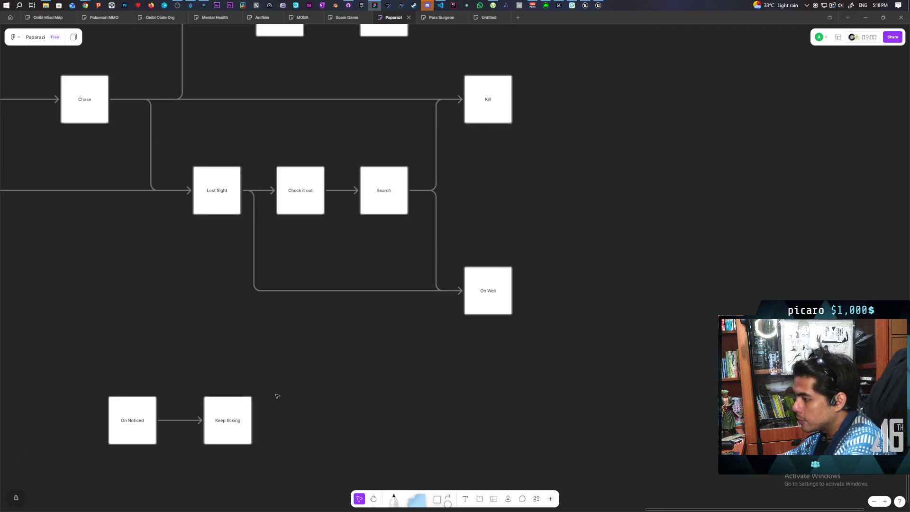
scroll(279, 386, "up", 2, "ctrl")
scroll(266, 372, "down", 2)
left_click(246, 368)
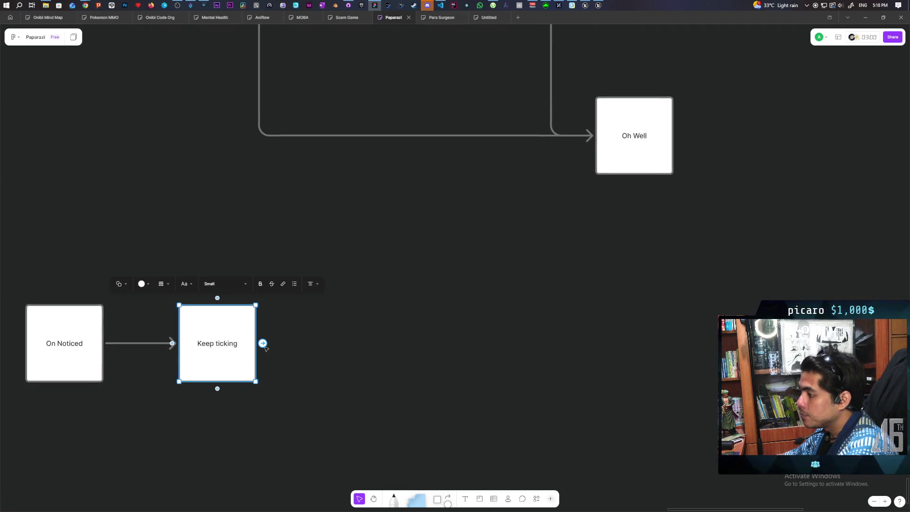
Add a new connected box after Keep ticking and move it further right
left_click(266, 343)
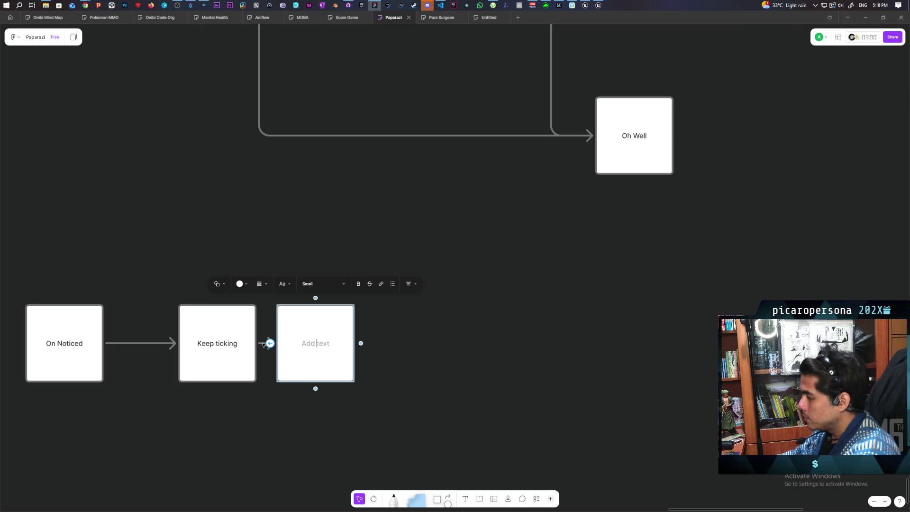
left_click(311, 392)
left_click_drag(304, 364, 394, 366)
mouse_move(319, 364)
left_mouse_down()
mouse_move(451, 364)
mouse_move(441, 365)
left_mouse_up()
Label the arrow into the new box '>0.4' in white text
left_click(341, 343)
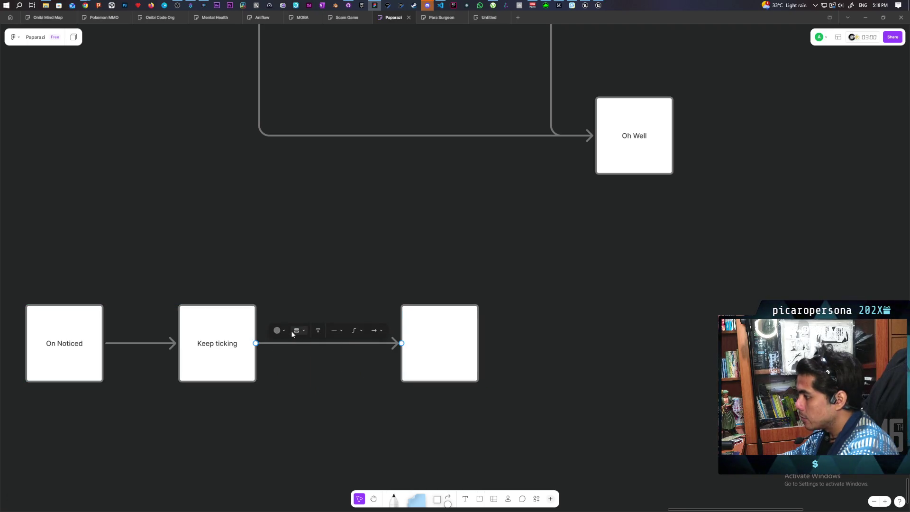
left_click(318, 330)
left_click(277, 321)
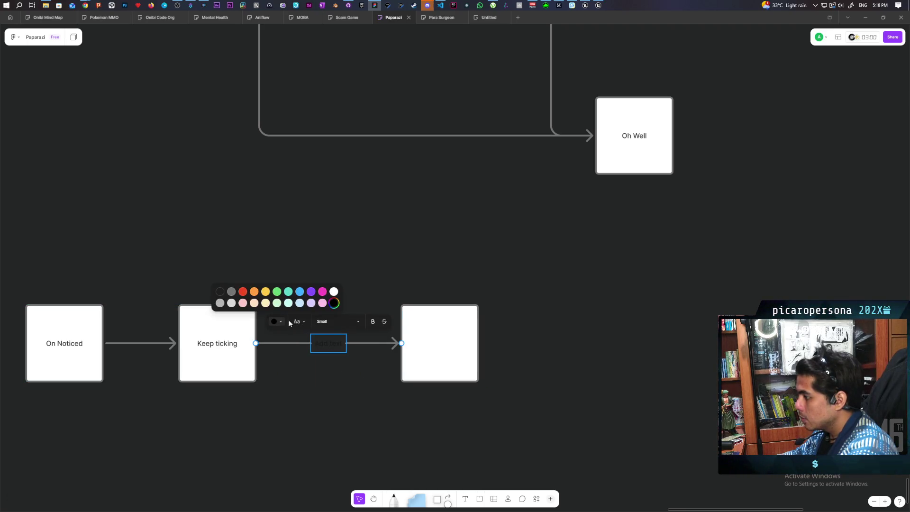
left_click(334, 292)
type(">")
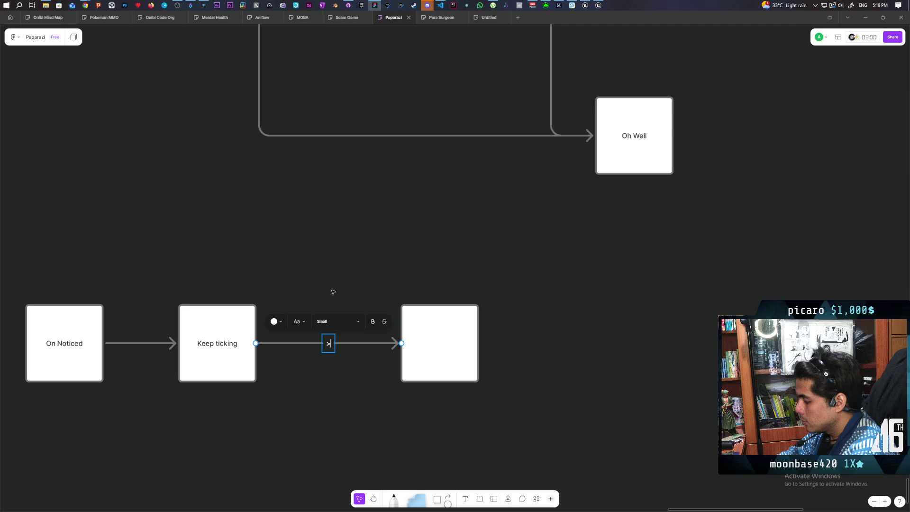
type("0.4")
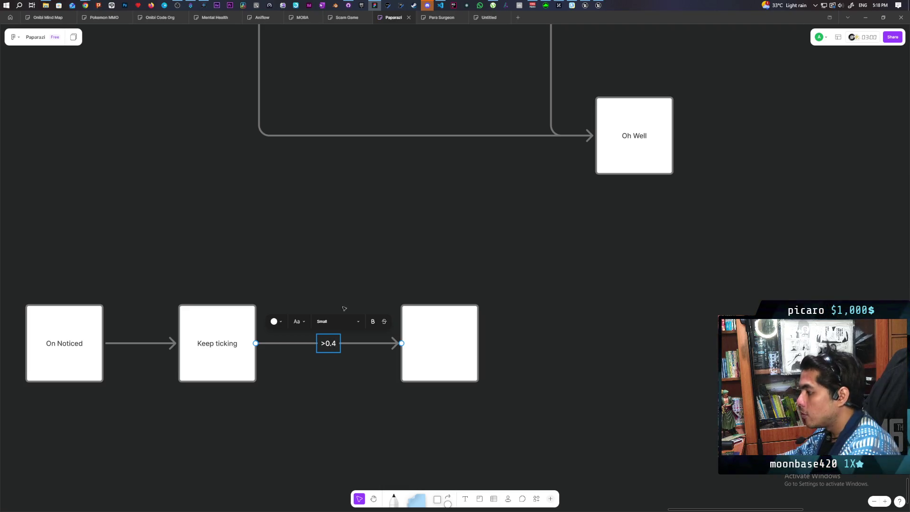
left_click(353, 371)
Write 'set state as sus' inside the new box
left_click_drag(353, 371, 304, 343)
double_click(403, 308)
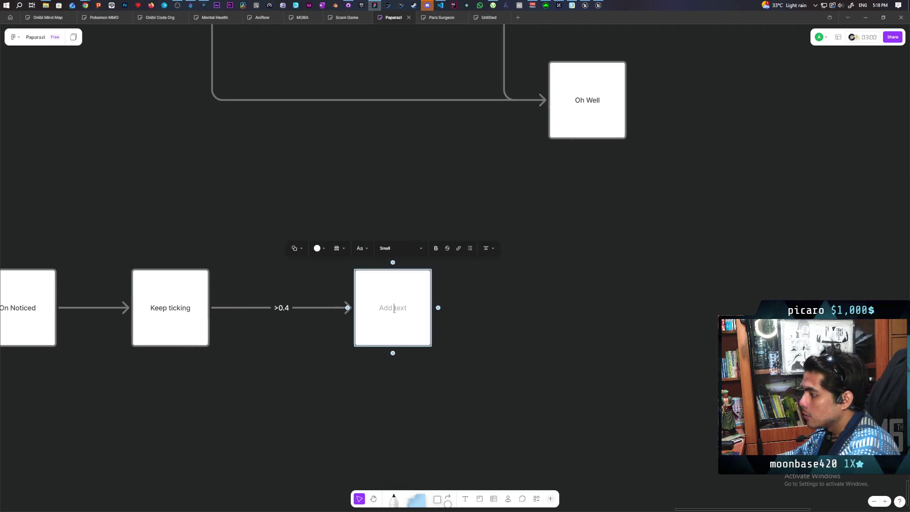
type("set ")
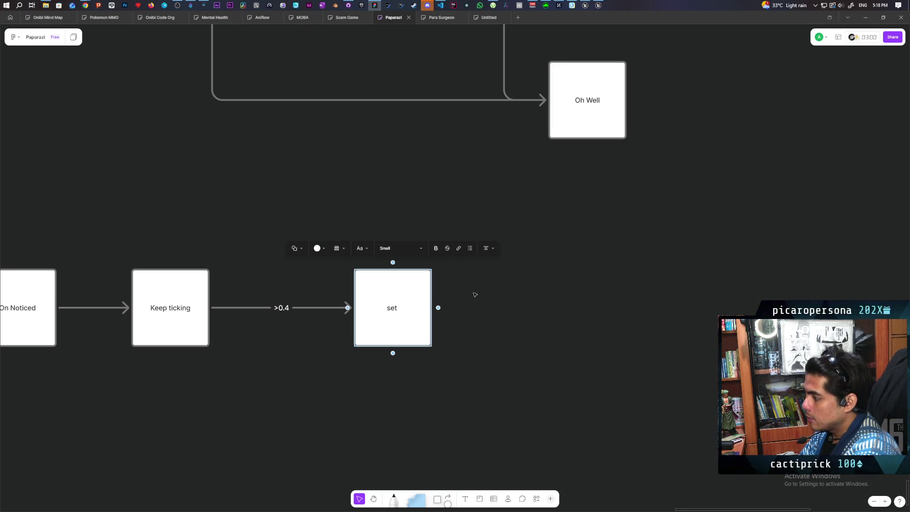
type("state  as")
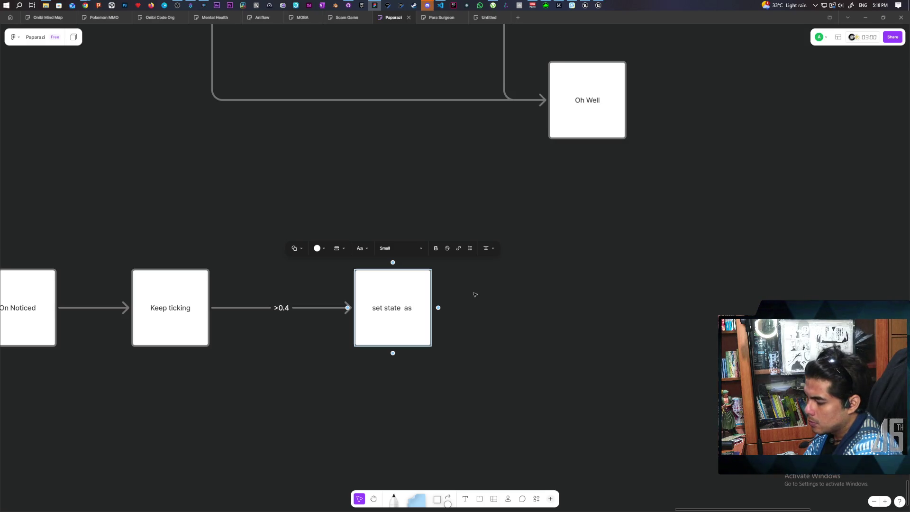
type(" sus")
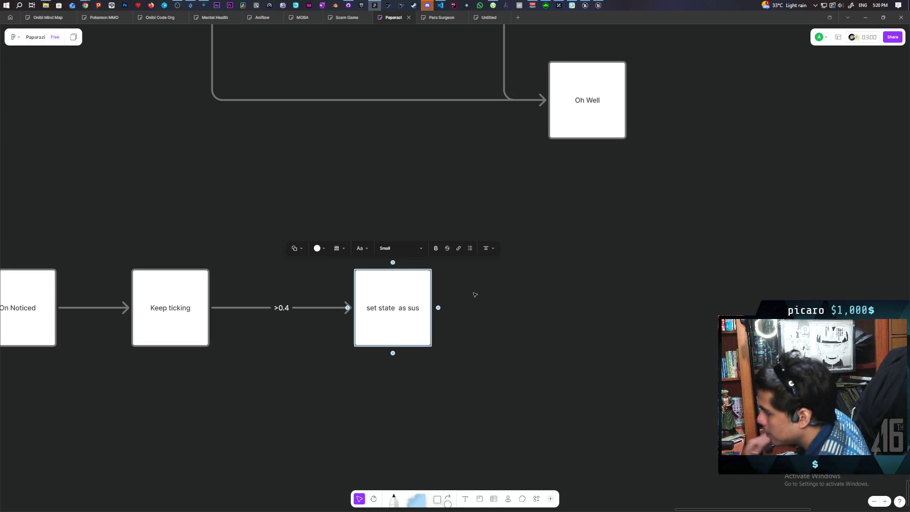
Finish the 'set state as sus' box and delete a stray arrow to Oh Well
left_click(478, 297)
scroll(493, 315, "down", 2)
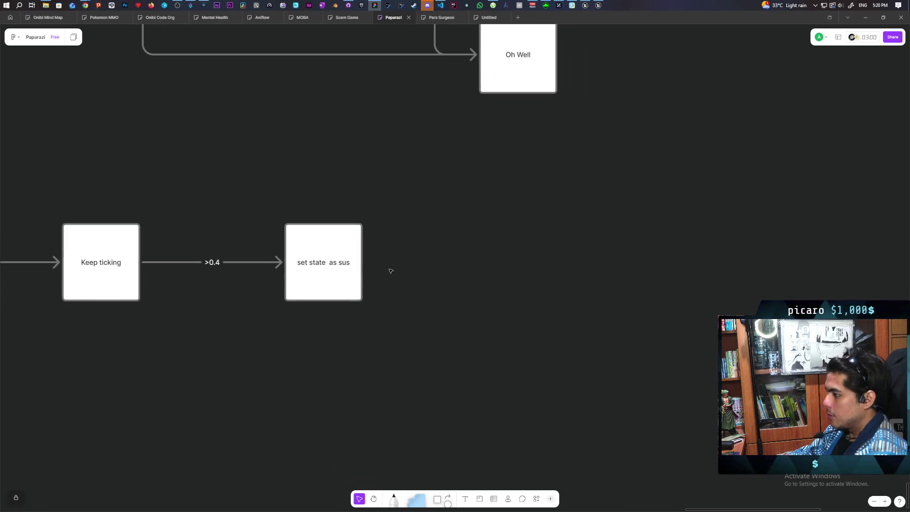
left_click_drag(365, 262, 517, 57)
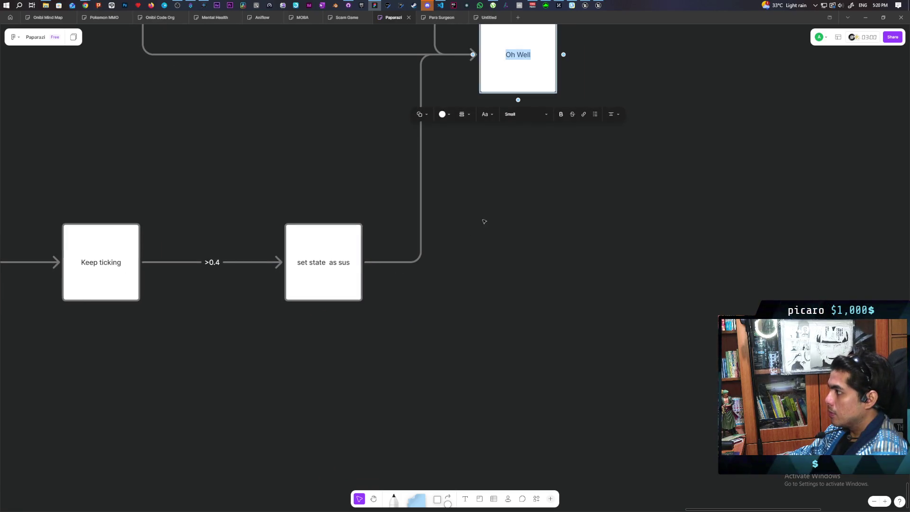
left_click(421, 187)
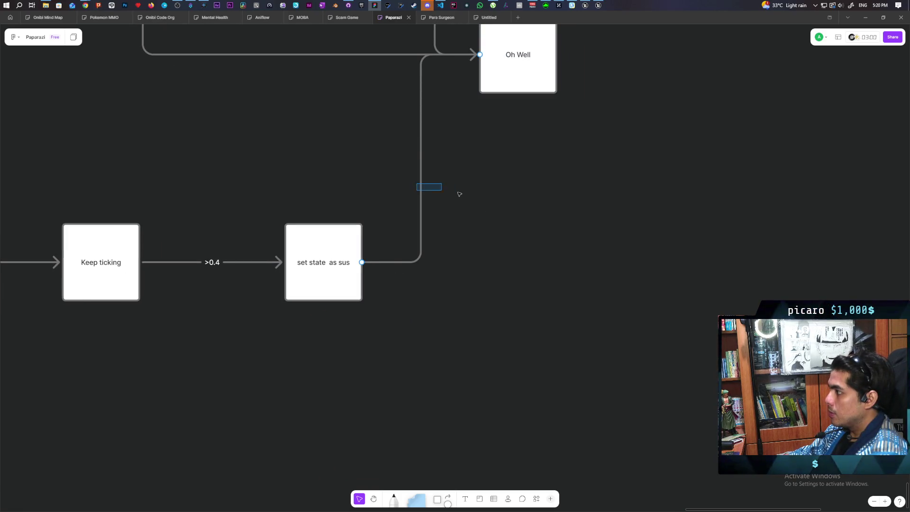
key("Delete")
Draw an arrow from 'set state as sus' to a new empty box, shifted right
left_click(356, 270)
left_click_drag(372, 262, 420, 264)
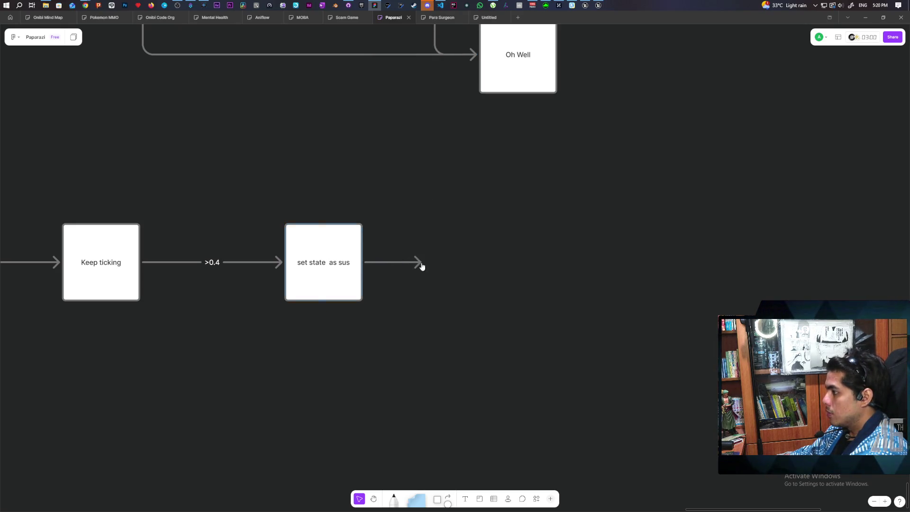
left_click(441, 260)
left_click(433, 319)
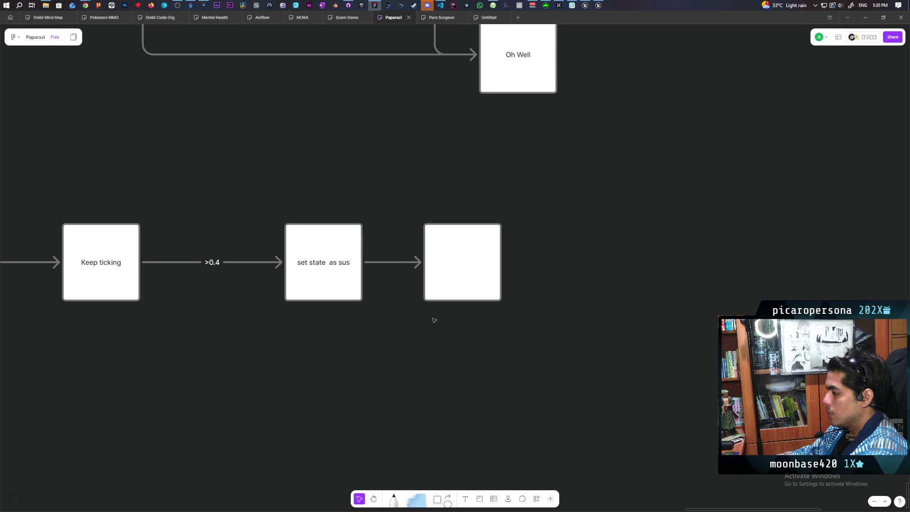
left_click(449, 280)
left_click_drag(449, 280, 489, 280)
Label that arrow '1.0' in white text
left_click_drag(388, 253, 415, 287)
left_click(402, 248)
left_click(366, 244)
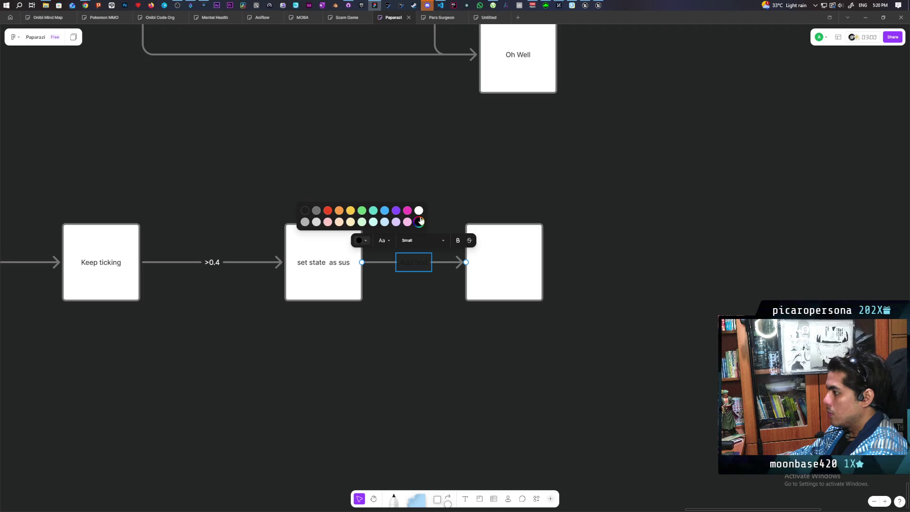
left_click(418, 212)
type("1.0")
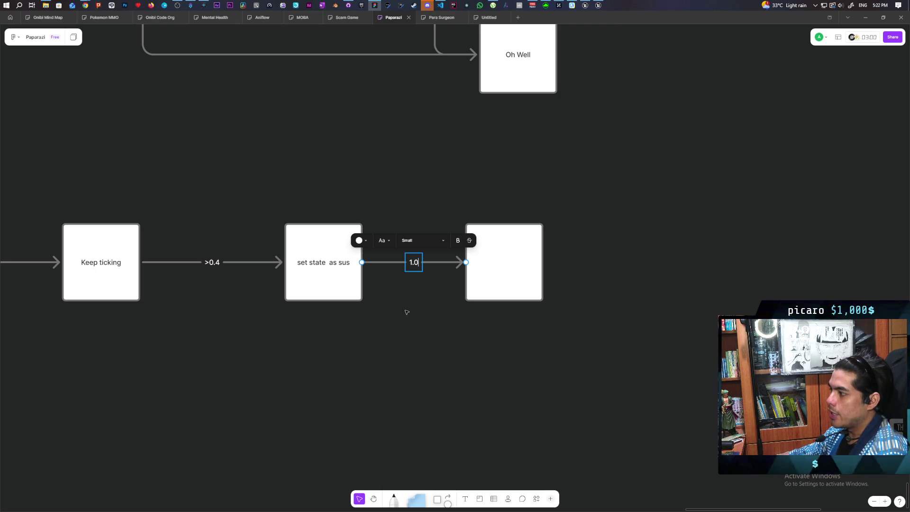
left_click(393, 194)
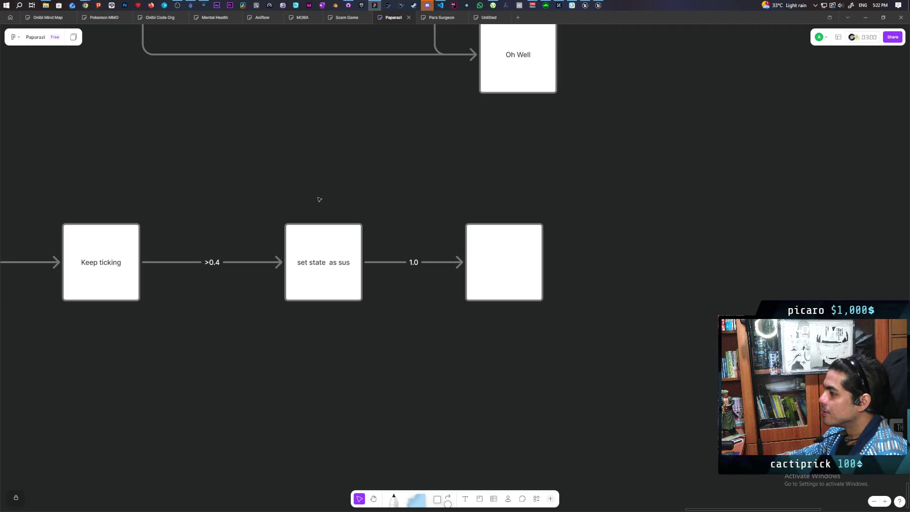
Nudge 'set state as sus' left and label the empty box 'Alerted (stop tick)'
left_click(322, 246)
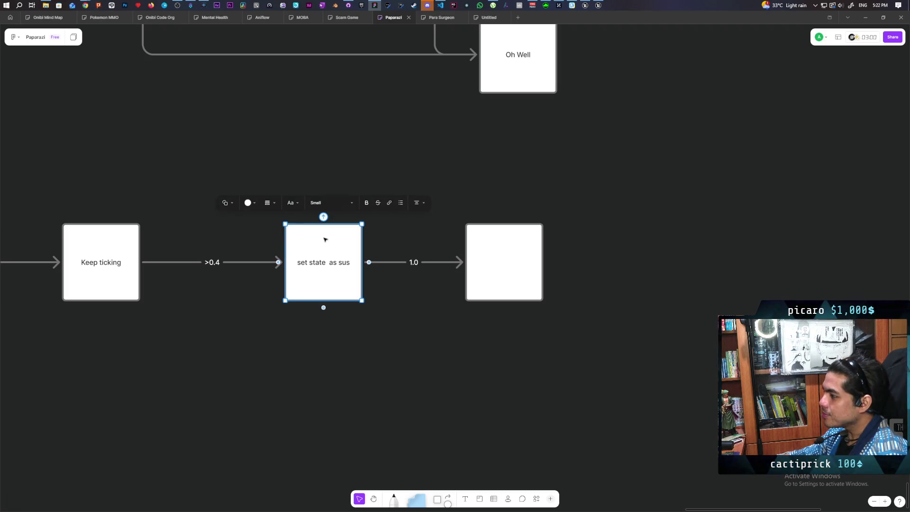
left_click_drag(321, 245, 304, 243)
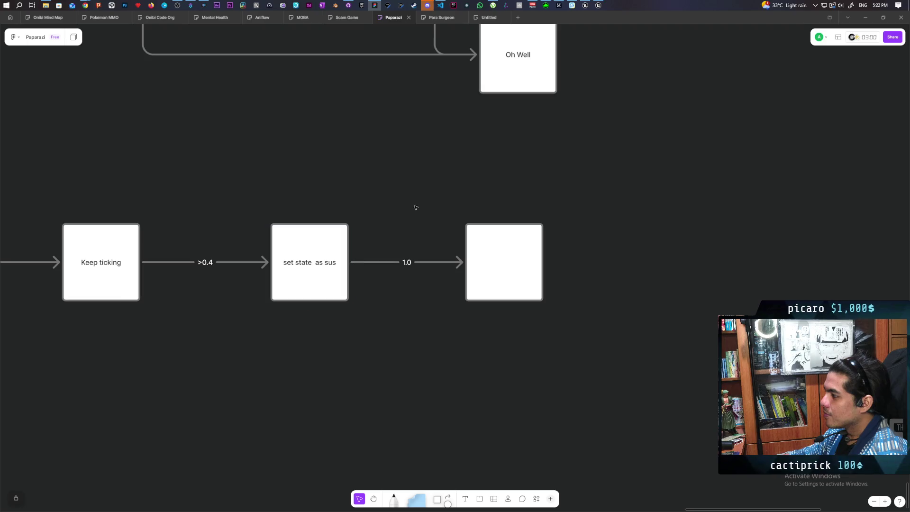
left_click(512, 252)
left_click(506, 263)
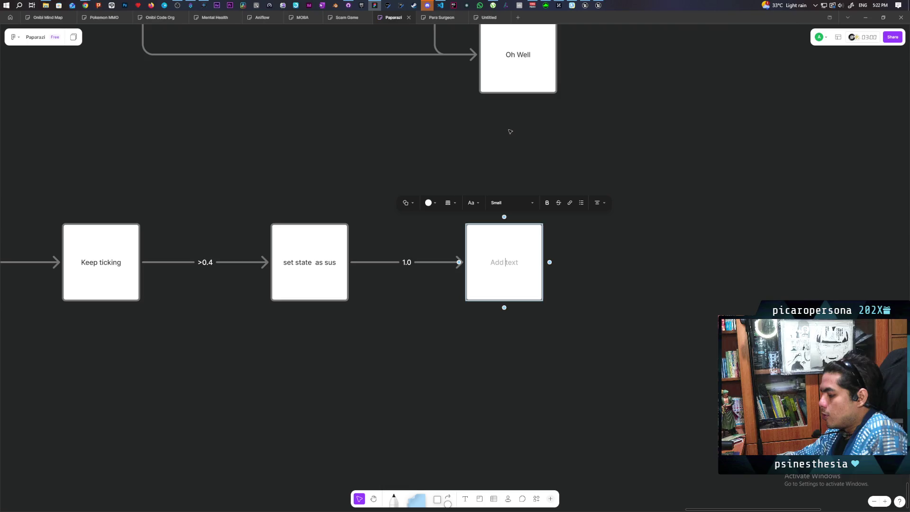
type("ALerted")
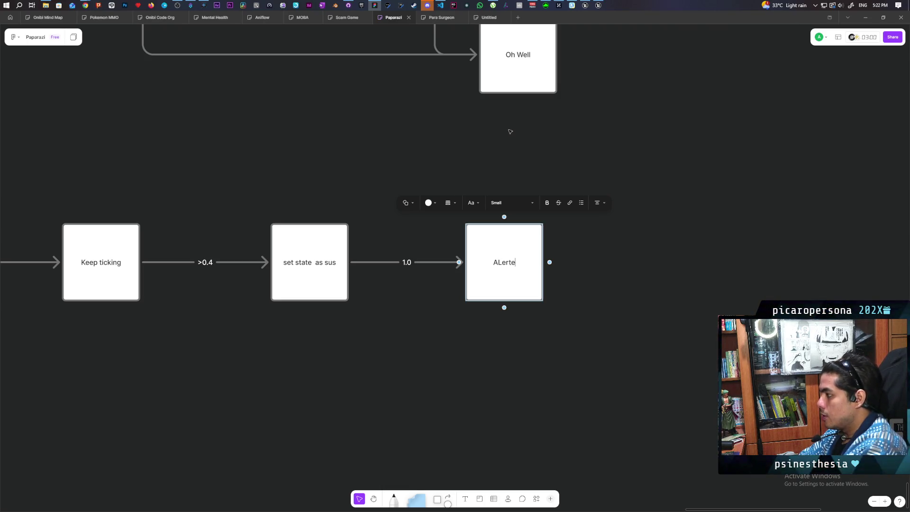
key("BackSpace")
key("BackSpace")
key("BackSpace")
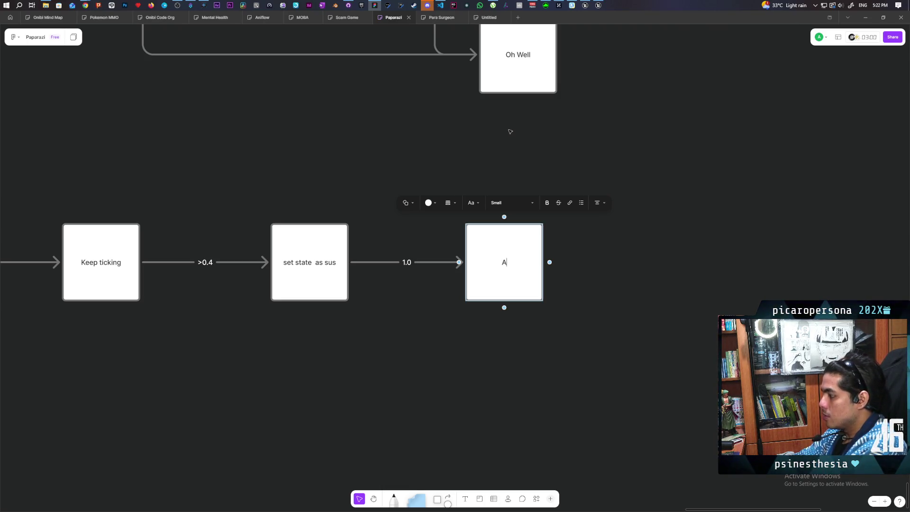
type("lerted")
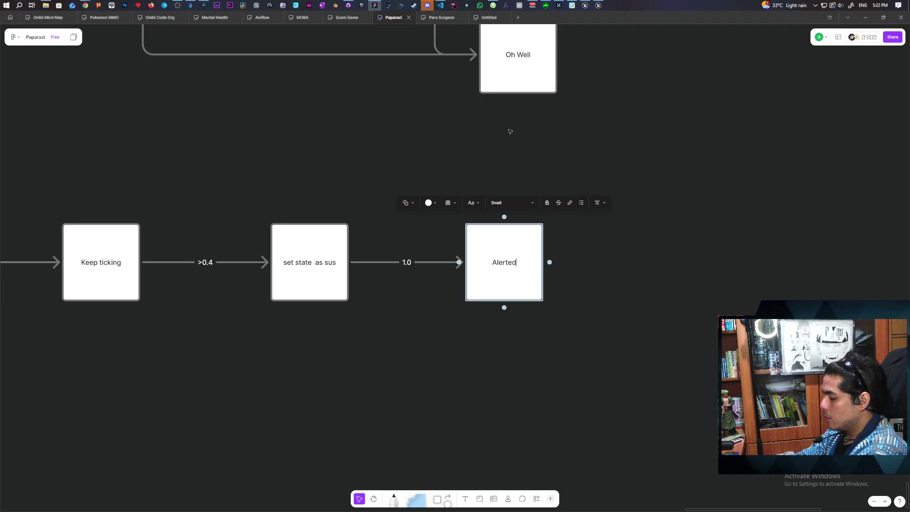
type(" (st)")
key("Left")
type("st")
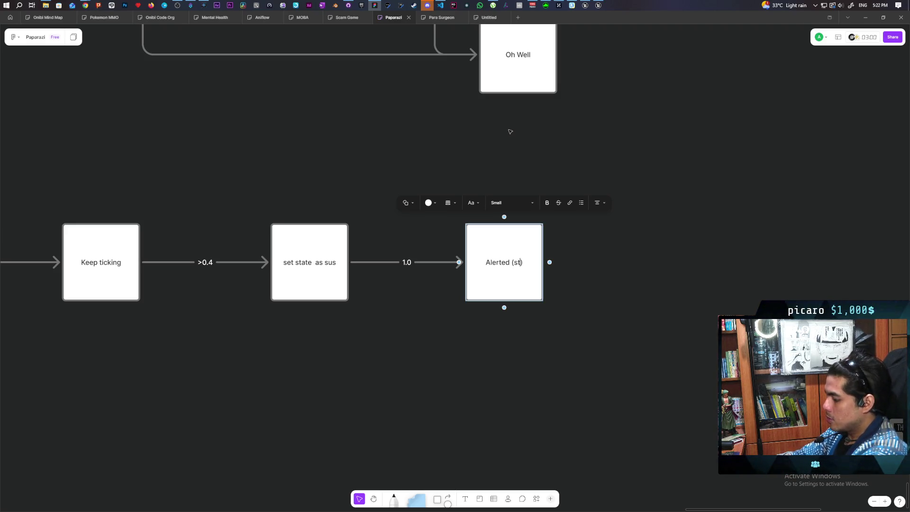
type("op tick")
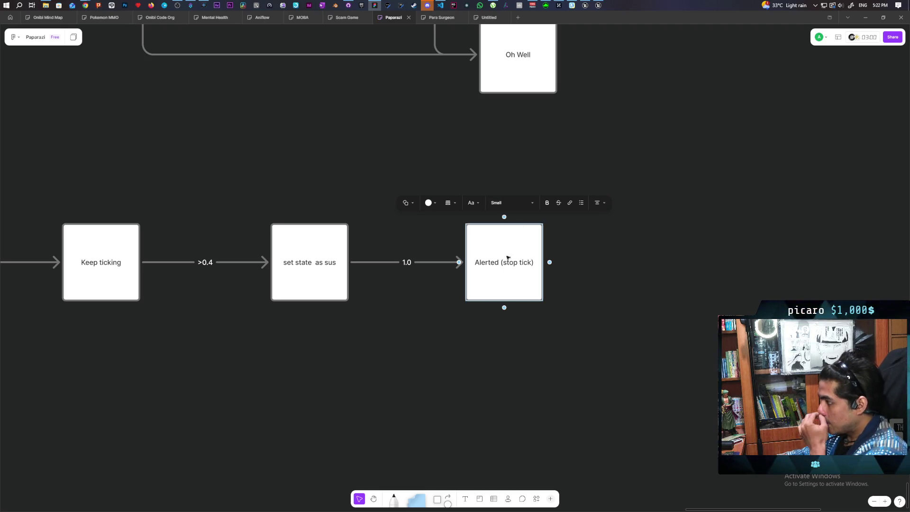
left_click(490, 342)
scroll(505, 363, "left", 5)
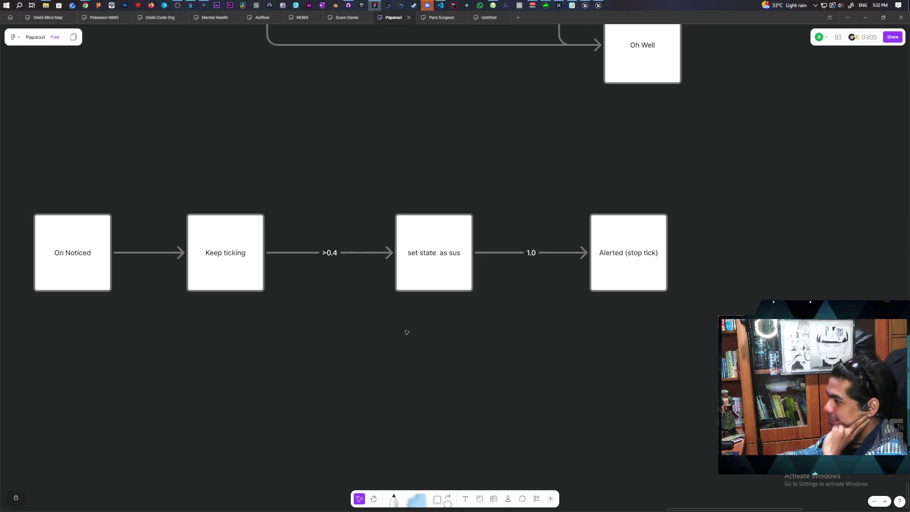
Bring the row into view and reposition Keep ticking to even the spacing
scroll(400, 337, "down", 2)
scroll(399, 337, "up", 3)
scroll(399, 337, "up", 3)
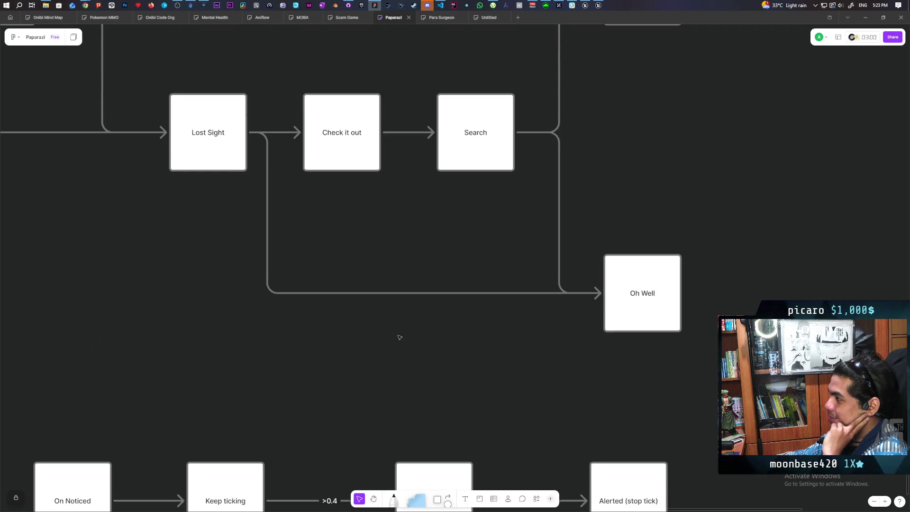
scroll(399, 336, "down", 2)
scroll(399, 337, "down", 2)
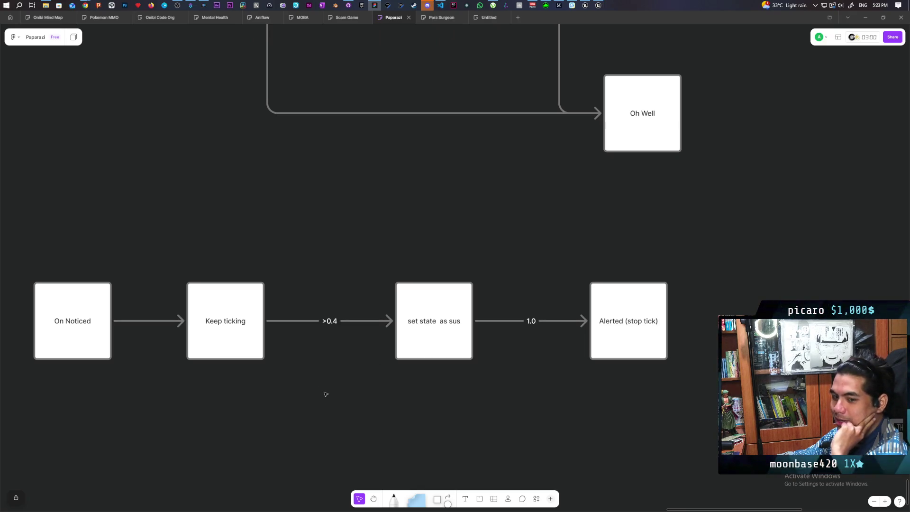
mouse_move(331, 422)
left_mouse_down()
mouse_move(356, 311)
mouse_move(348, 333)
left_mouse_up()
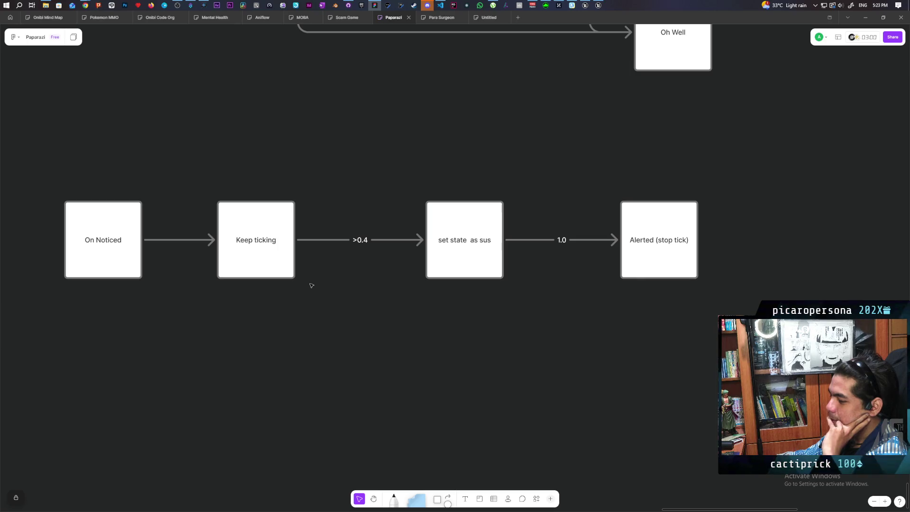
left_click(278, 264)
left_click_drag(277, 264, 306, 264)
left_click(577, 327)
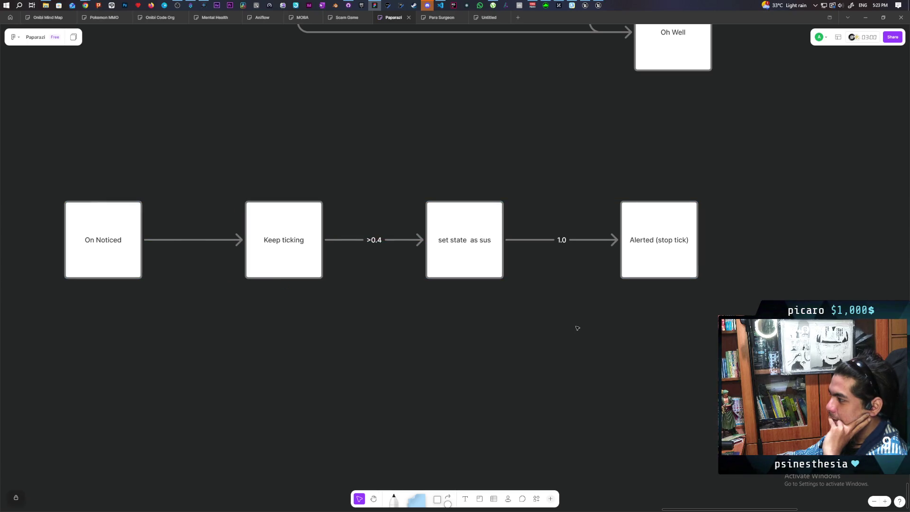
left_click(296, 272)
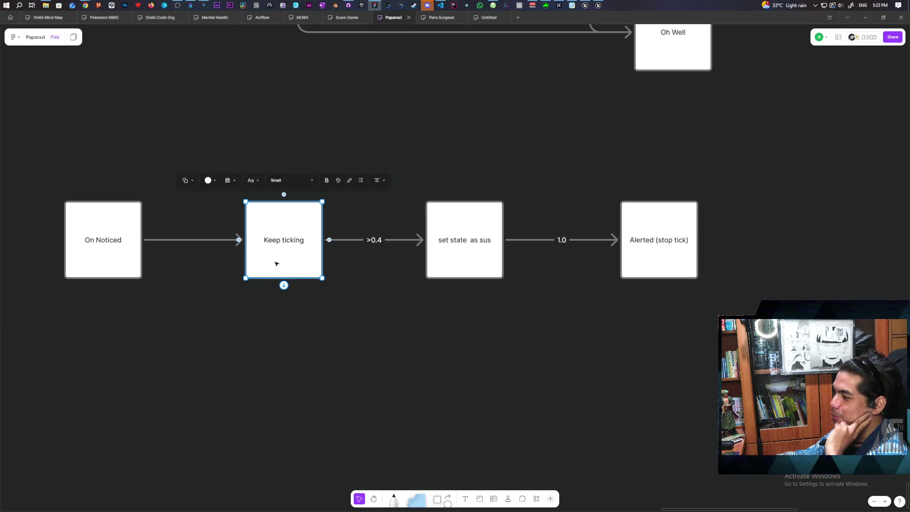
left_click_drag(276, 262, 279, 258)
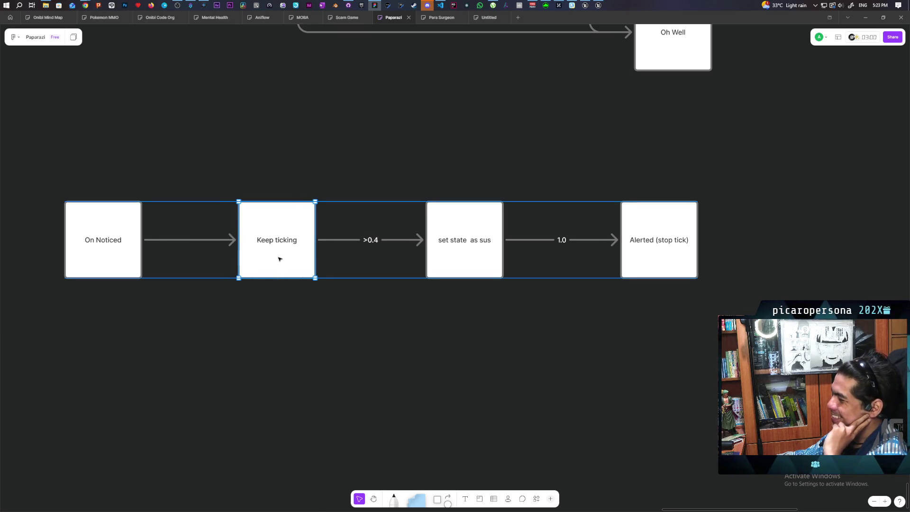
left_click(278, 345)
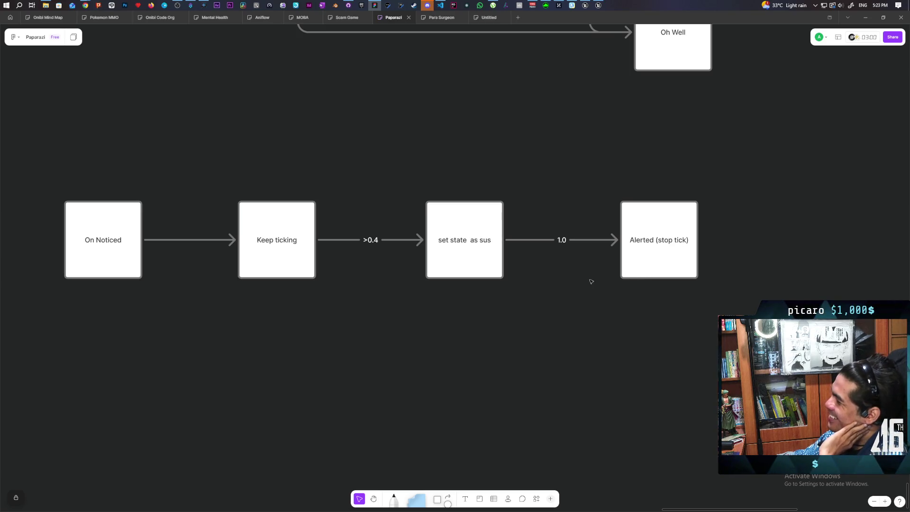
Nudge 'set state as sus' slightly right and move On Noticed right
left_click(481, 269)
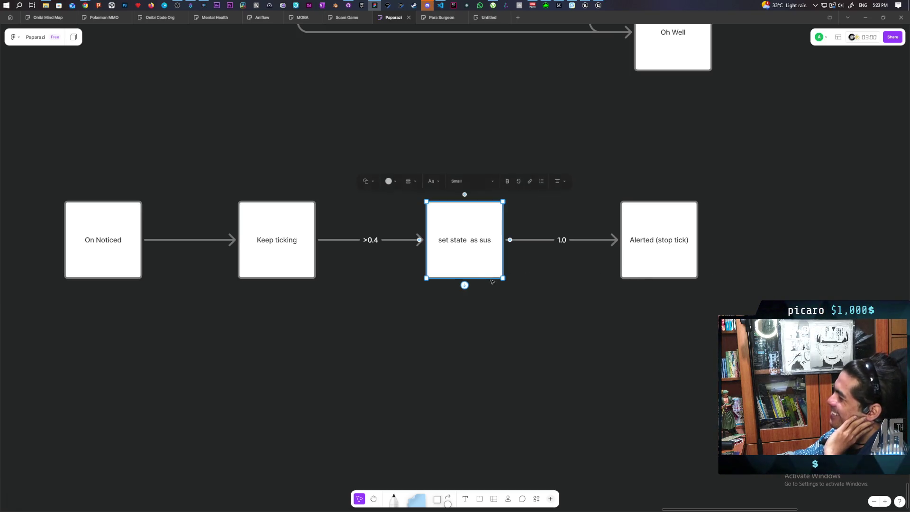
left_click_drag(481, 270, 486, 273)
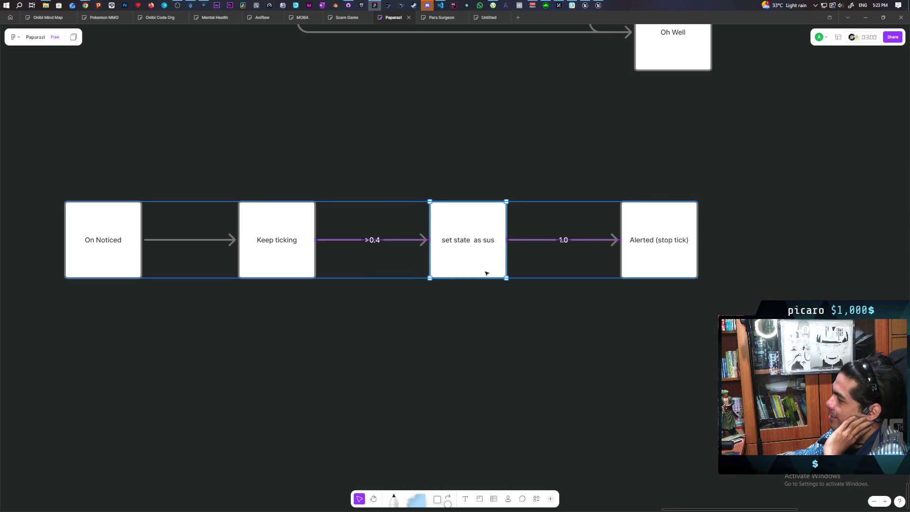
left_click(313, 301)
mouse_move(124, 263)
left_mouse_down()
mouse_move(149, 263)
mouse_move(111, 266)
mouse_move(149, 262)
mouse_move(138, 261)
left_mouse_up()
left_click(223, 325)
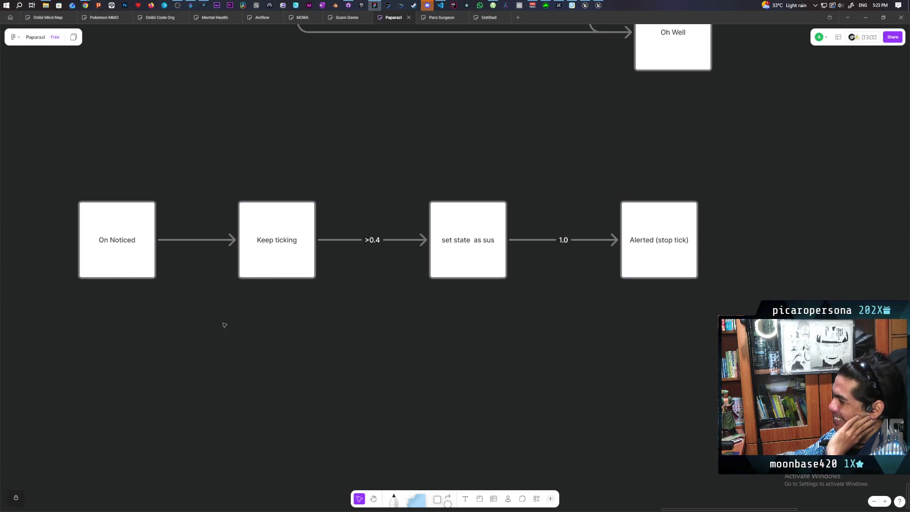
left_click(272, 262)
left_click(329, 341)
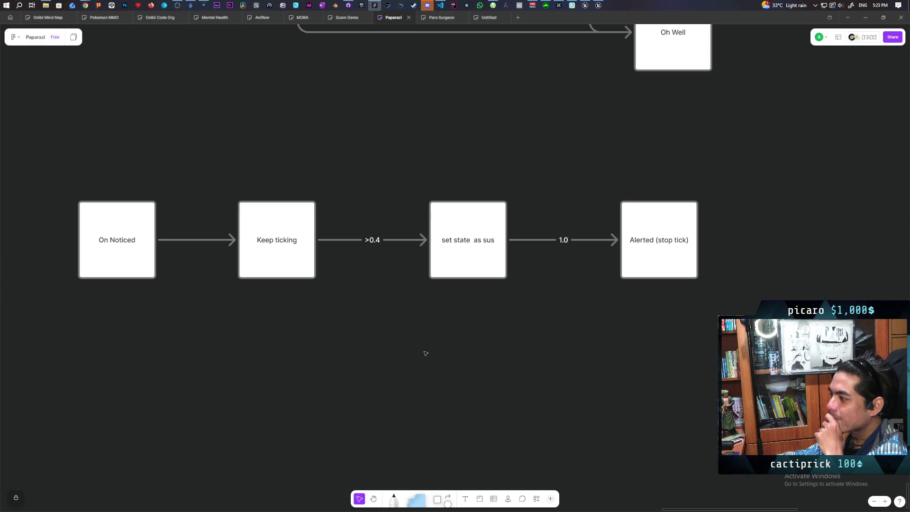
Draw a new arrow downward from 'set state as sus'
mouse_move(467, 372)
left_mouse_down()
mouse_move(473, 379)
mouse_move(362, 400)
mouse_move(465, 312)
mouse_move(454, 339)
mouse_move(365, 348)
left_mouse_up()
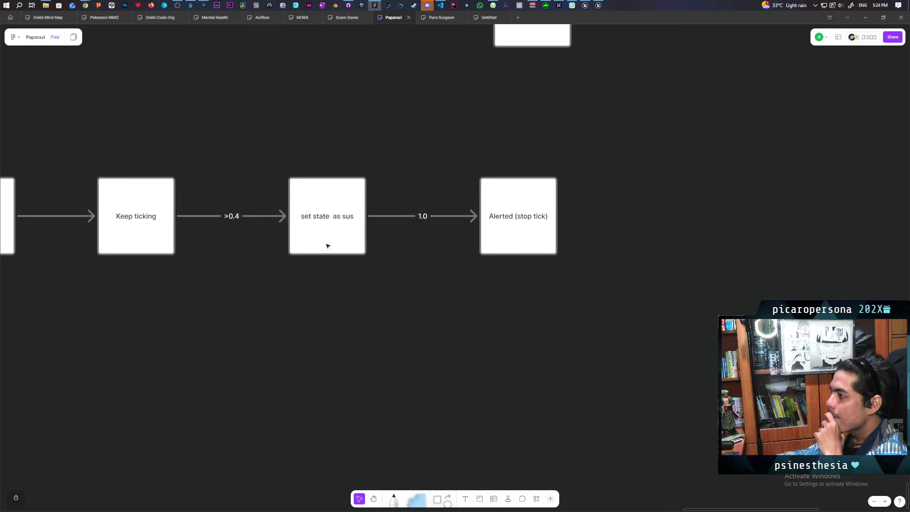
left_click(327, 245)
mouse_move(374, 216)
left_mouse_down()
mouse_move(381, 347)
mouse_move(449, 371)
mouse_move(341, 373)
mouse_move(377, 383)
left_mouse_up()
Replace the first box with a new box under Alerted (stop tick), connected from 'set state as sus'
left_click(367, 370)
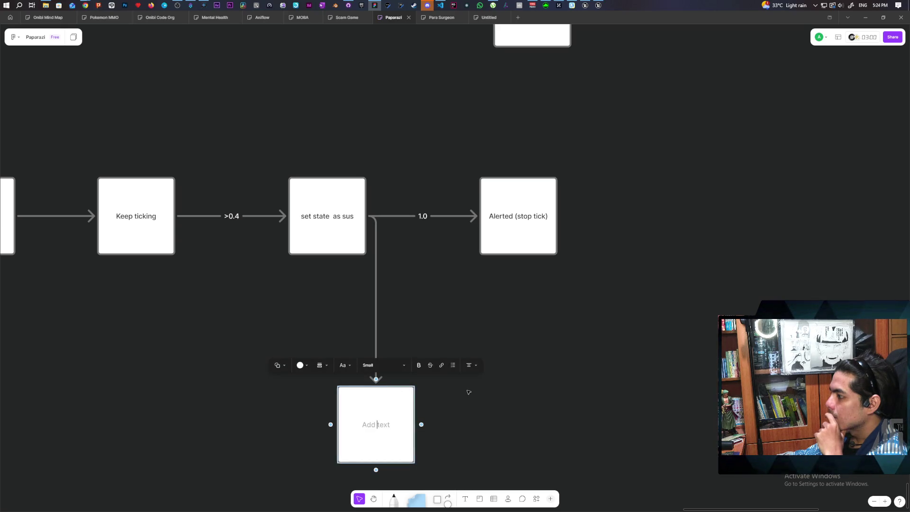
left_click(455, 403)
left_click(394, 413)
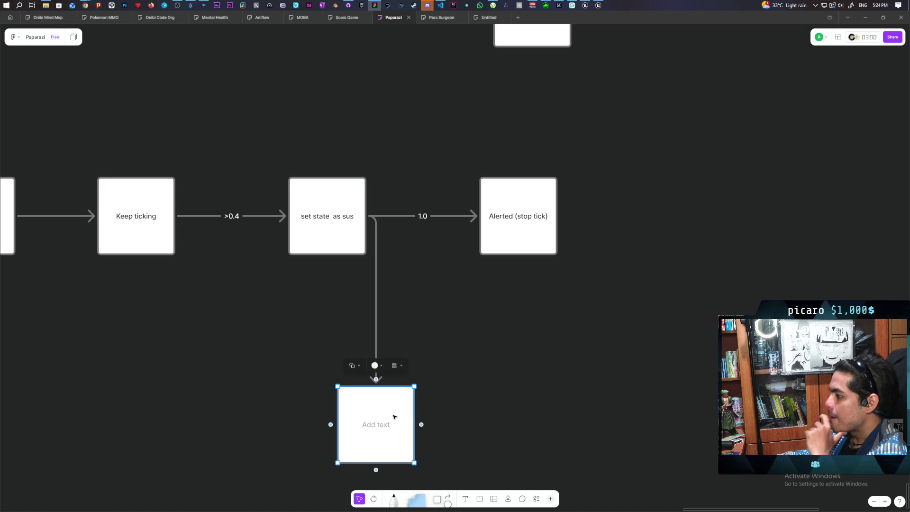
key("Delete")
left_click(357, 244)
mouse_move(371, 215)
left_mouse_down()
mouse_move(496, 369)
mouse_move(483, 374)
mouse_move(587, 381)
left_mouse_up()
left_click(603, 382)
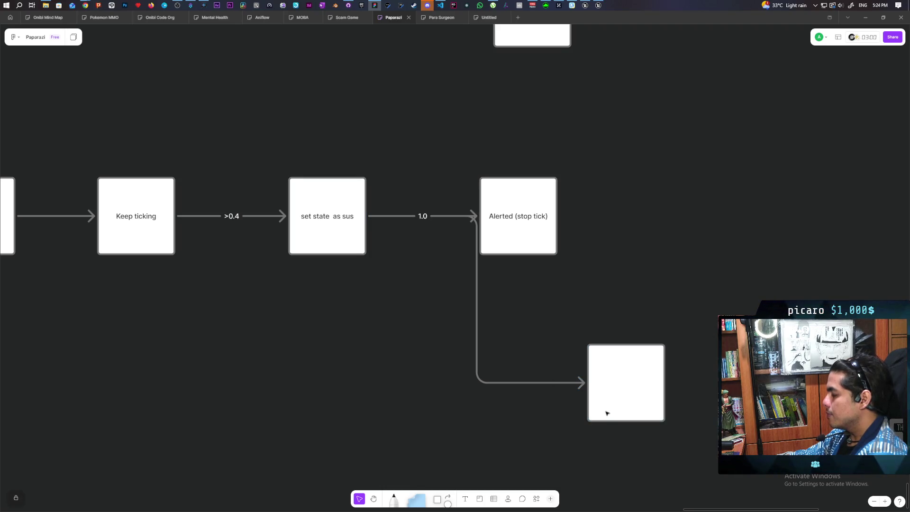
left_click(476, 308)
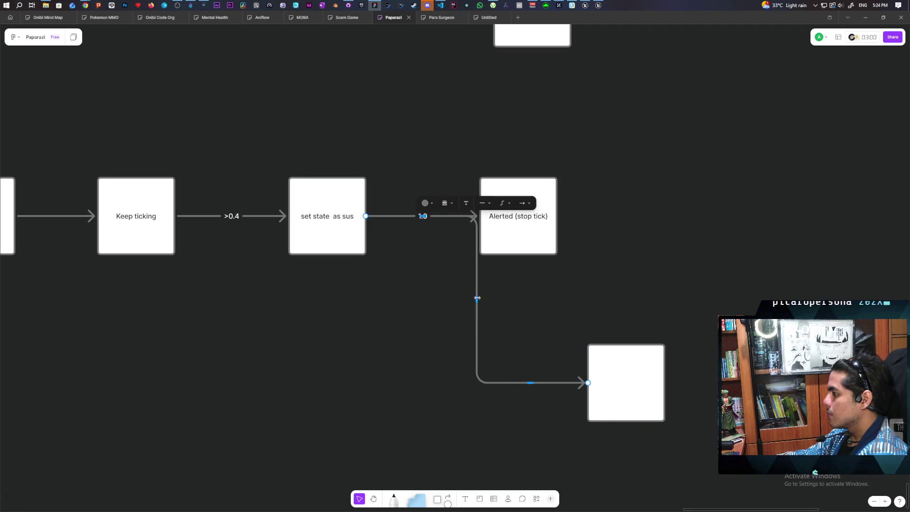
left_click_drag(477, 307, 392, 303)
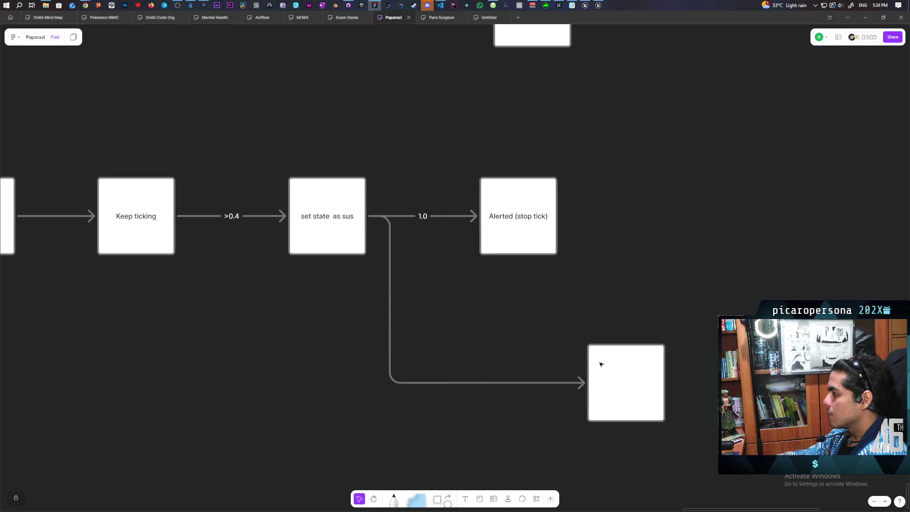
left_click(619, 372)
mouse_move(600, 370)
left_mouse_down()
mouse_move(513, 372)
mouse_move(507, 362)
left_mouse_up()
double_click(518, 376)
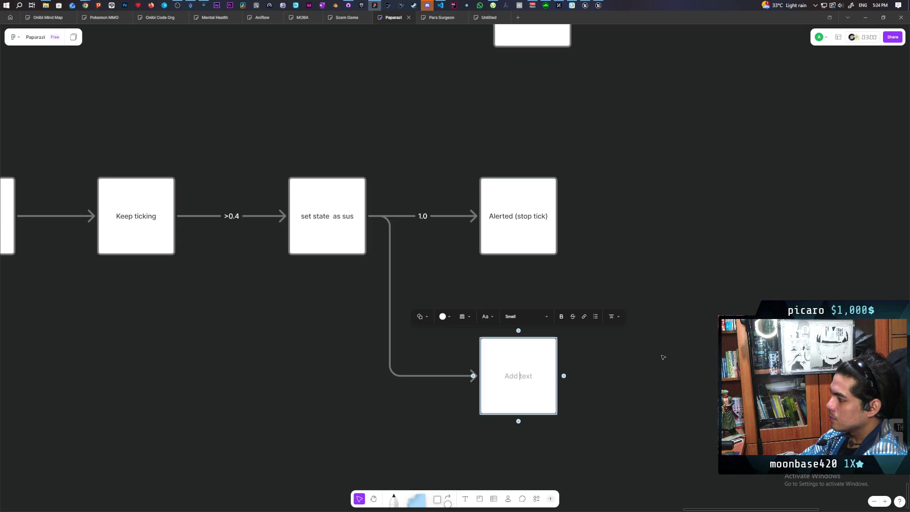
Label the new arrow 'Lost Sight' in white text
left_click(416, 327)
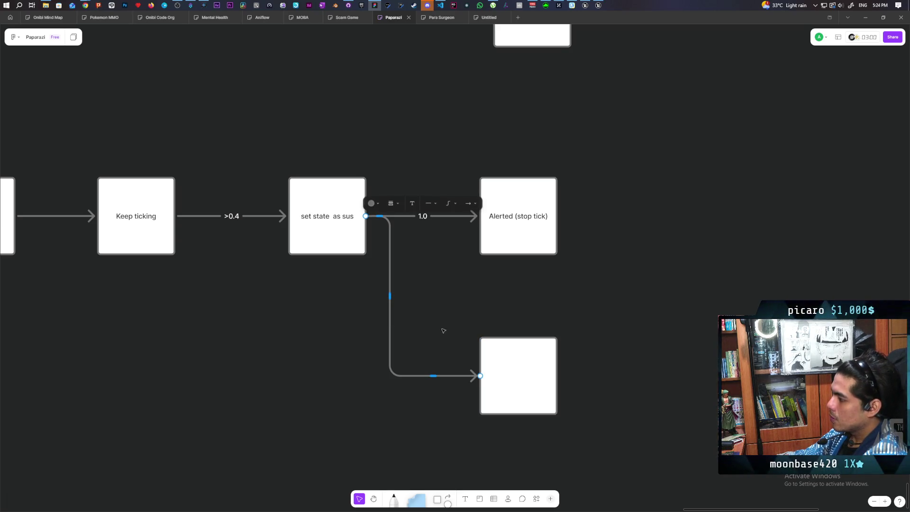
left_click(412, 204)
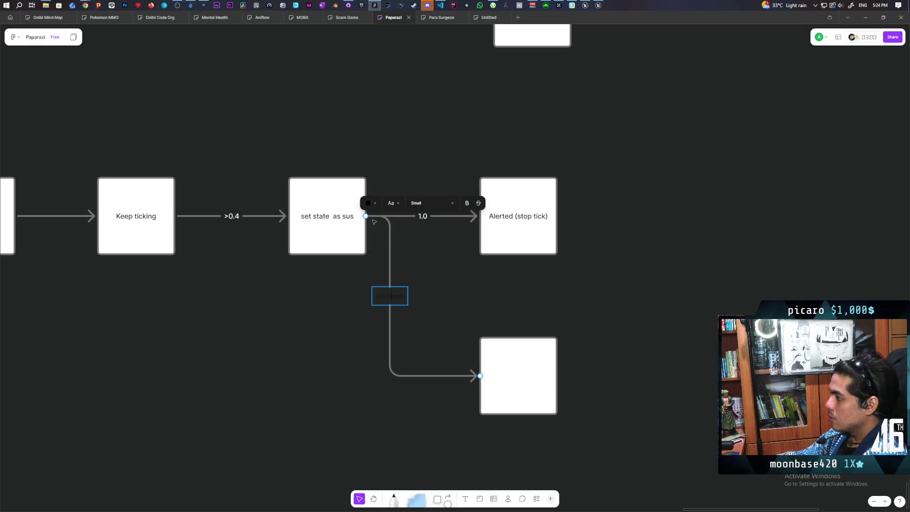
left_click(375, 204)
left_click(430, 175)
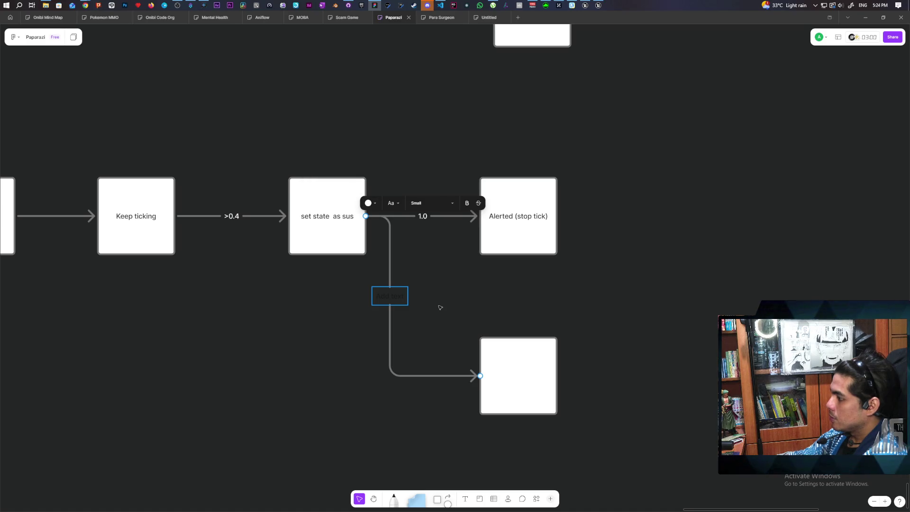
type("Lost S")
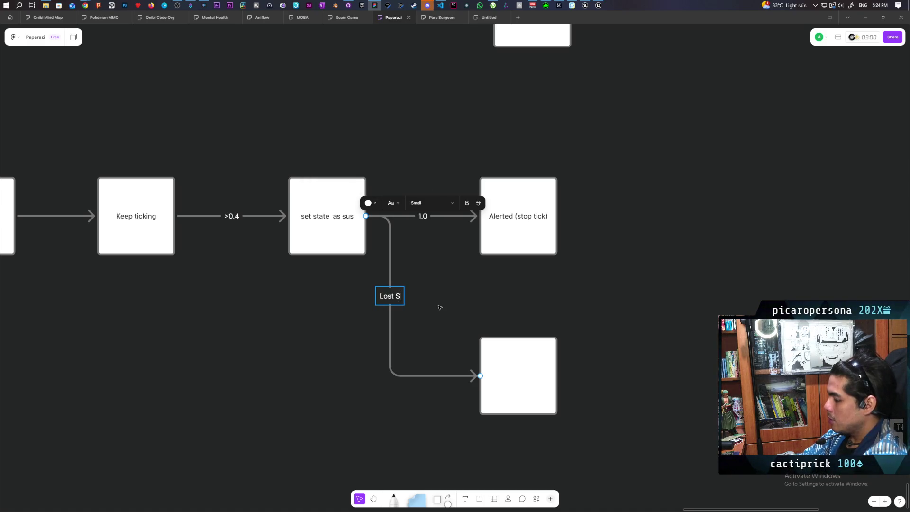
type("ight")
left_click(439, 308)
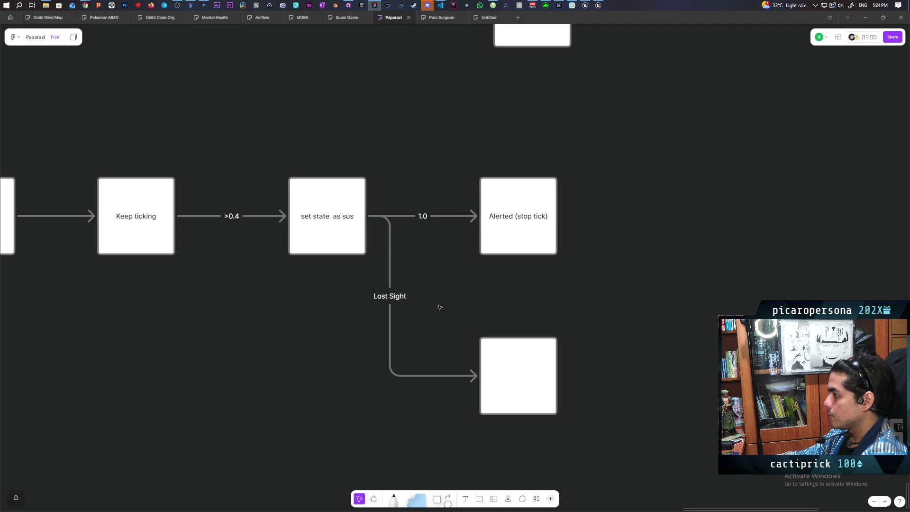
double_click(505, 377)
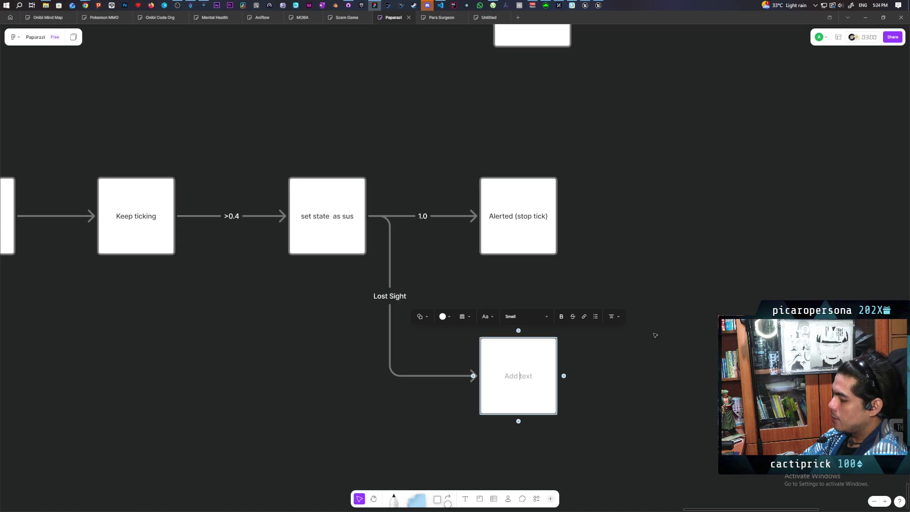
Write 'walk up and search' in the lower box
type("walk up and search")
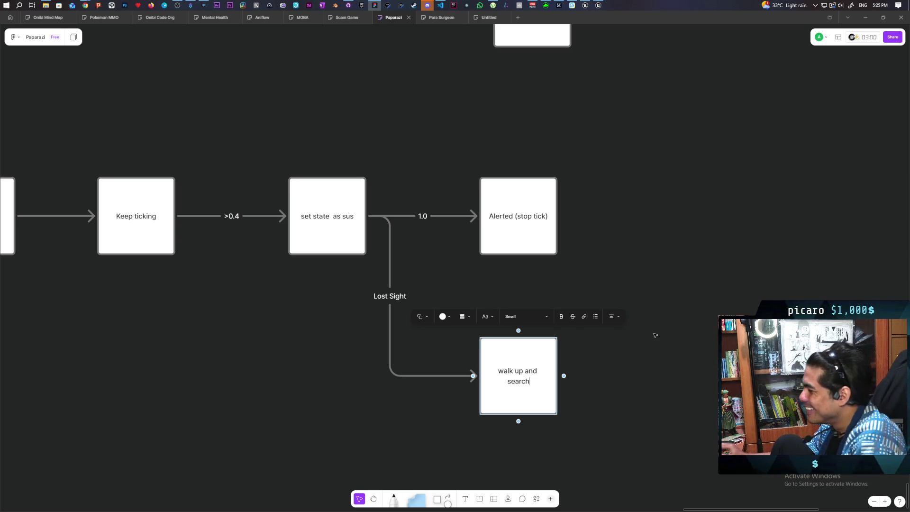
left_click(642, 243)
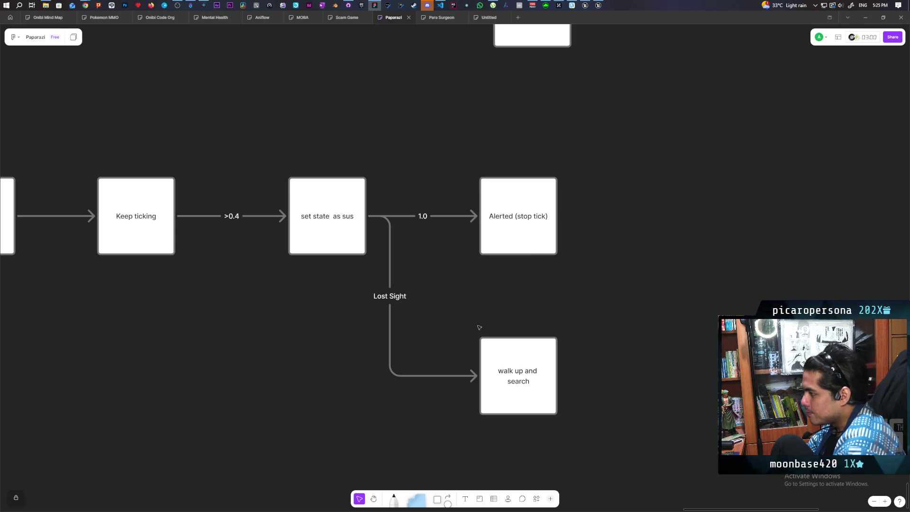
left_click_drag(428, 292, 324, 332)
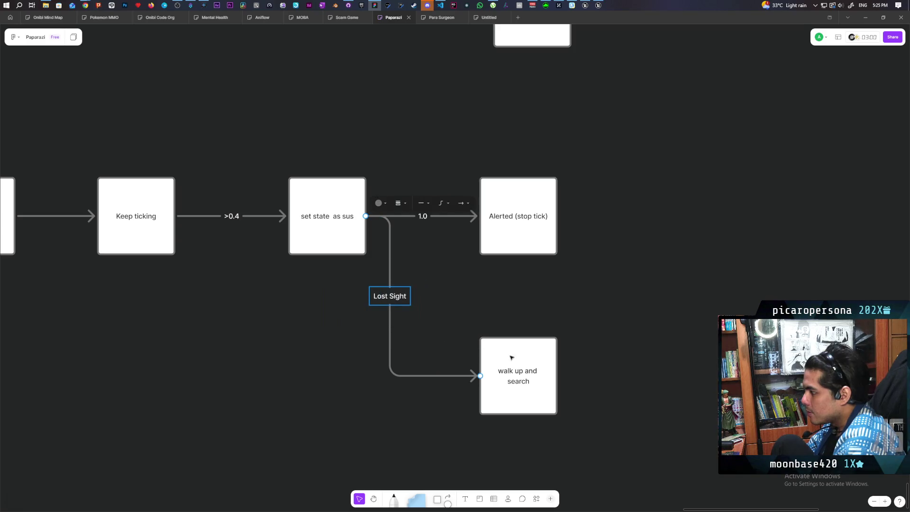
left_click(526, 358)
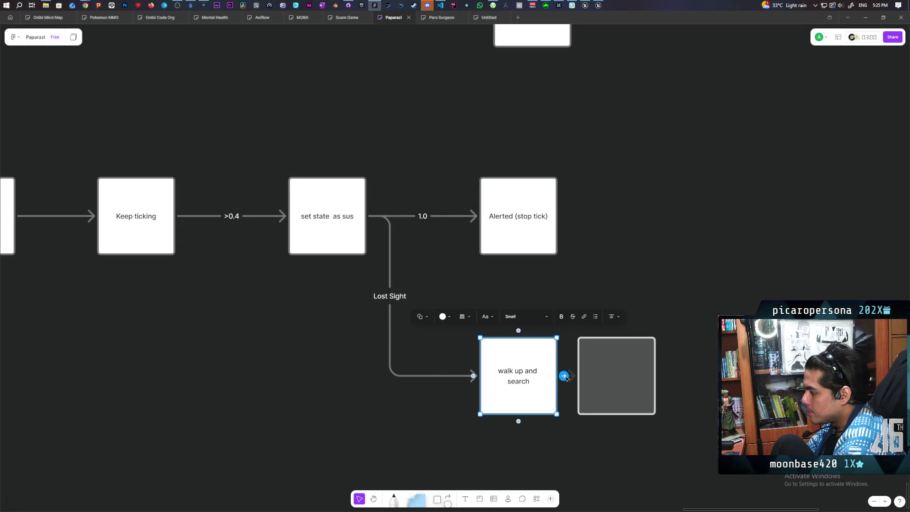
Add a connected 'done search tick again' box to its right, moved further right
left_click(564, 376)
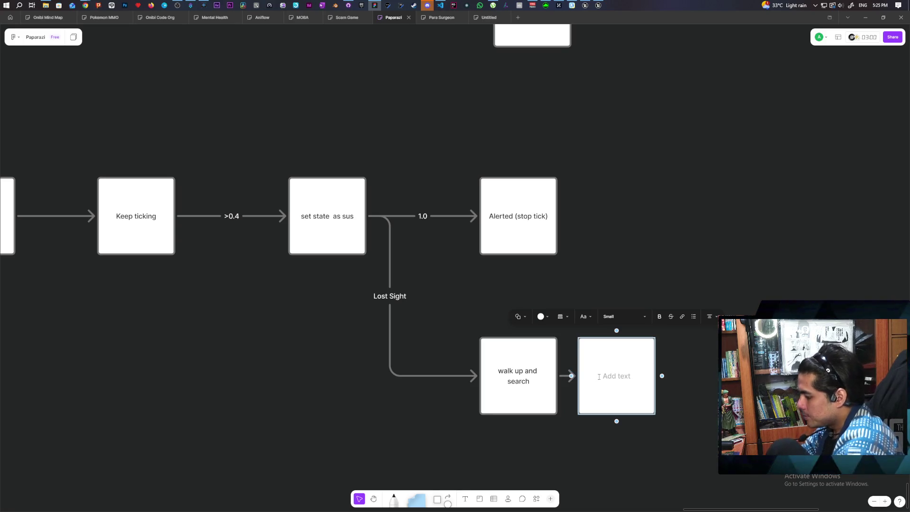
type("done")
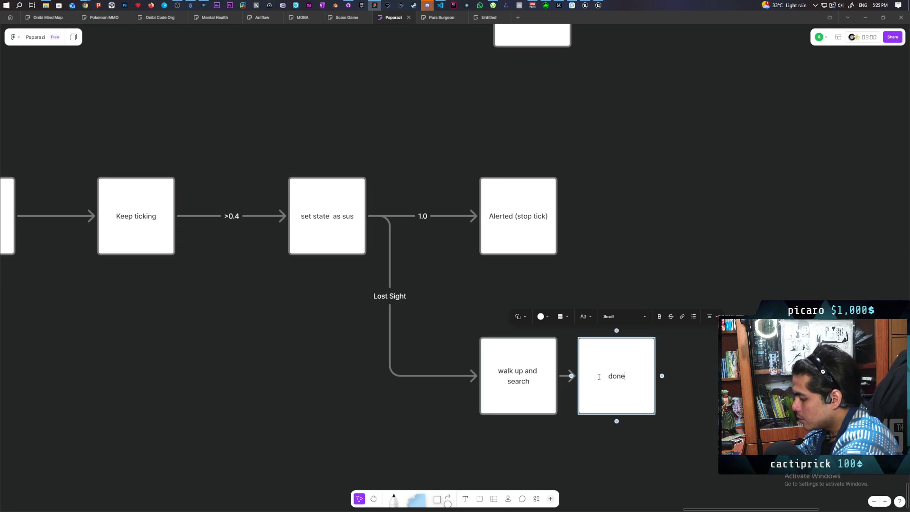
type(" search")
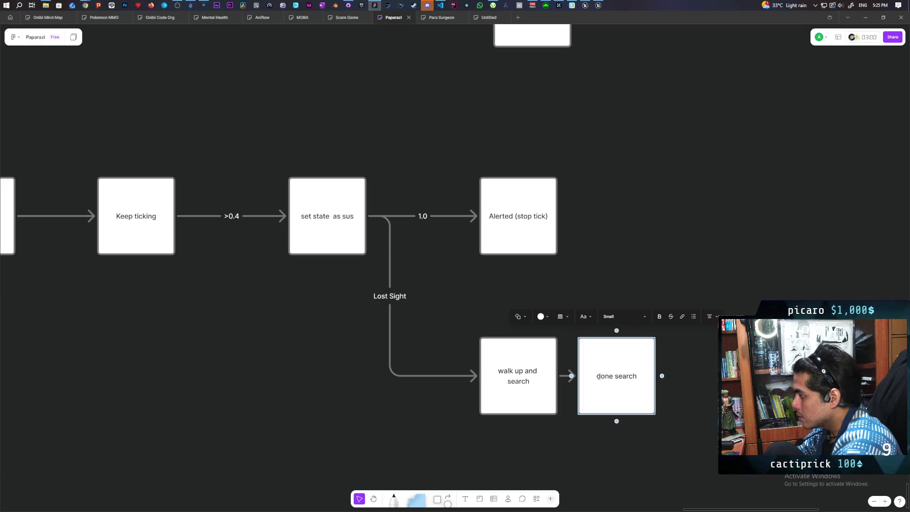
type(" tick again")
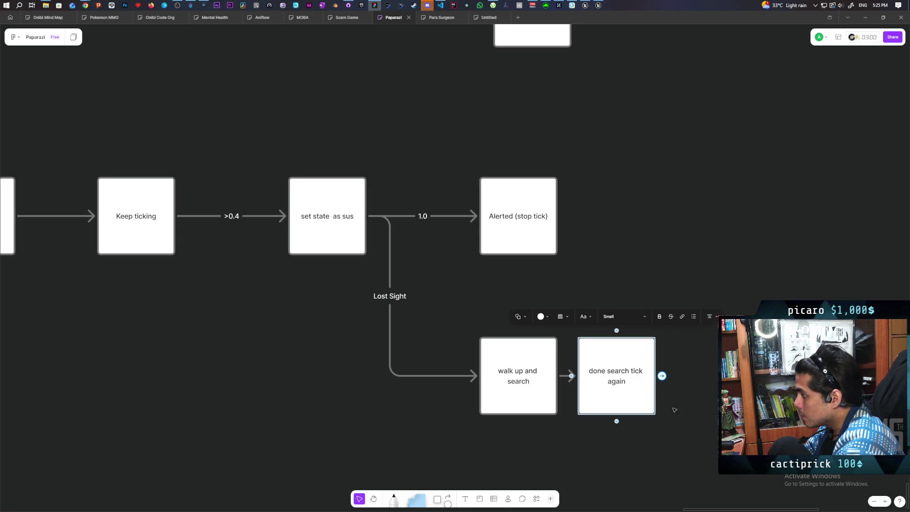
left_click_drag(628, 399, 676, 402)
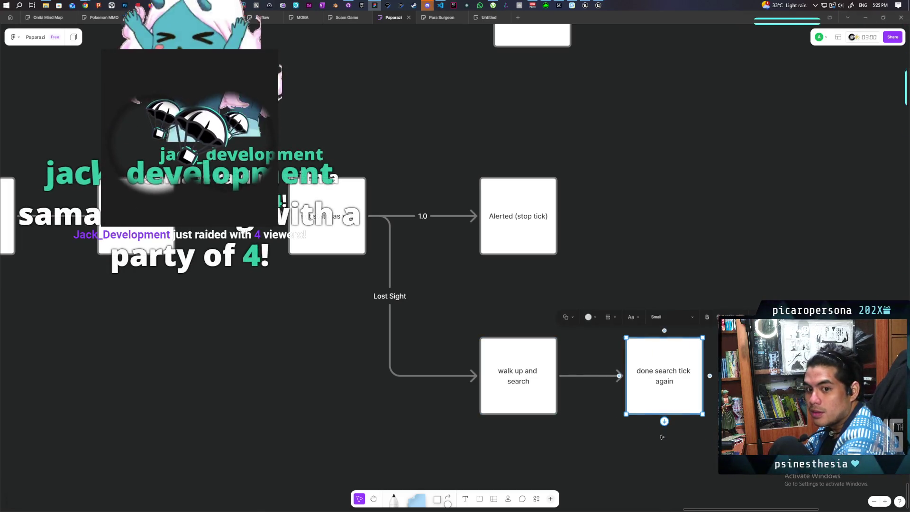
left_click(617, 464)
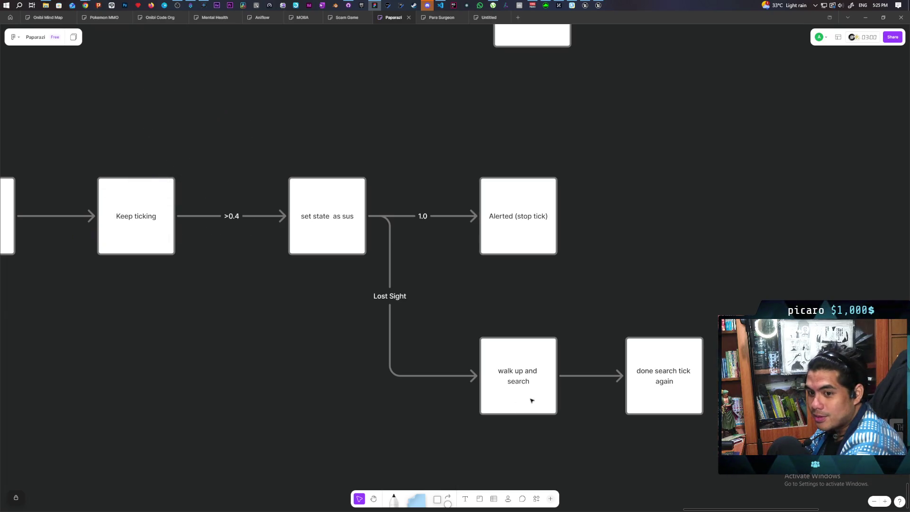
Remove an unattached arrow drawn rightward from Alerted (stop tick)
scroll(486, 403, "right", 3)
left_click(446, 247)
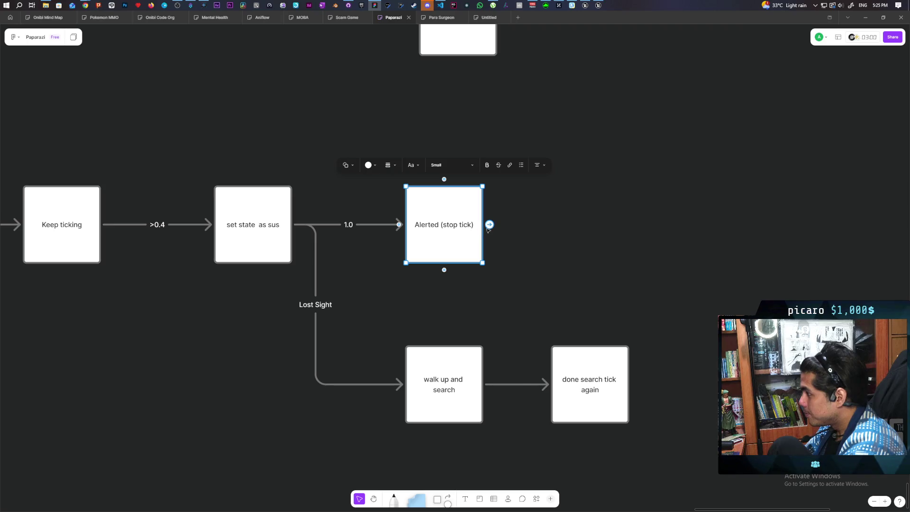
mouse_move(489, 225)
left_mouse_down()
mouse_move(521, 381)
mouse_move(670, 214)
mouse_move(689, 214)
mouse_move(690, 225)
left_mouse_up()
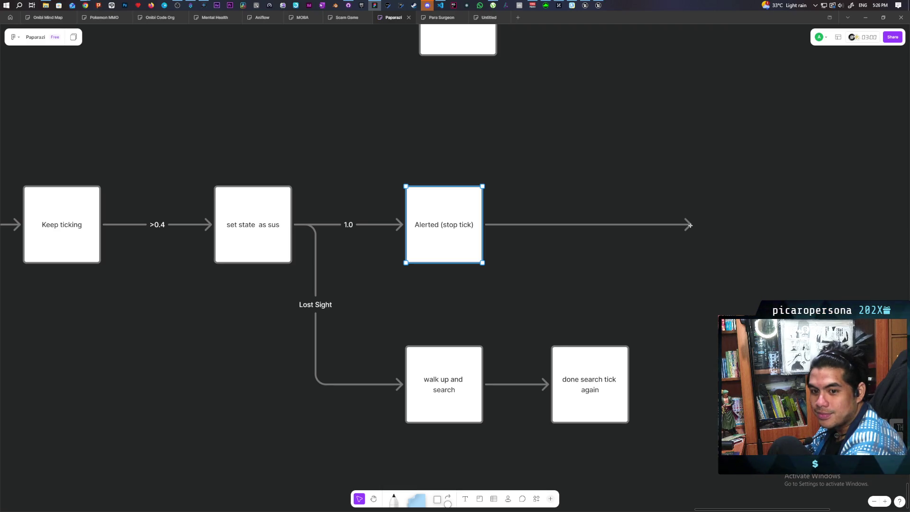
left_click(690, 225)
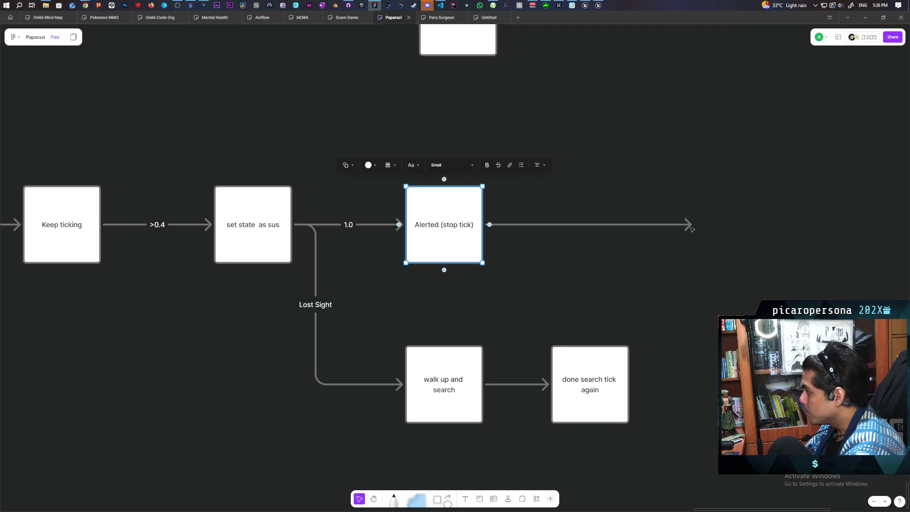
left_click(597, 245)
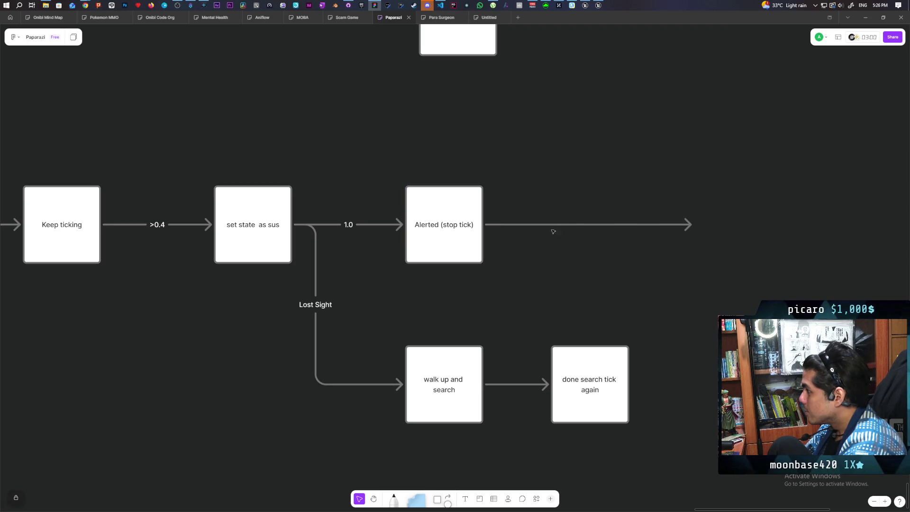
left_click(688, 224)
key("Delete")
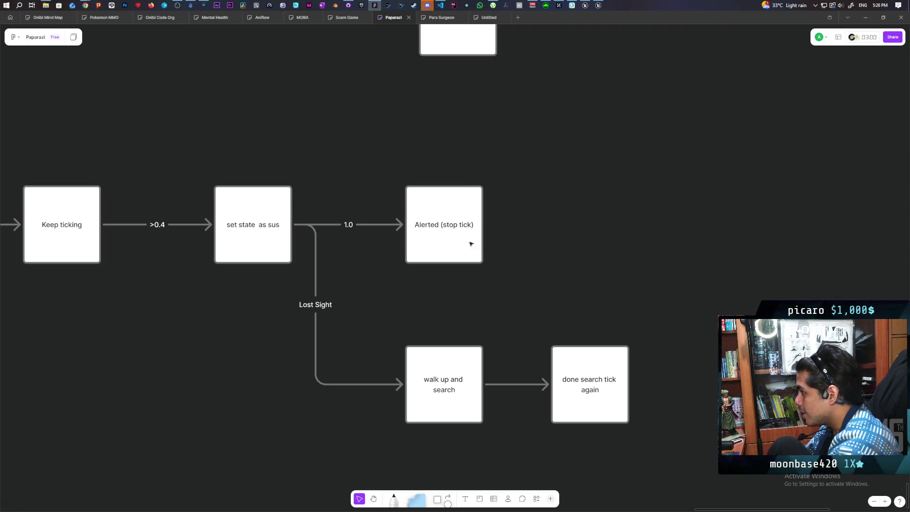
Connect a new 'Kill Player' box from Alerted (stop tick) and view the whole flowchart
left_click(473, 239)
left_click_drag(487, 224, 689, 224)
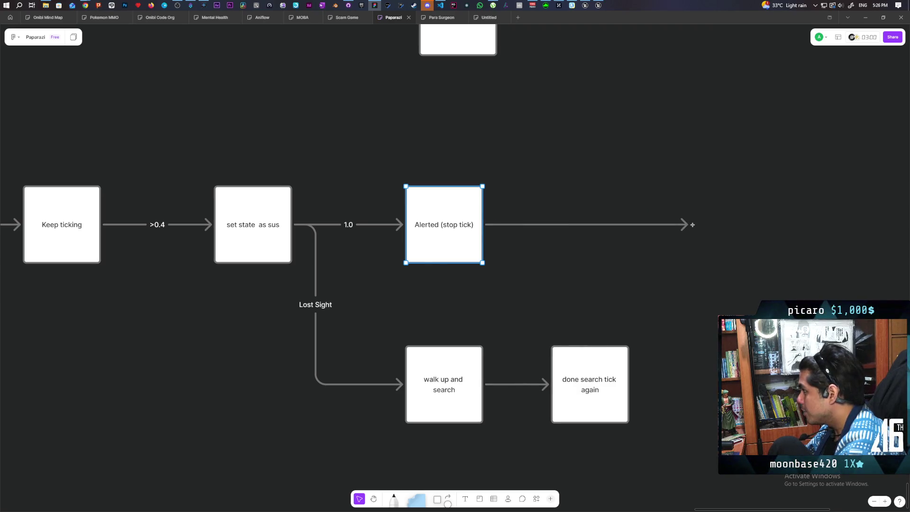
left_click(689, 226)
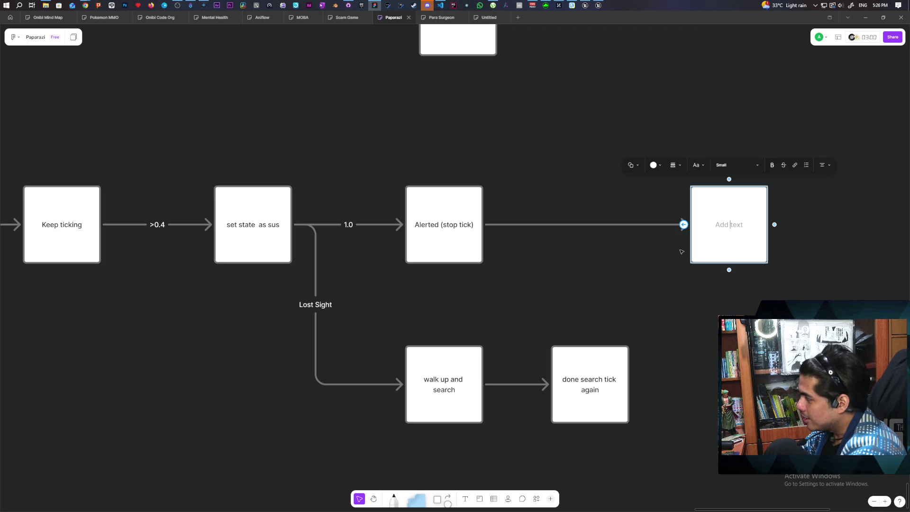
type("Kill Player")
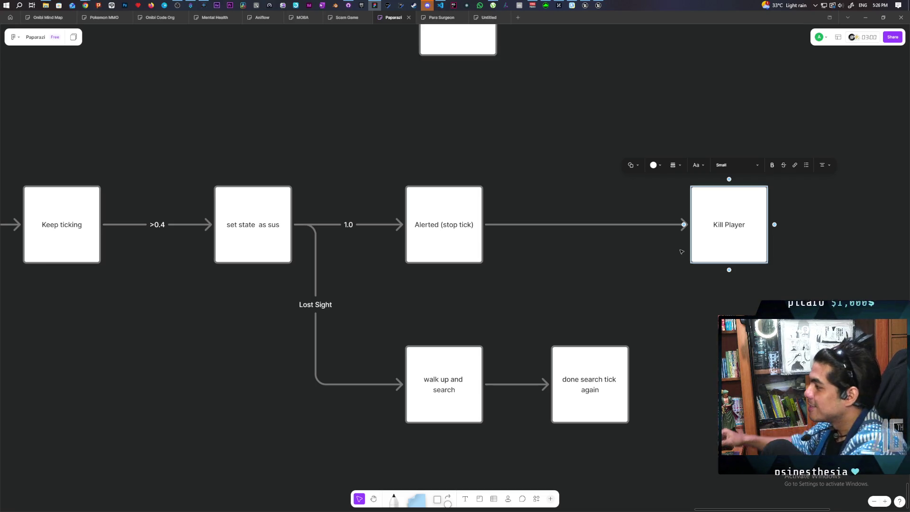
left_click(636, 327)
mouse_move(635, 327)
left_mouse_down()
mouse_move(374, 266)
mouse_move(380, 252)
left_mouse_up()
scroll(397, 256, "left", 5)
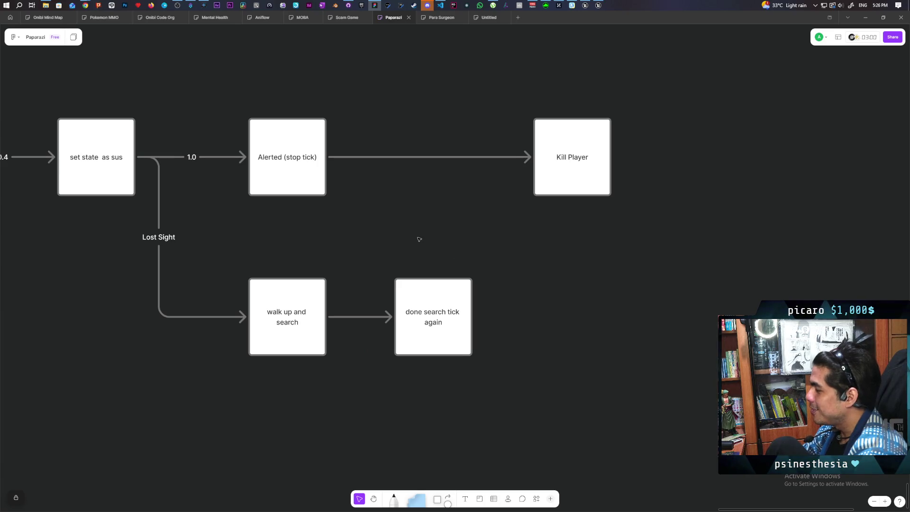
Shift the 'walk up and search' box slightly left in the Lost Sight row
scroll(383, 232, "up", 2)
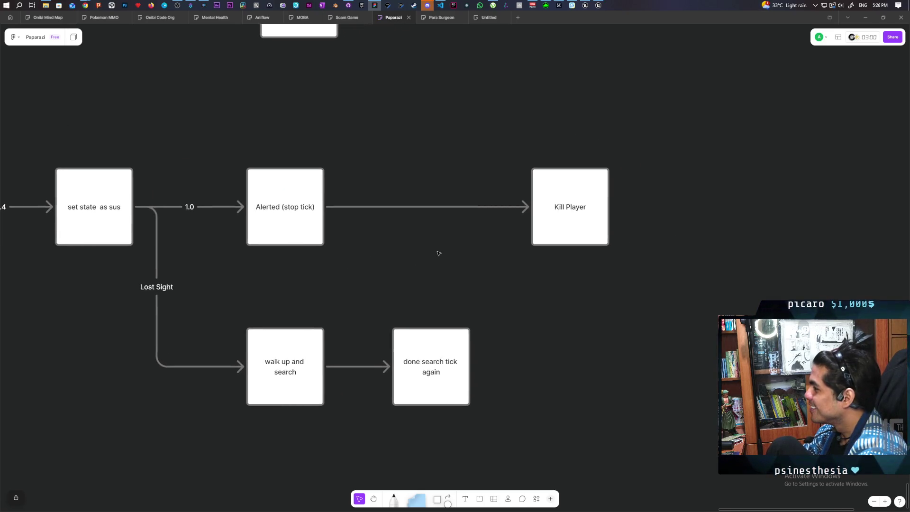
scroll(438, 253, "up", 1)
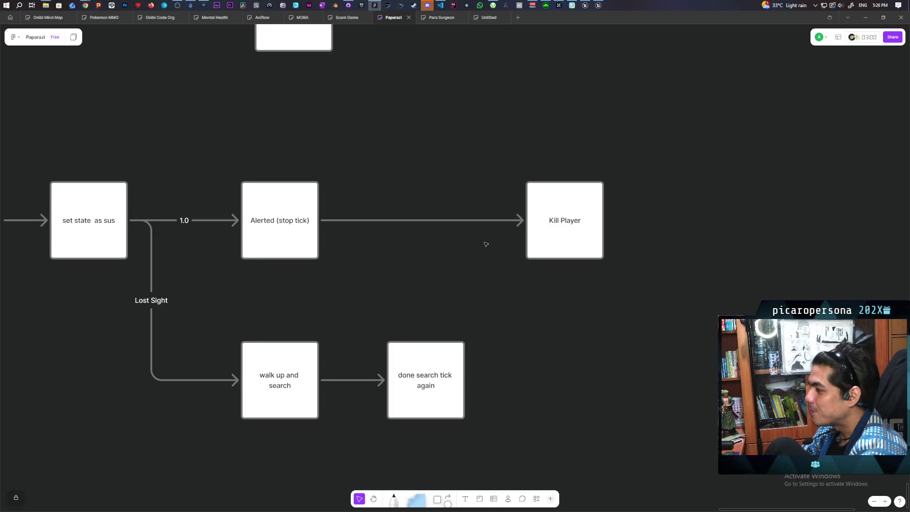
mouse_move(437, 269)
left_mouse_down()
mouse_move(351, 237)
mouse_move(416, 228)
left_mouse_up()
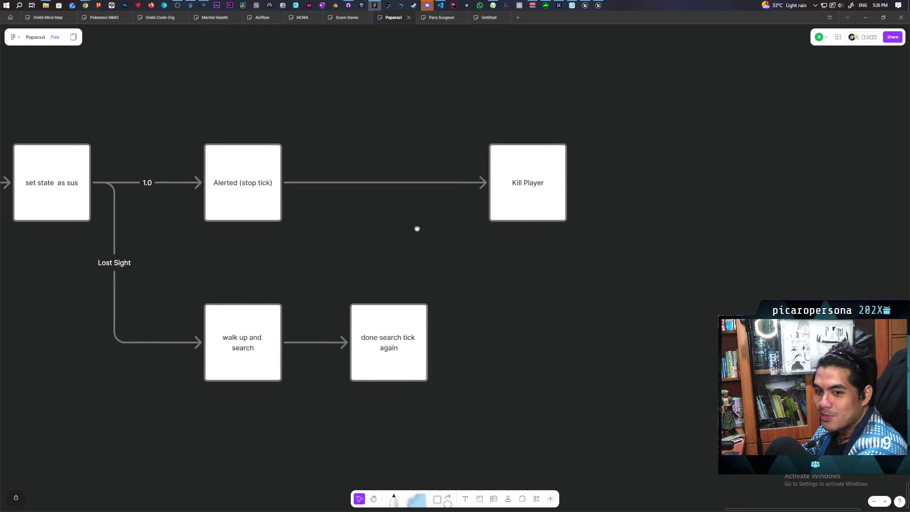
mouse_move(361, 232)
left_mouse_down()
mouse_move(337, 250)
mouse_move(390, 256)
mouse_move(311, 224)
mouse_move(317, 221)
left_mouse_up()
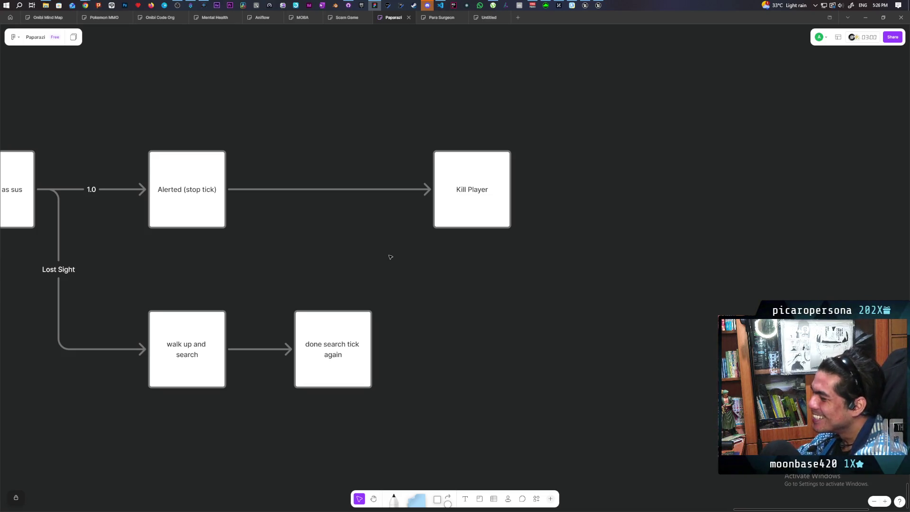
left_click_drag(329, 286, 190, 327)
left_click(198, 330)
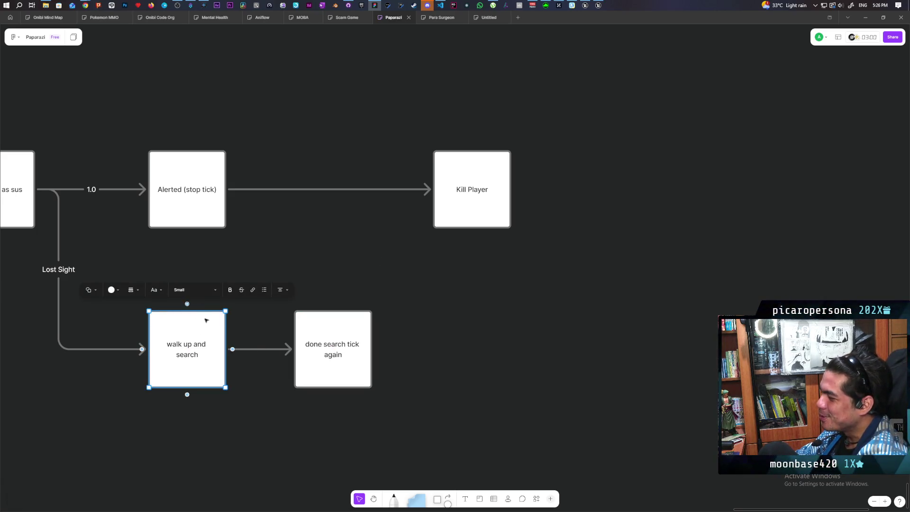
left_click_drag(192, 331, 163, 331)
Move the 'done search tick again' box leftward, closer to 'walk up and search'
left_click(201, 282)
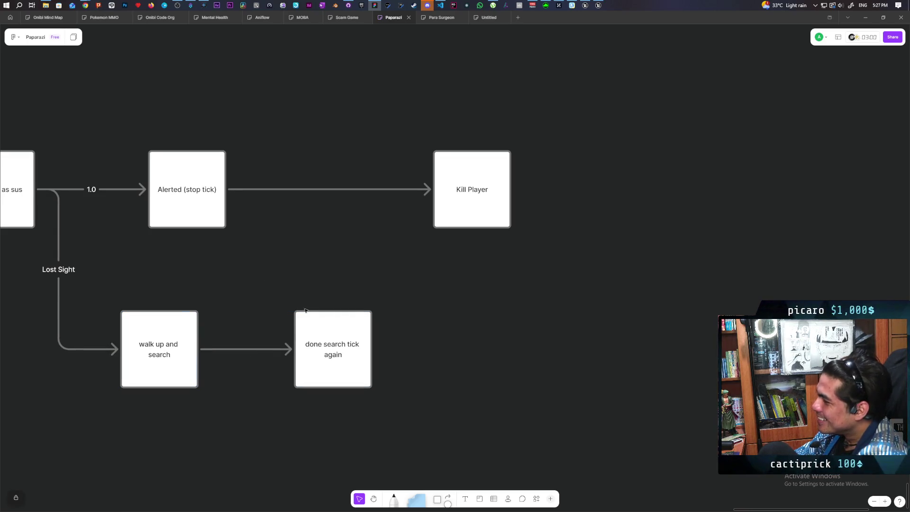
left_click(345, 334)
left_click_drag(323, 335, 288, 336)
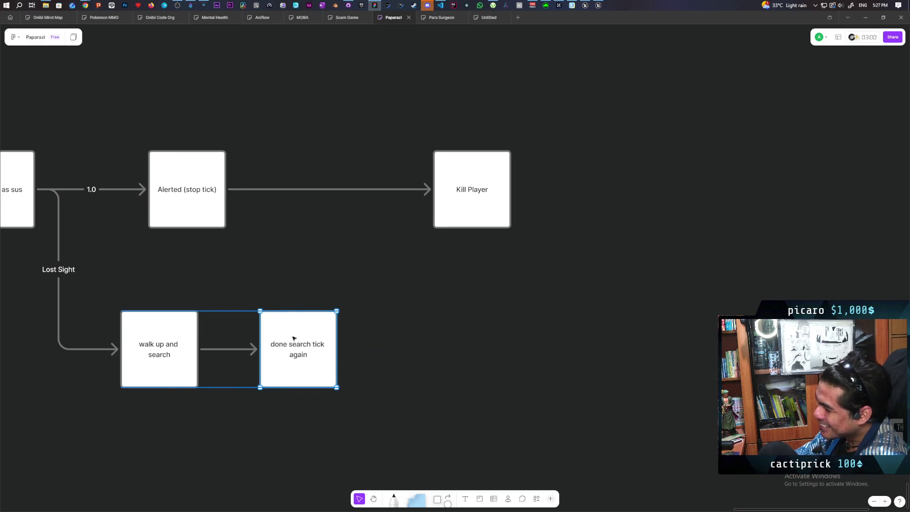
left_click(286, 264)
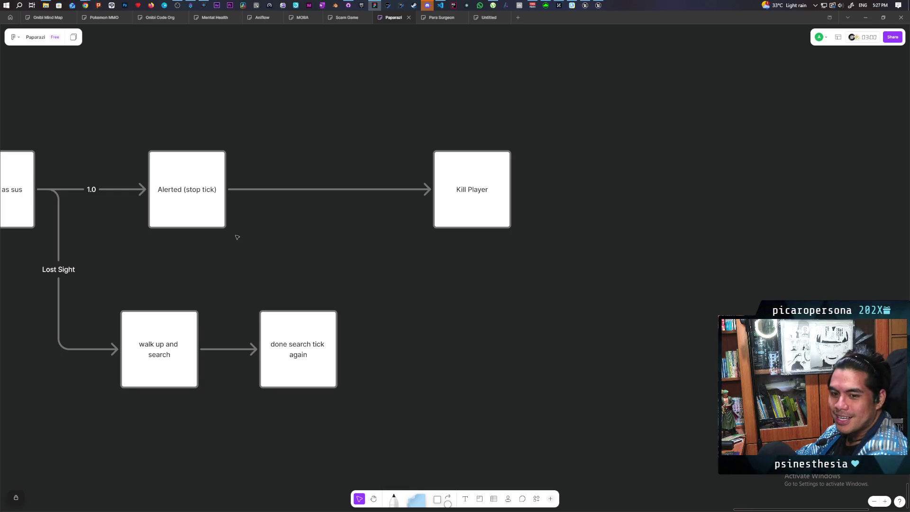
Pull a connector from Alerted (stop tick) down to a new empty square box
left_click(207, 216)
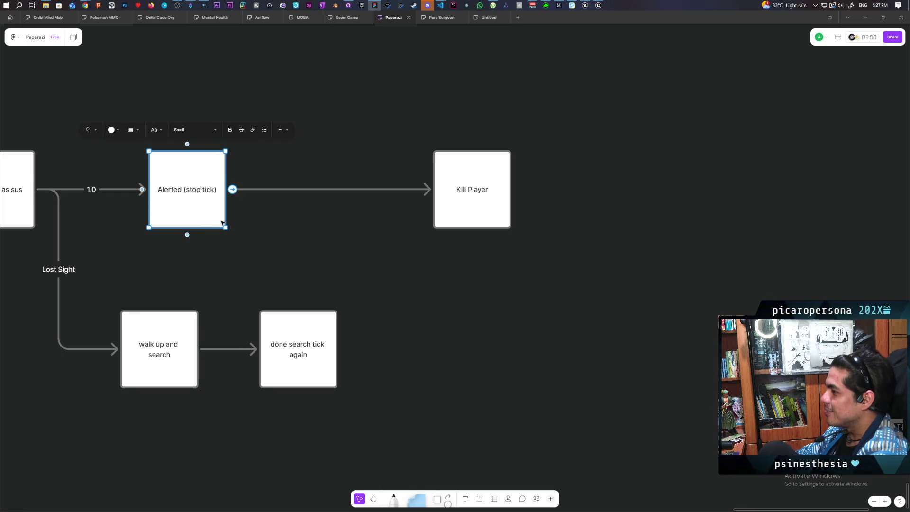
mouse_move(233, 189)
left_mouse_down()
mouse_move(416, 237)
mouse_move(457, 351)
mouse_move(486, 361)
left_mouse_up()
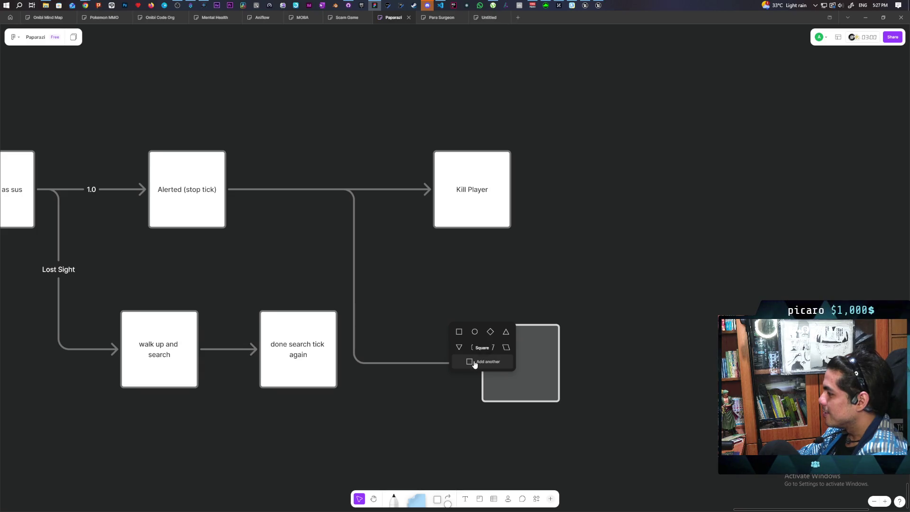
left_click(474, 348)
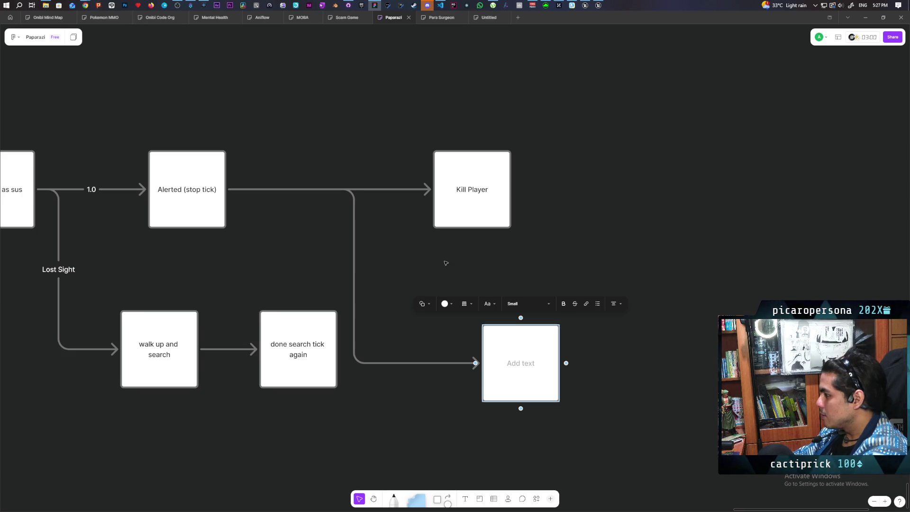
left_click(445, 262)
Label that connector 'Lost Sight' in white text
left_click(353, 264)
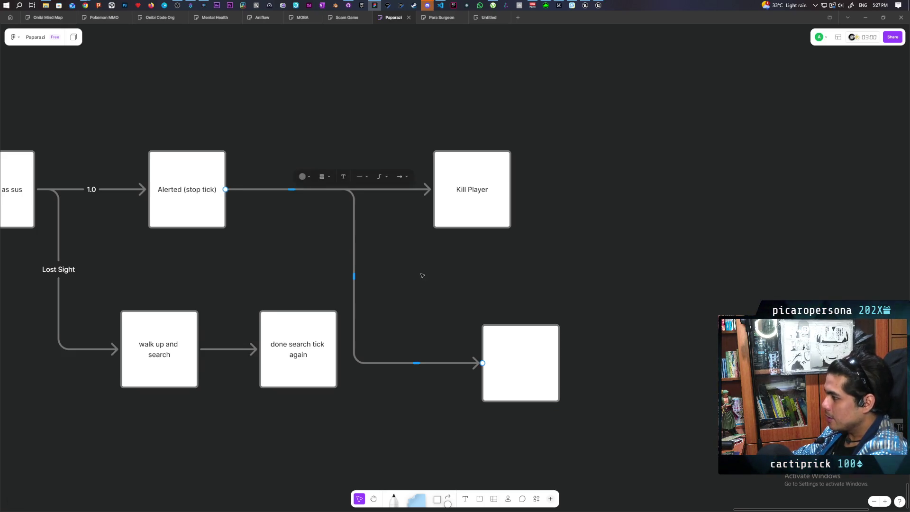
left_click(342, 177)
left_click(311, 177)
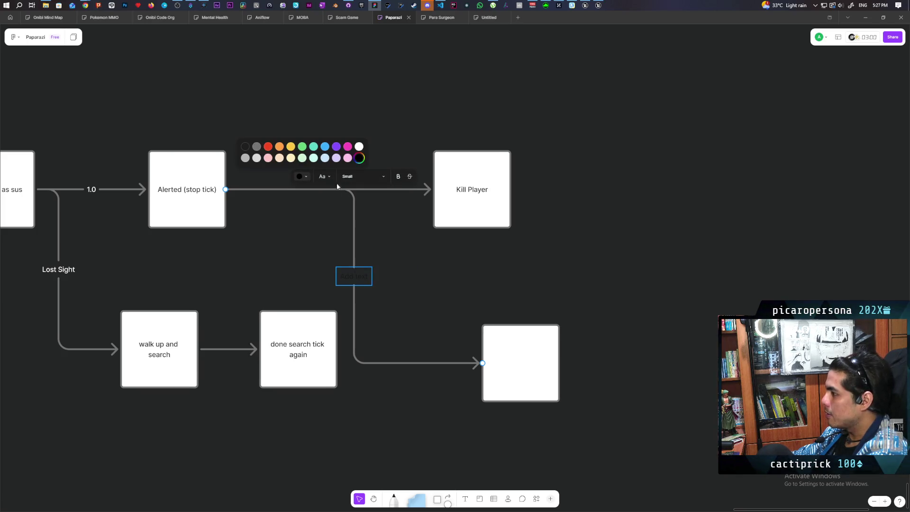
left_click(359, 147)
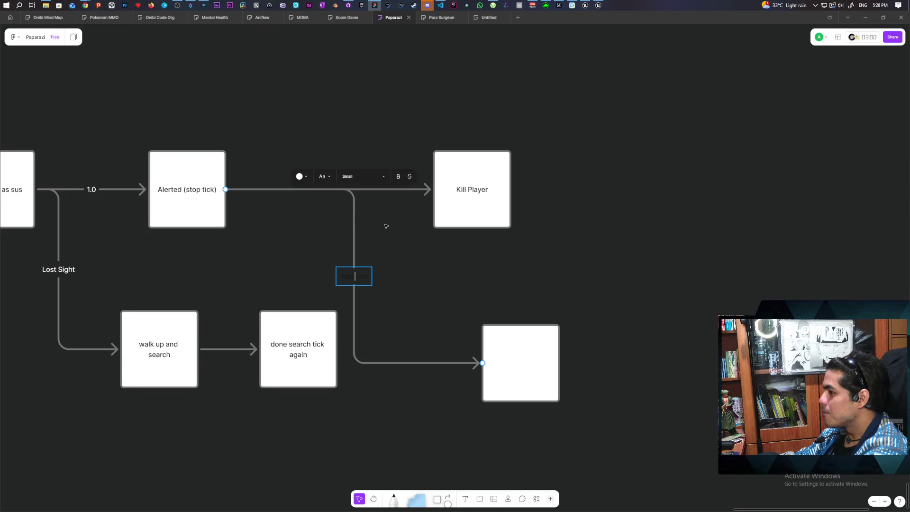
type("Lost")
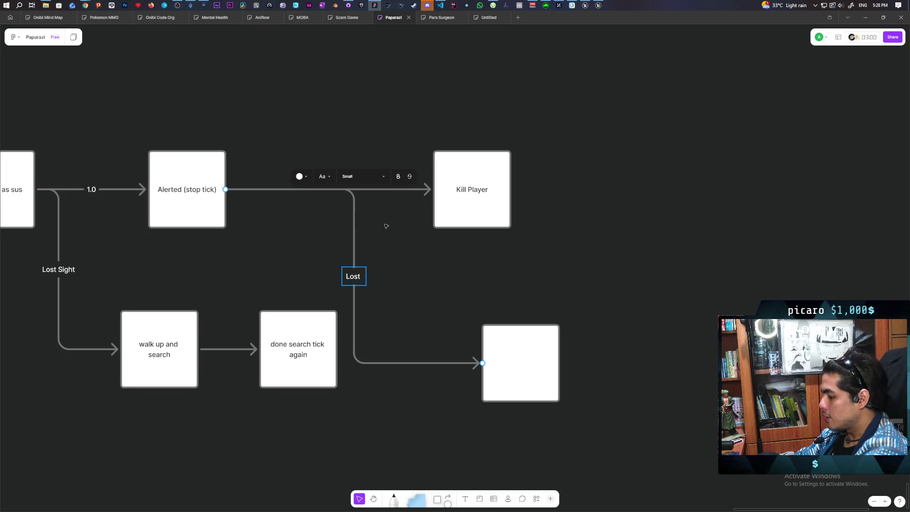
type(" Sight")
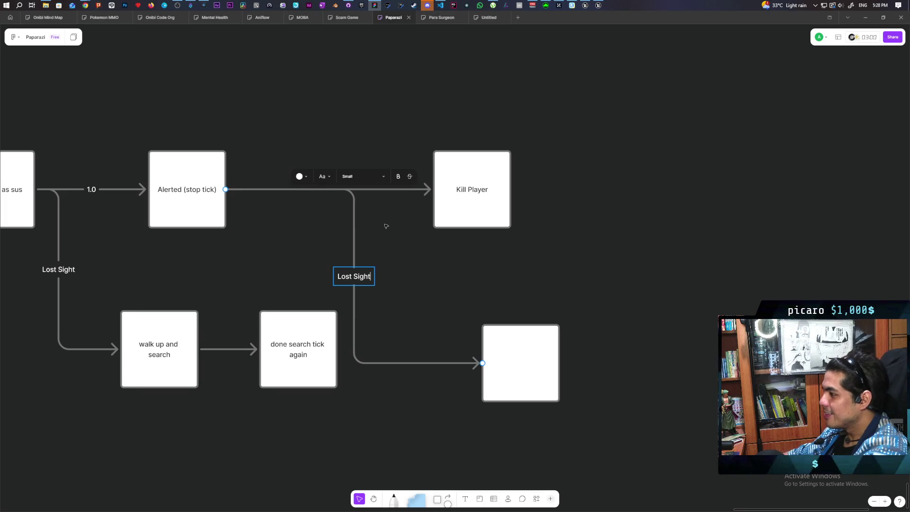
left_click(386, 226)
Align the empty box with the row and move Kill Player directly above it
left_click(503, 347)
mouse_move(504, 346)
left_mouse_down()
mouse_move(477, 329)
mouse_move(487, 333)
left_mouse_up()
left_click_drag(473, 211, 507, 212)
left_click(587, 314)
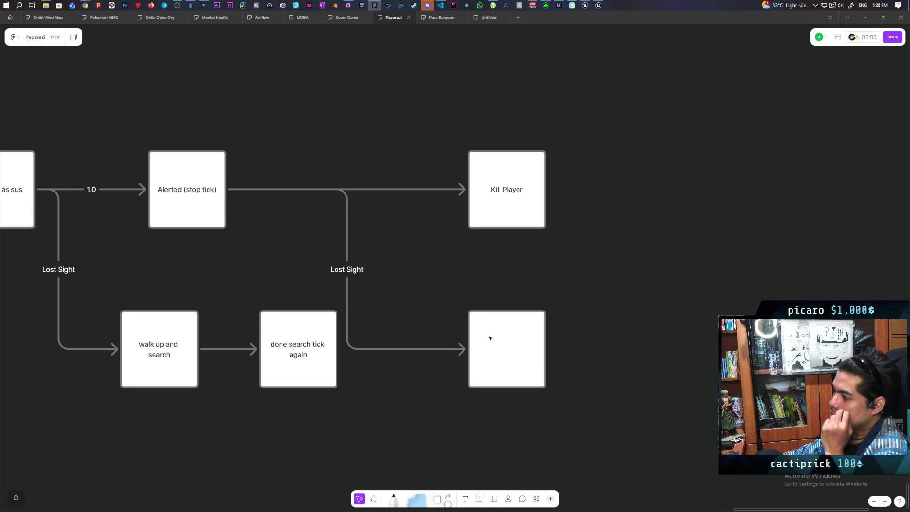
Add a connected 'run tick again' box after Kill Player and move it further right
left_click(504, 349)
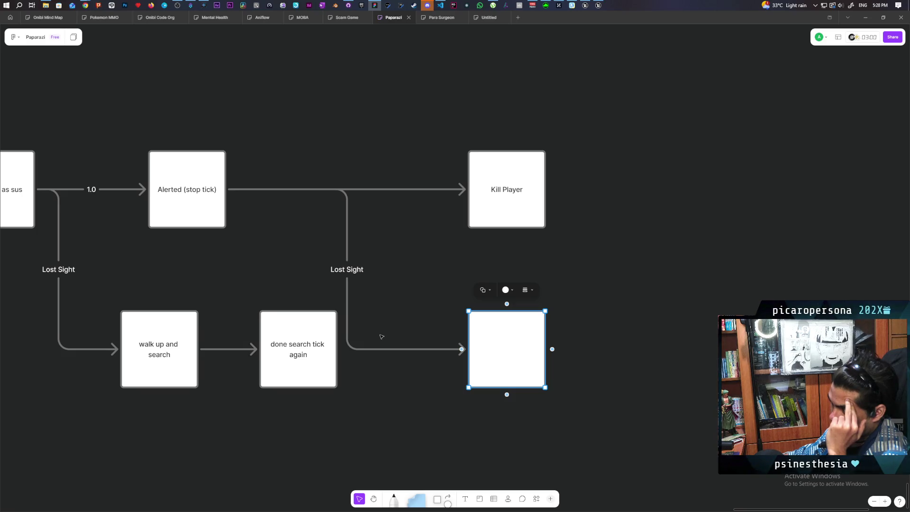
left_click(425, 263)
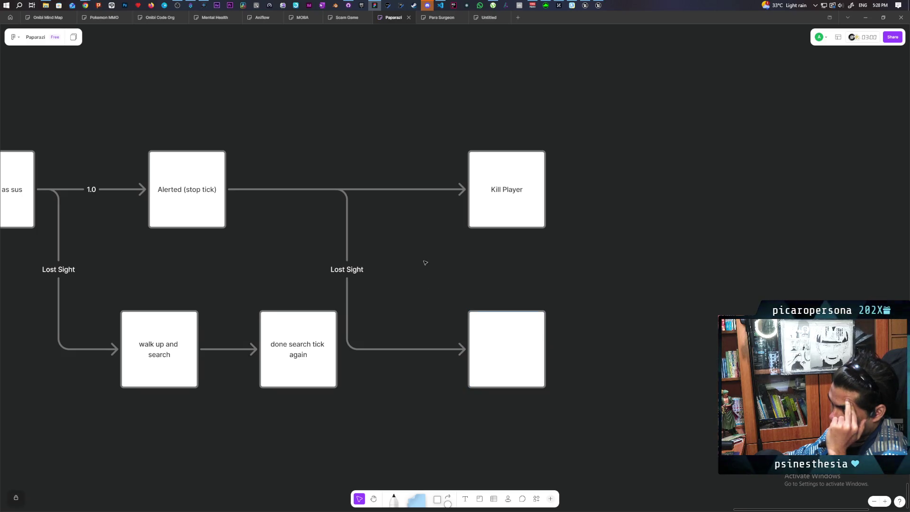
left_click(532, 218)
left_click(553, 189)
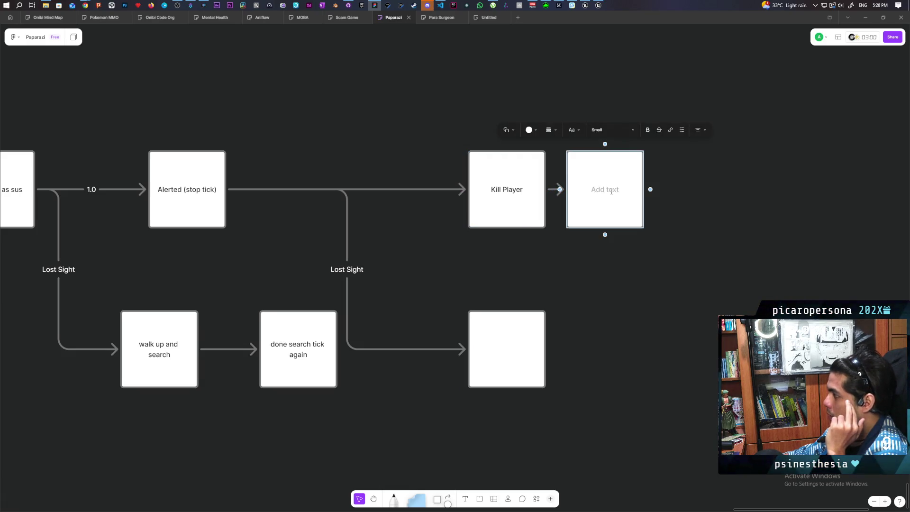
type("run tick again")
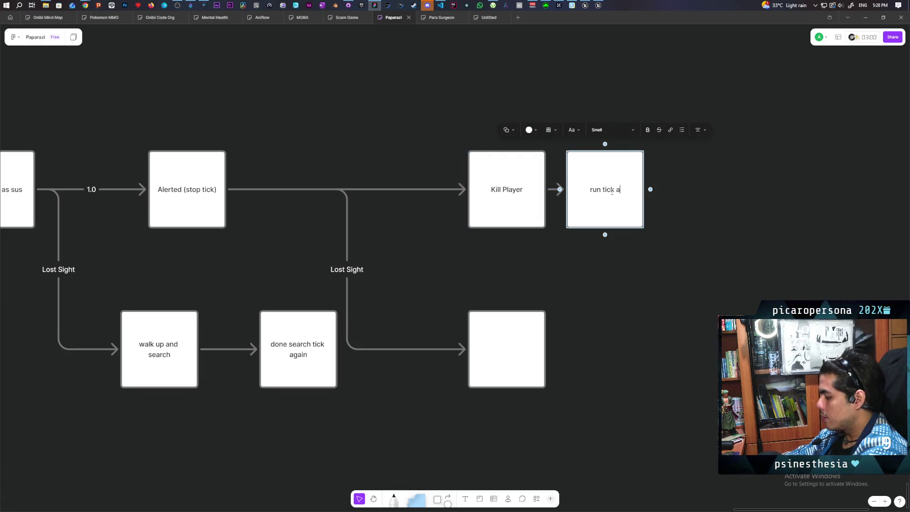
left_click(593, 258)
left_click_drag(600, 211, 656, 215)
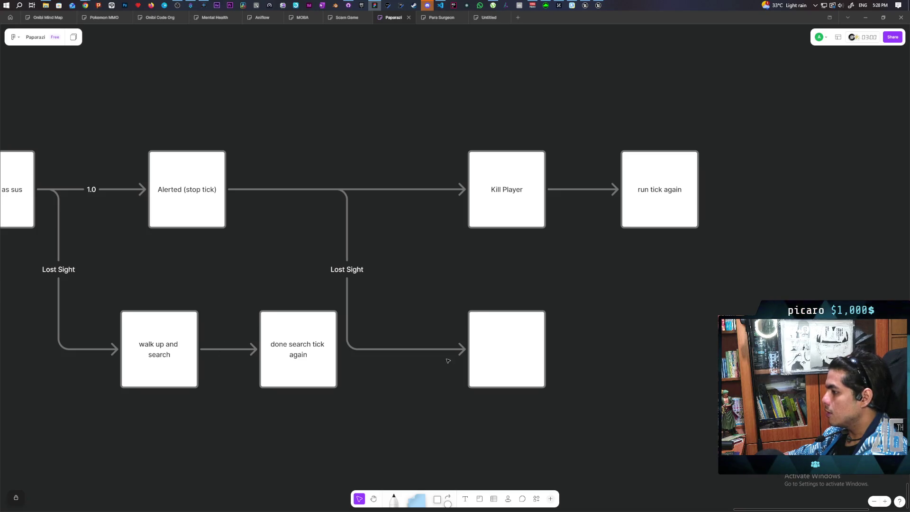
Write 'run over and search' in the blank box and arrow it into 'run tick again'
left_click(498, 343)
left_click(500, 344)
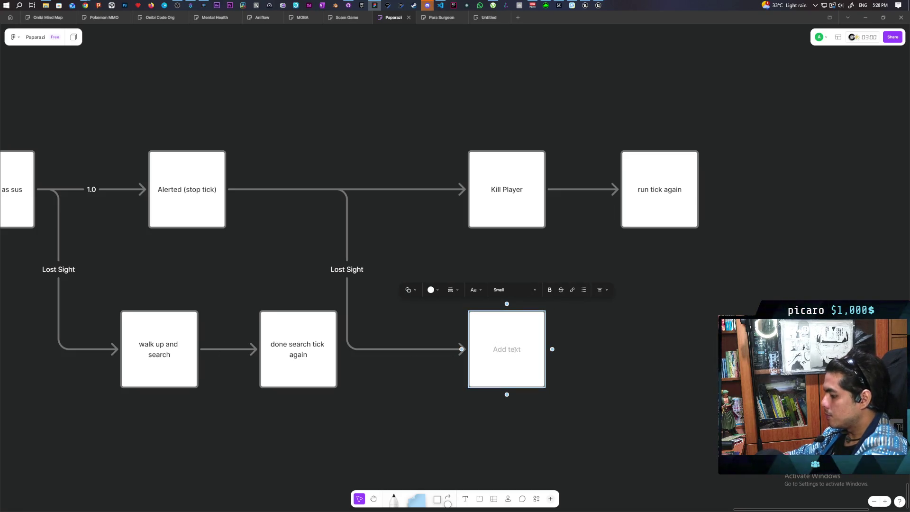
type("run over and se")
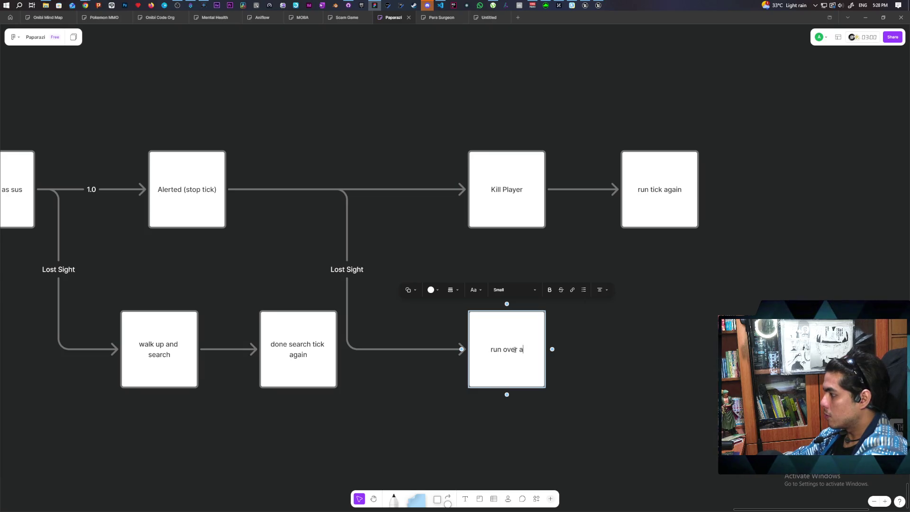
type("arch")
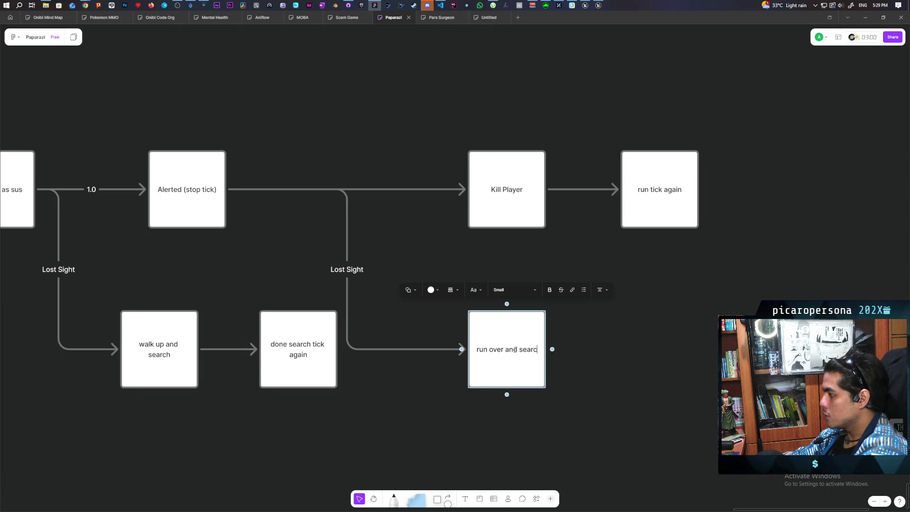
left_click(596, 373)
left_click(540, 353)
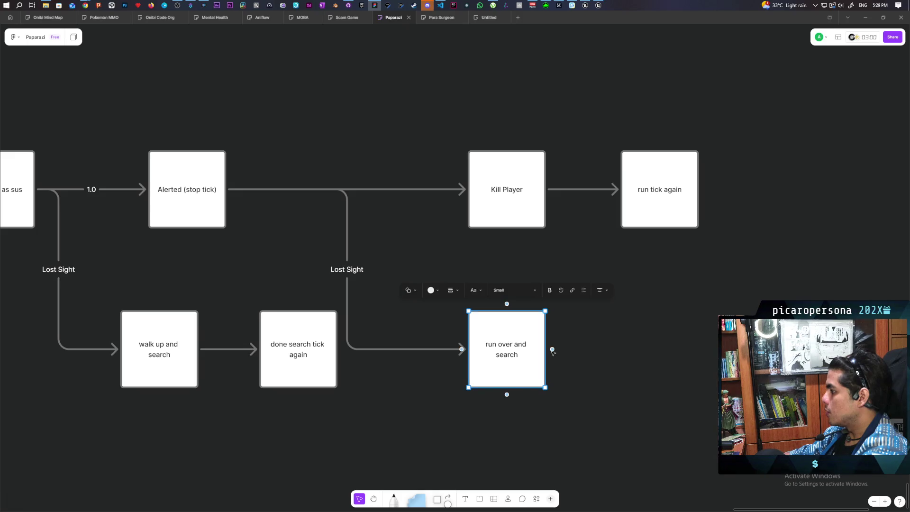
mouse_move(552, 350)
left_mouse_down()
mouse_move(585, 299)
mouse_move(593, 313)
mouse_move(625, 192)
left_mouse_up()
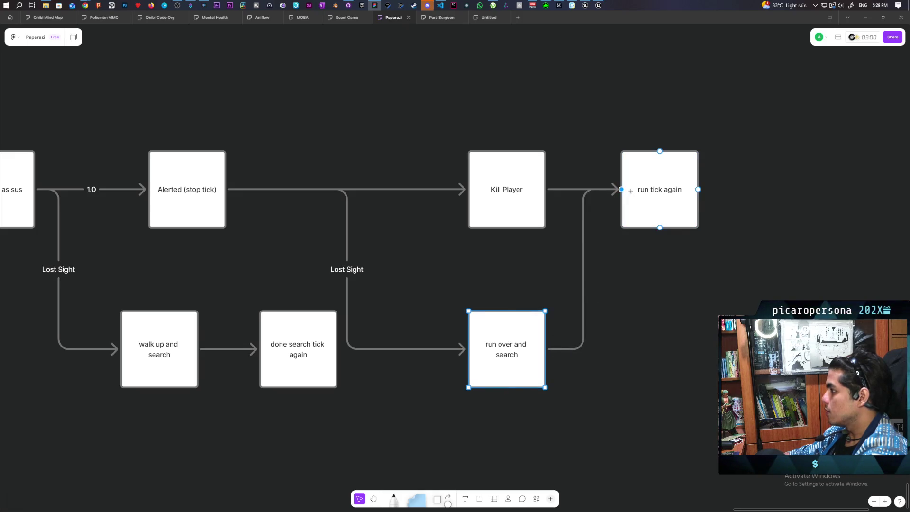
left_click(597, 359)
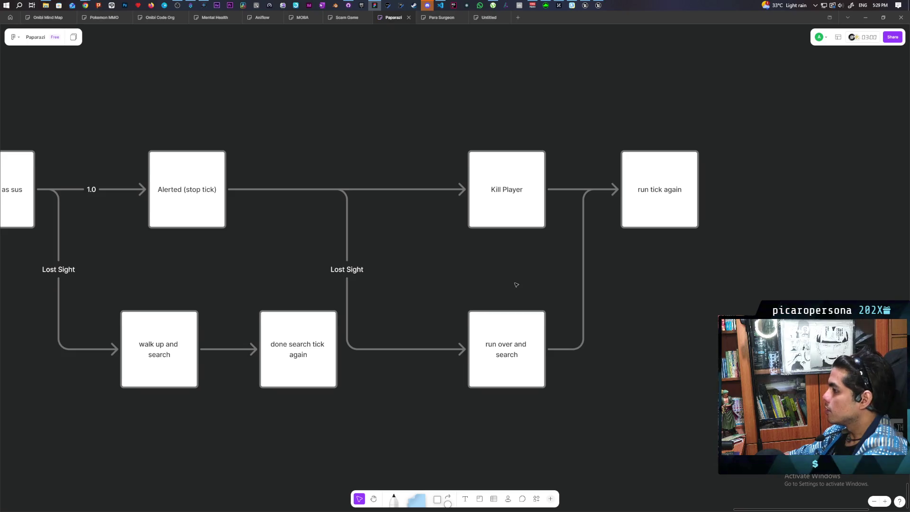
Drag Alerted (stop tick) right, evening the gap between 'set state as sus' and 'Kill Player'
scroll(516, 284, "down", 1)
scroll(433, 276, "left", 10)
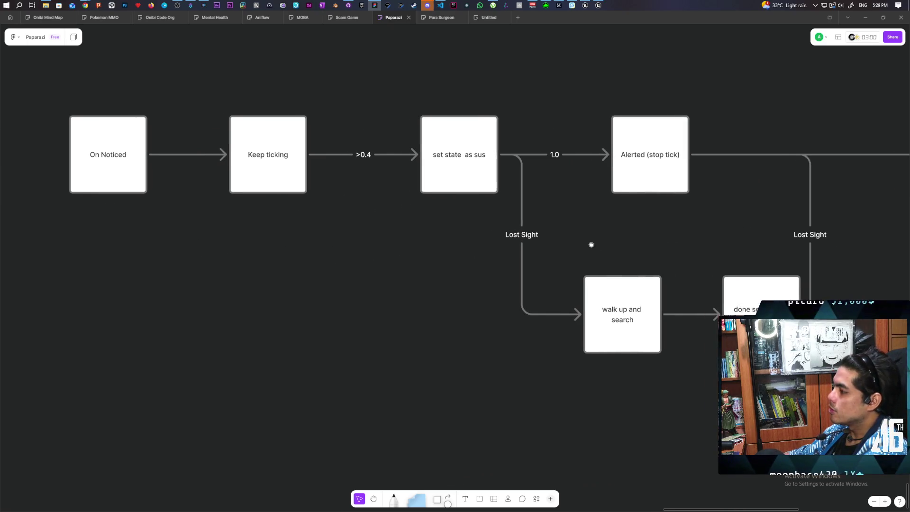
scroll(591, 244, "right", 5)
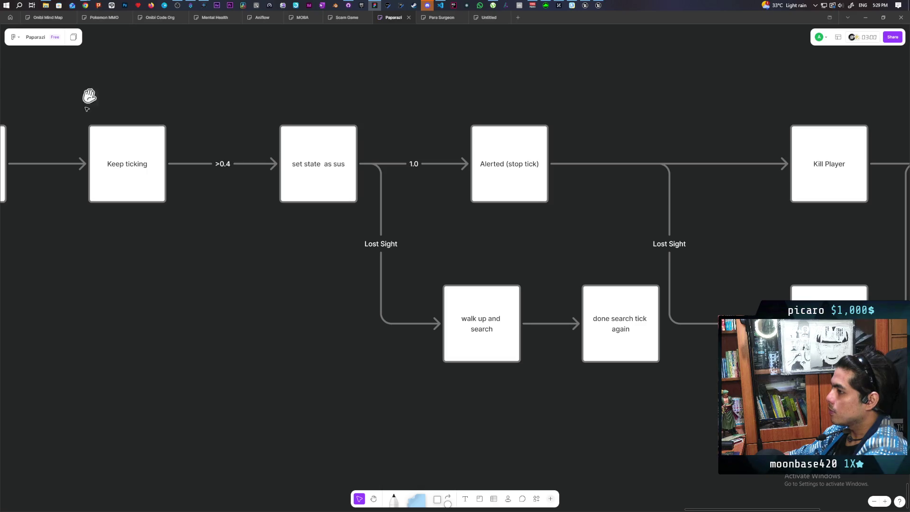
scroll(544, 250, "right", 7)
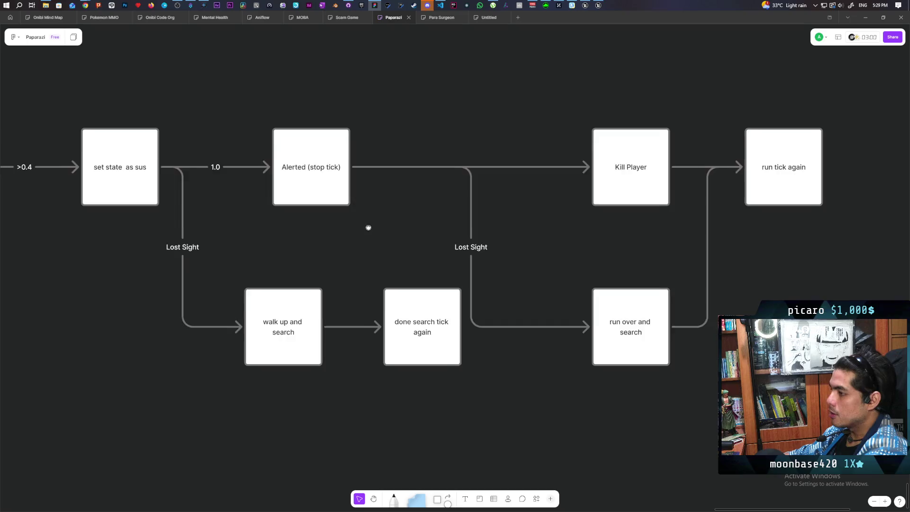
left_click_drag(367, 227, 504, 229)
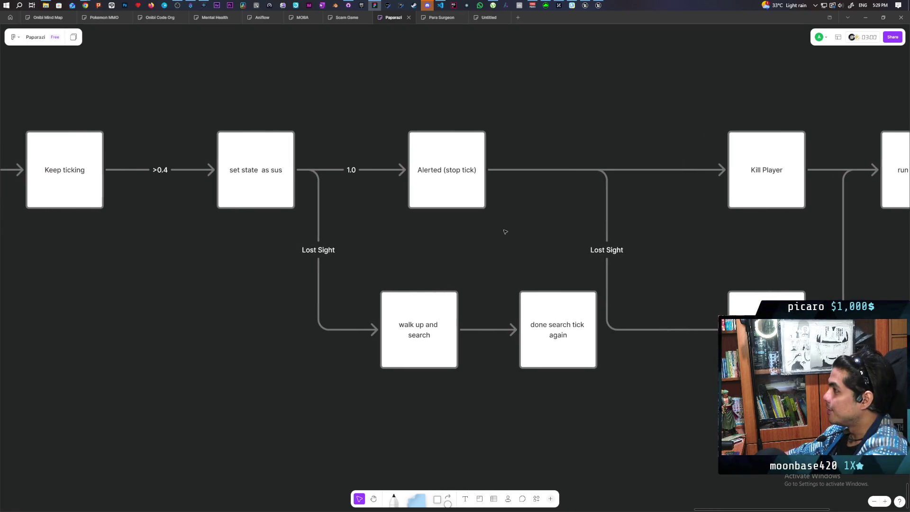
mouse_move(343, 130)
left_mouse_down()
mouse_move(440, 155)
mouse_move(538, 160)
mouse_move(328, 156)
left_mouse_up()
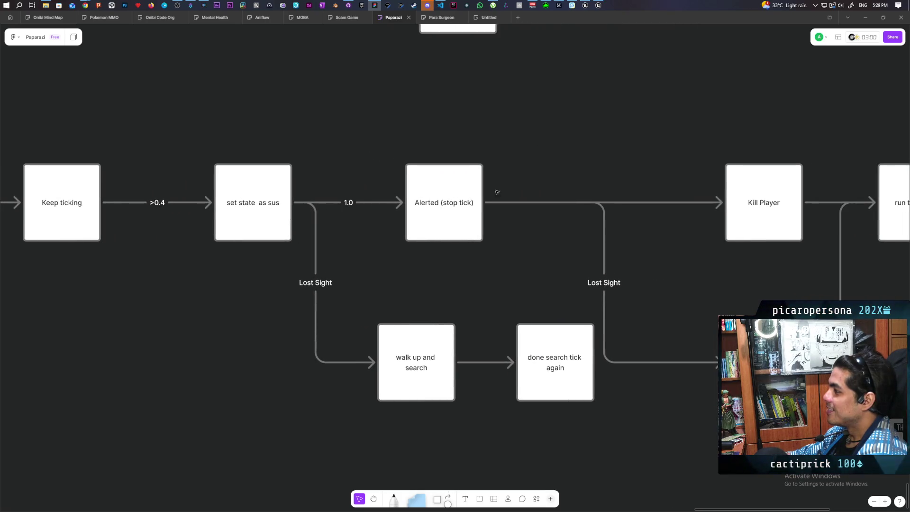
left_click(451, 186)
mouse_move(450, 186)
left_mouse_down()
mouse_move(527, 187)
mouse_move(519, 186)
left_mouse_up()
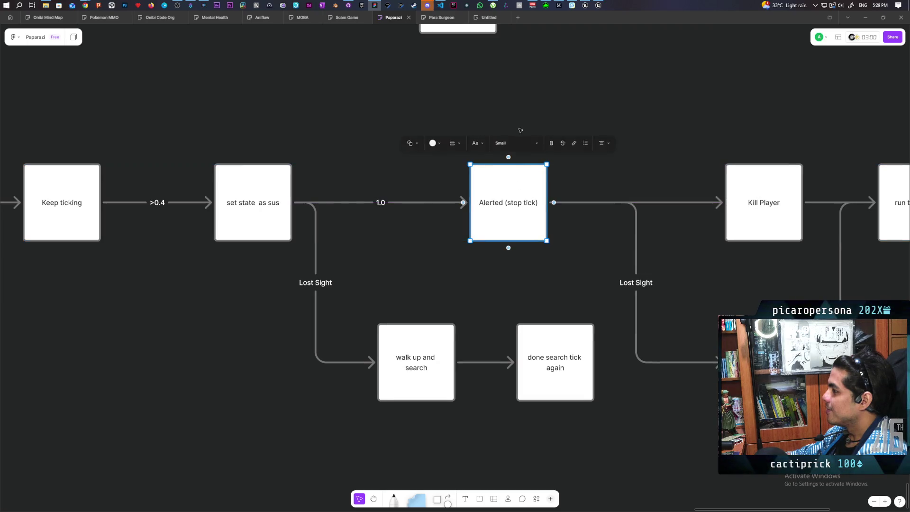
key("Escape")
scroll(511, 252, "right", 5)
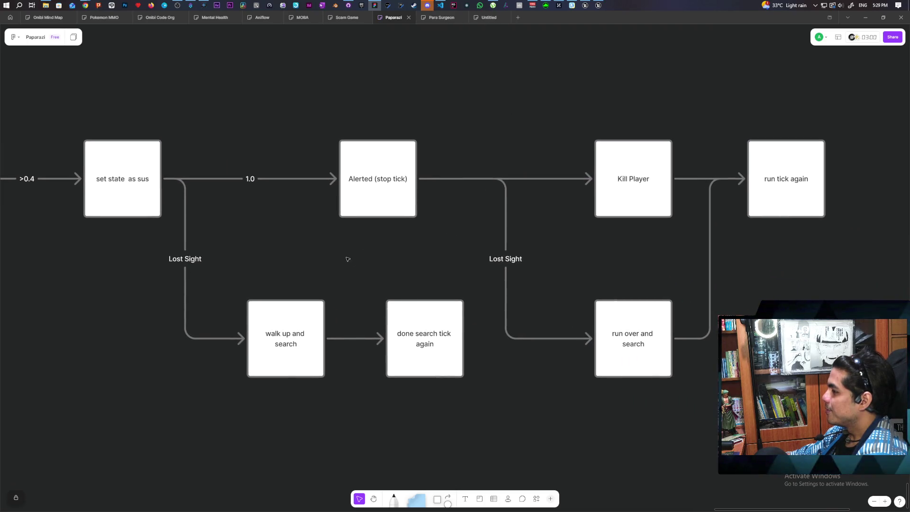
scroll(411, 254, "right", 10)
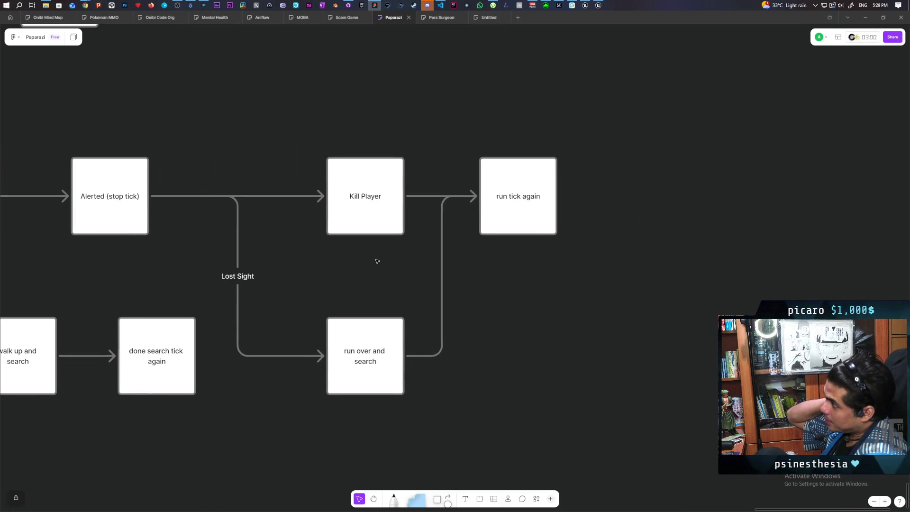
Survey the BP_NPCController Perception graph in Unreal, then switch to the GreyboxLevel tab
left_click(599, 5)
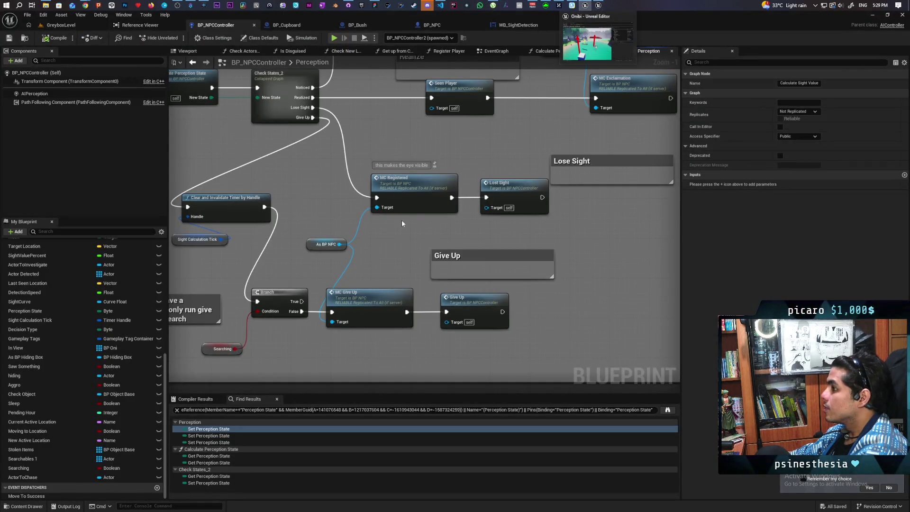
scroll(408, 206, "down", 4)
scroll(408, 207, "down", 4)
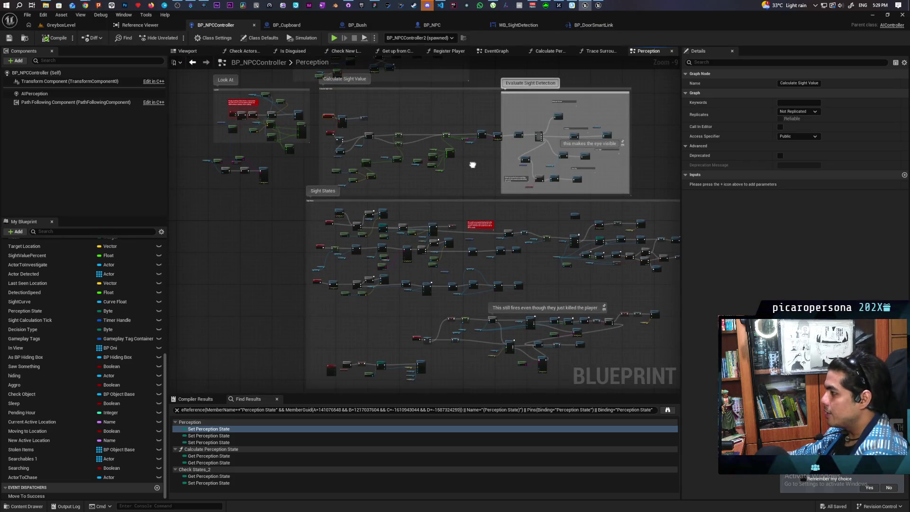
left_click_drag(471, 164, 374, 188)
scroll(381, 188, "up", 5)
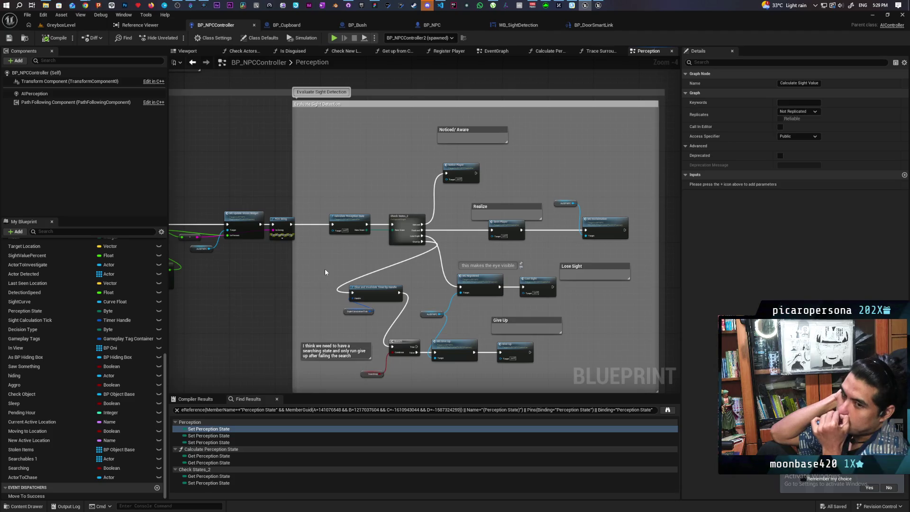
left_click(61, 24)
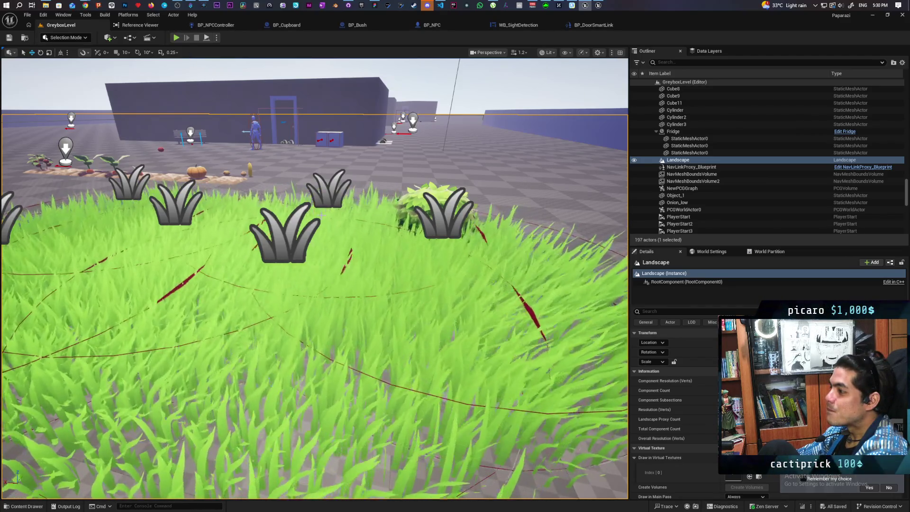
Fly the viewport camera back over the GreyboxLevel map toward the grass paths
left_click_drag(194, 58, 123, 128)
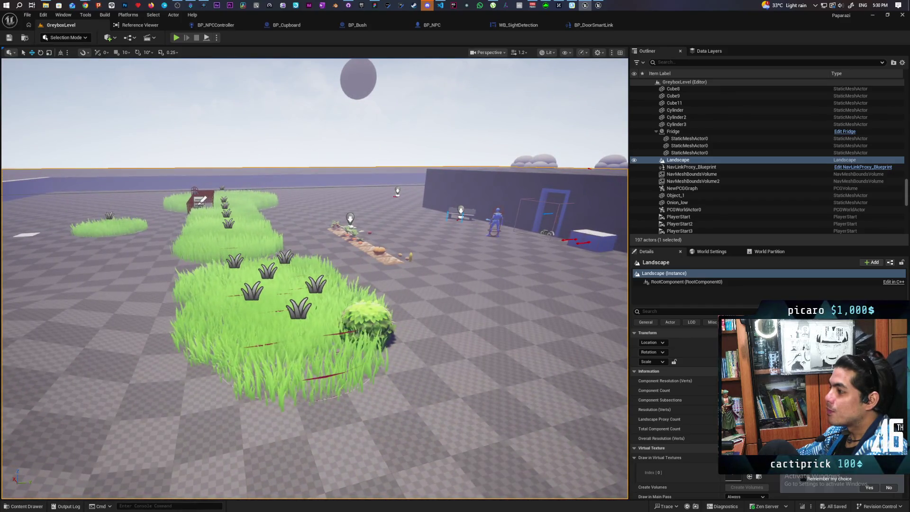
mouse_move(313, 284)
left_mouse_down()
mouse_move(313, 204)
mouse_move(312, 293)
mouse_move(379, 284)
left_mouse_up()
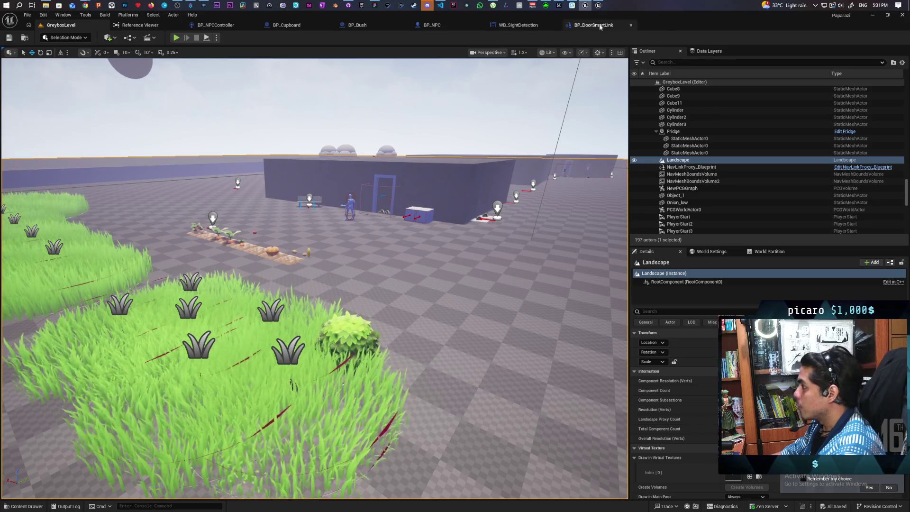
left_click(455, 25)
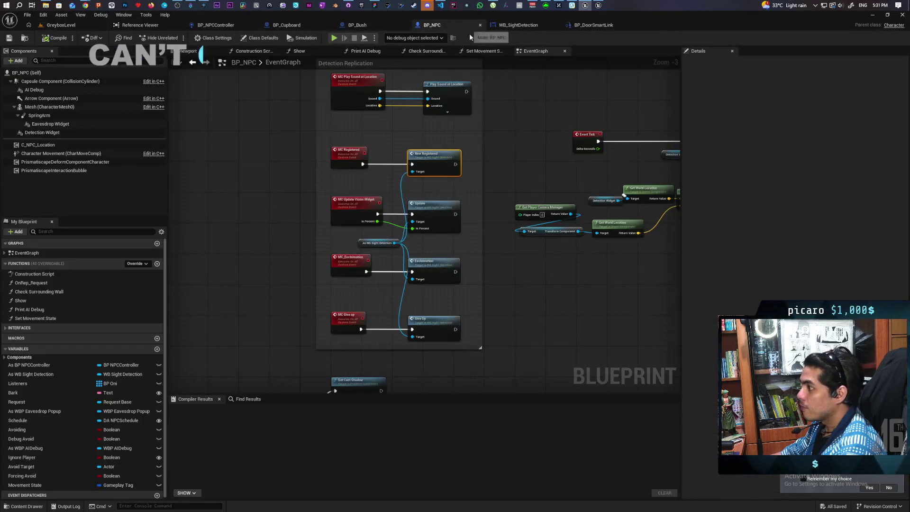
scroll(341, 223, "down", 4)
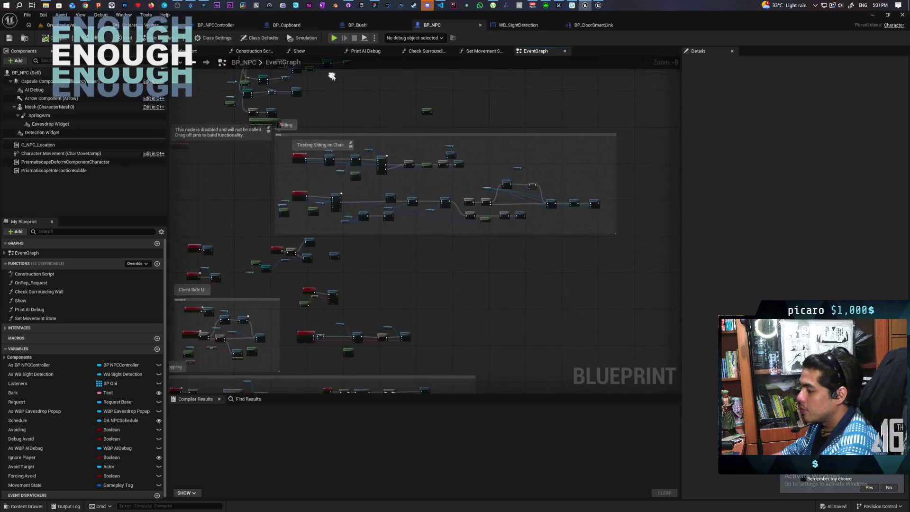
mouse_move(395, 120)
left_mouse_down()
mouse_move(366, 200)
mouse_move(398, 170)
mouse_move(345, 146)
mouse_move(317, 208)
left_mouse_up()
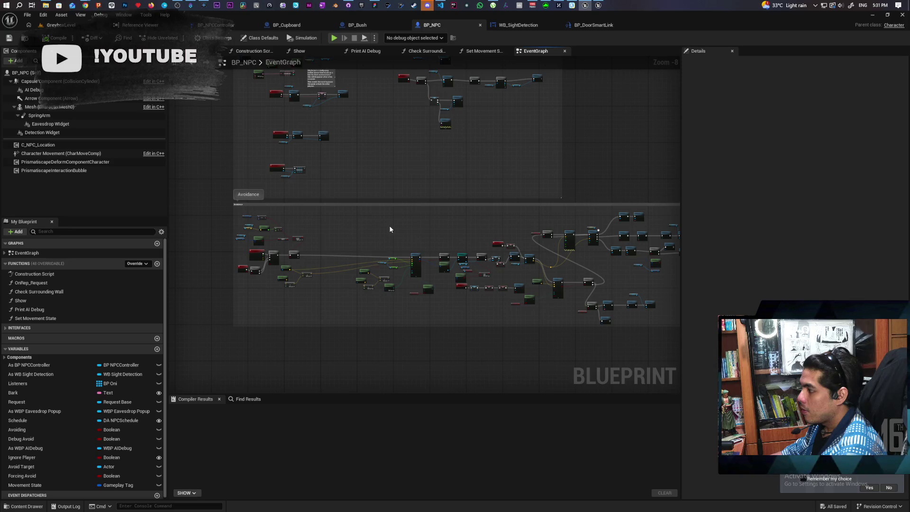
scroll(343, 242, "up", 2)
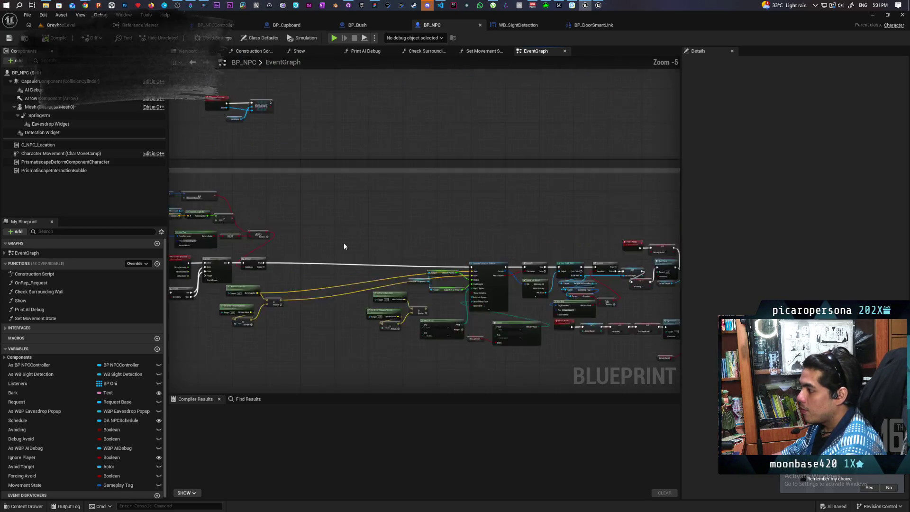
scroll(425, 249, "up", 2)
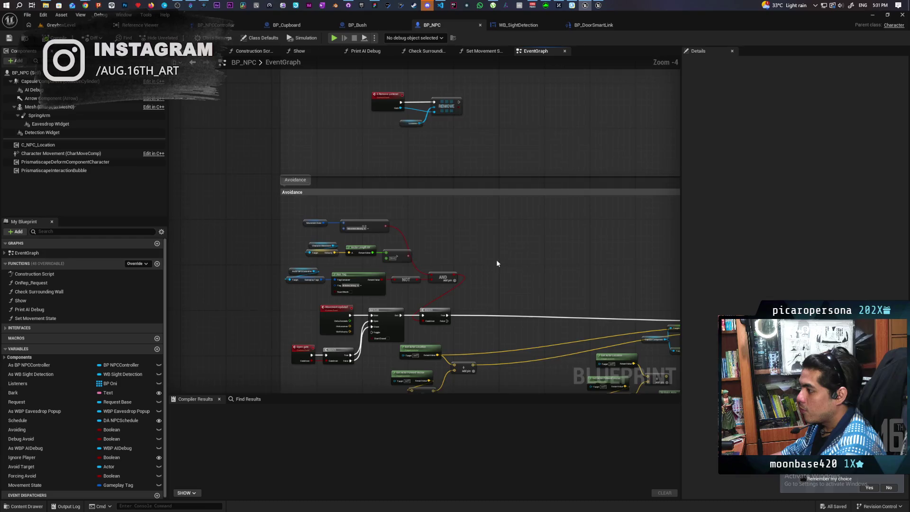
mouse_move(496, 260)
left_mouse_down()
mouse_move(451, 240)
mouse_move(446, 221)
left_mouse_up()
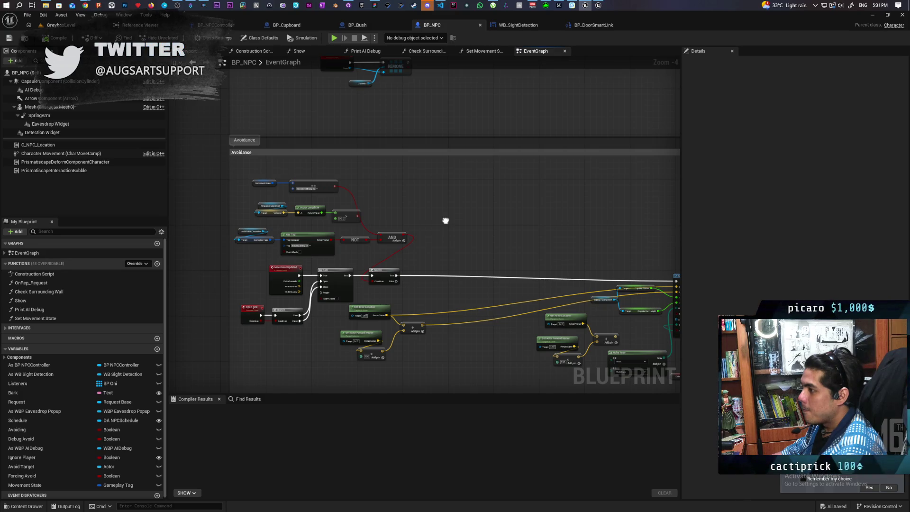
Wire the vision widget update into Calculate Perception State and delete the Print String node
left_click(216, 25)
scroll(402, 237, "down", 6)
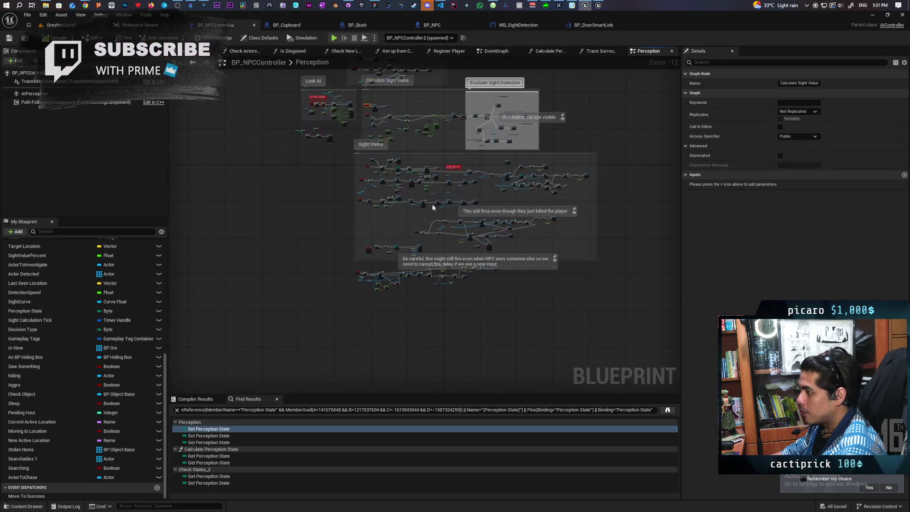
scroll(424, 219, "up", 5)
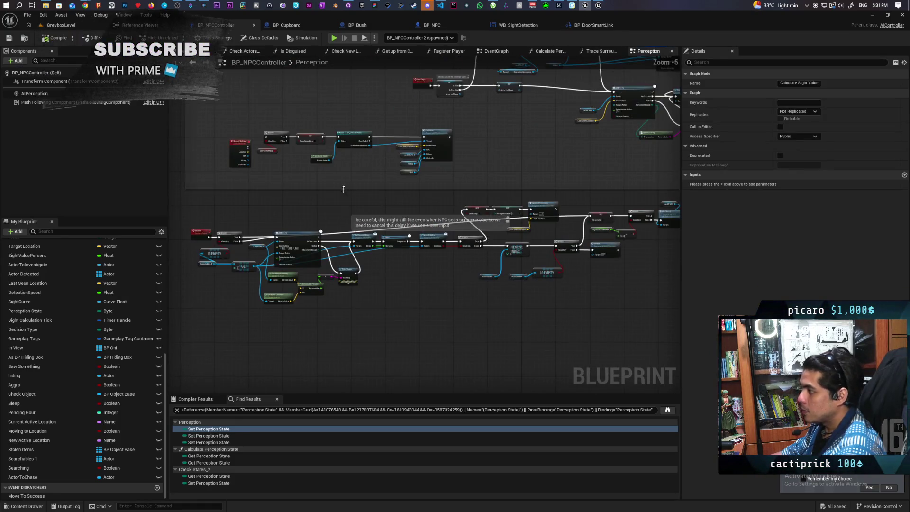
scroll(274, 200, "up", 1)
mouse_move(307, 214)
left_mouse_down()
mouse_move(360, 152)
mouse_move(336, 166)
left_mouse_up()
scroll(336, 167, "down", 3)
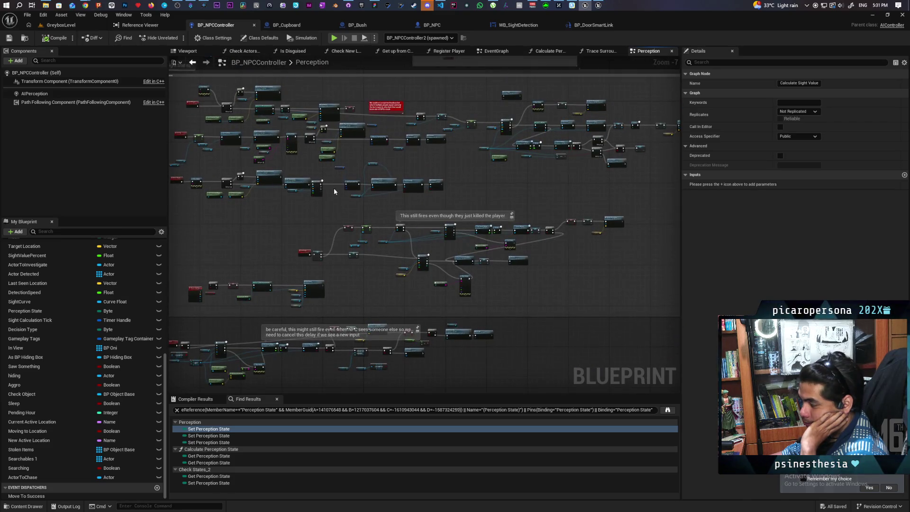
left_click_drag(379, 201, 365, 306)
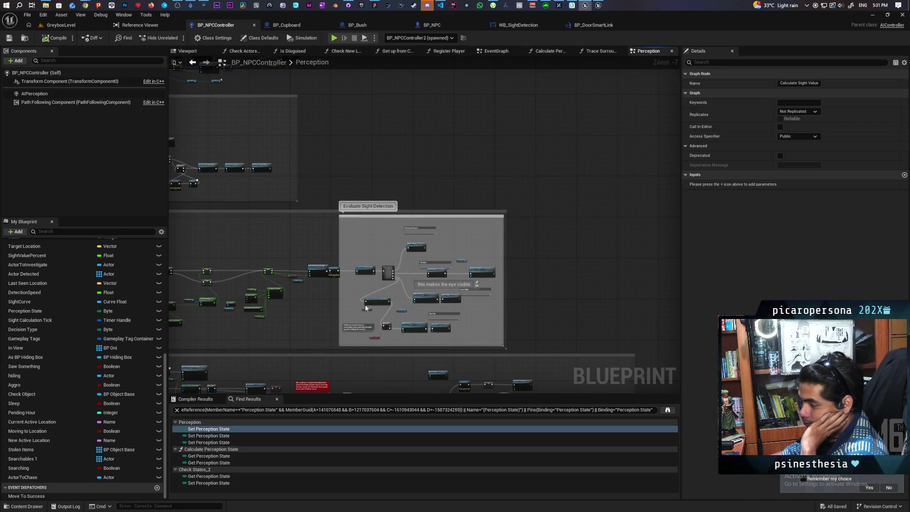
mouse_move(310, 297)
left_mouse_down()
mouse_move(495, 293)
mouse_move(533, 308)
left_mouse_up()
scroll(479, 291, "up", 4)
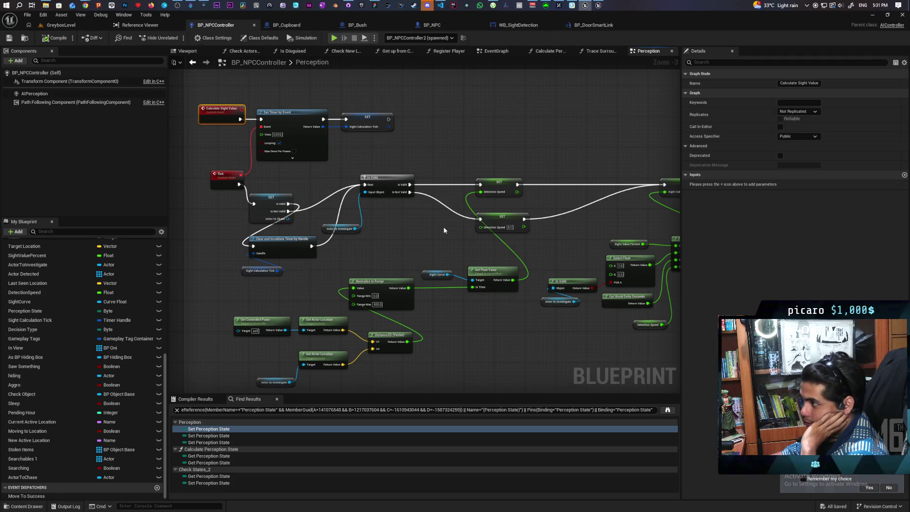
left_click_drag(573, 221, 169, 241)
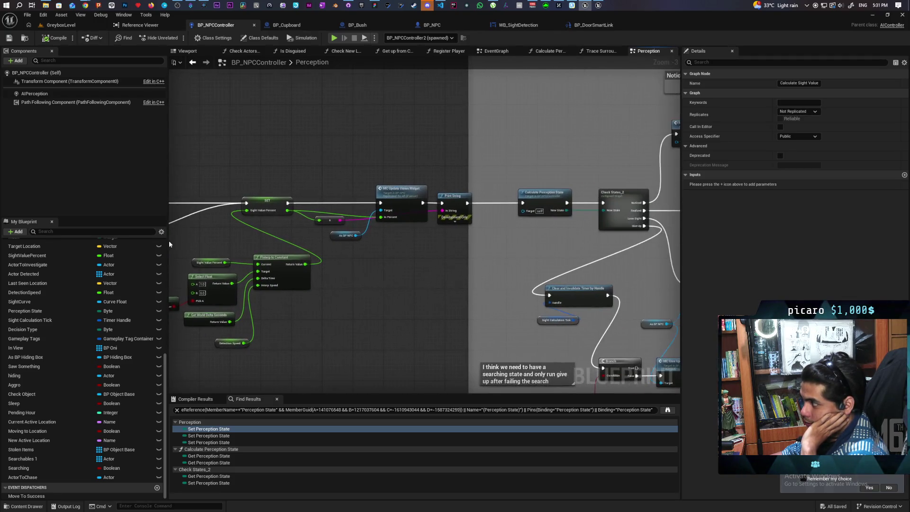
left_click_drag(399, 274, 316, 266)
left_click(365, 187)
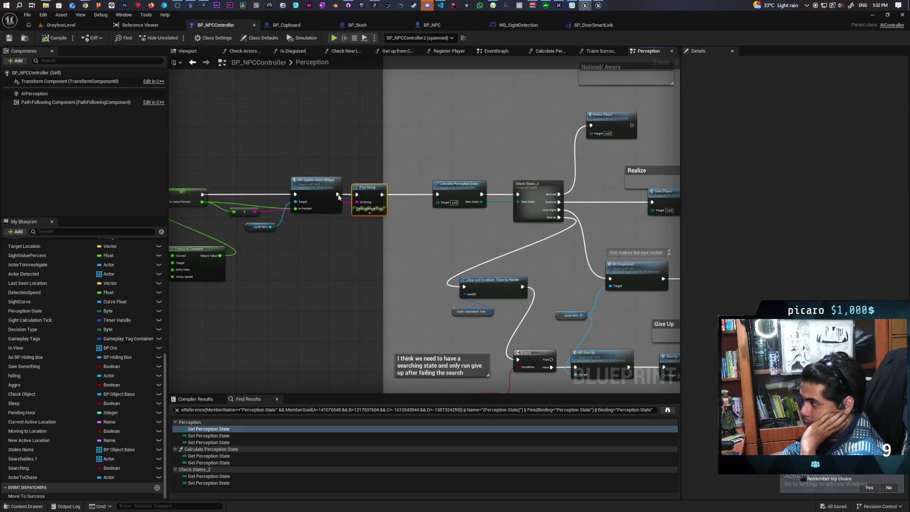
left_click_drag(338, 194, 435, 194)
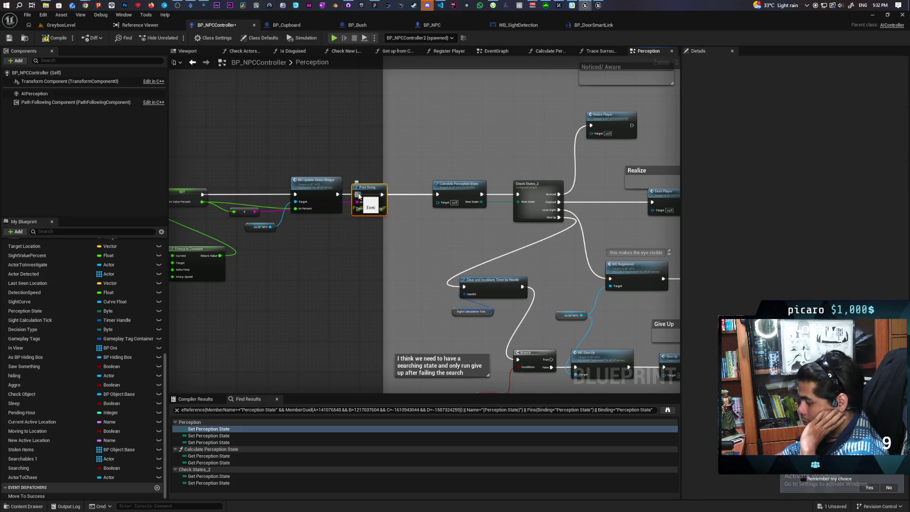
key("Delete")
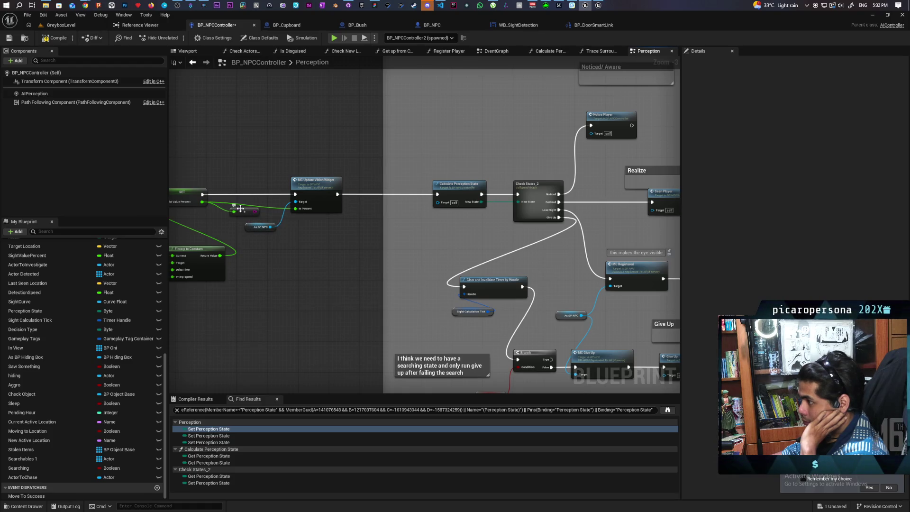
Delete the stray small node beside the vision widget update
left_click(239, 212)
key("Delete")
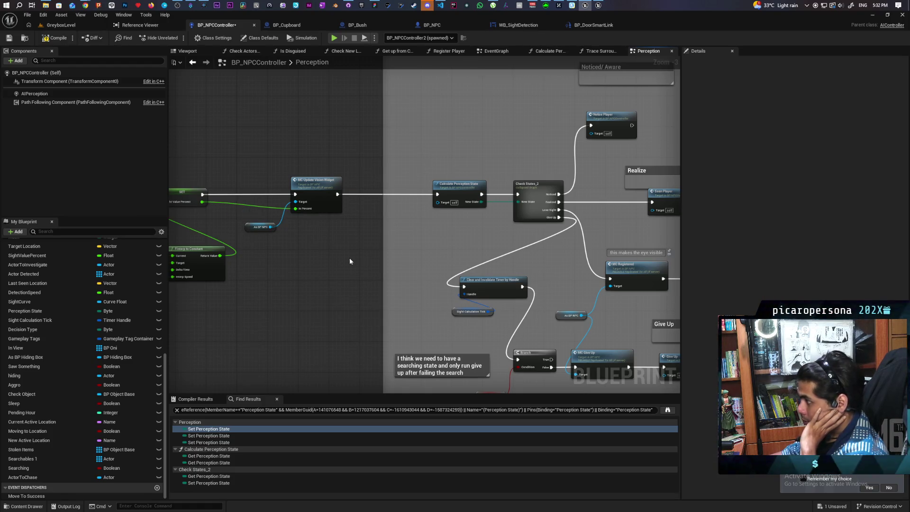
scroll(294, 275, "down", 2)
scroll(255, 272, "up", 2)
mouse_move(246, 268)
left_mouse_down()
mouse_move(294, 251)
mouse_move(345, 251)
mouse_move(305, 237)
left_mouse_up()
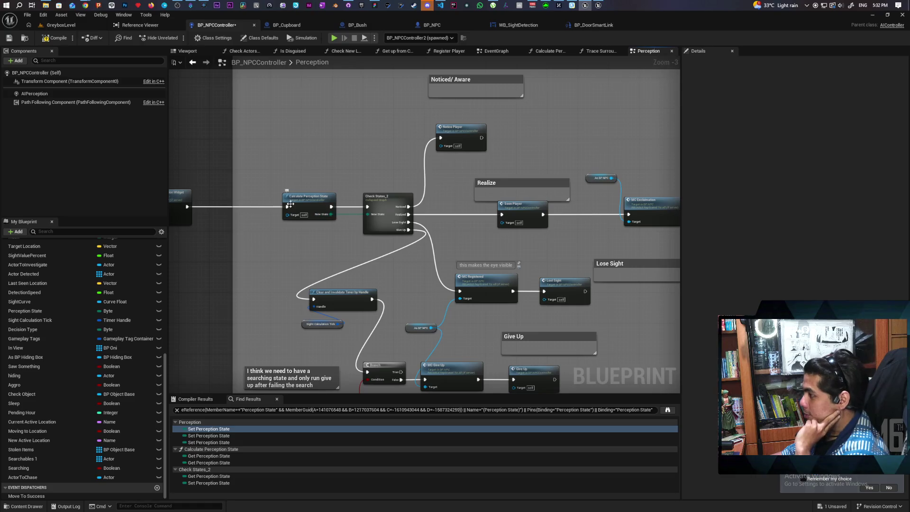
mouse_move(440, 158)
left_mouse_down()
mouse_move(491, 158)
mouse_move(483, 166)
left_mouse_up()
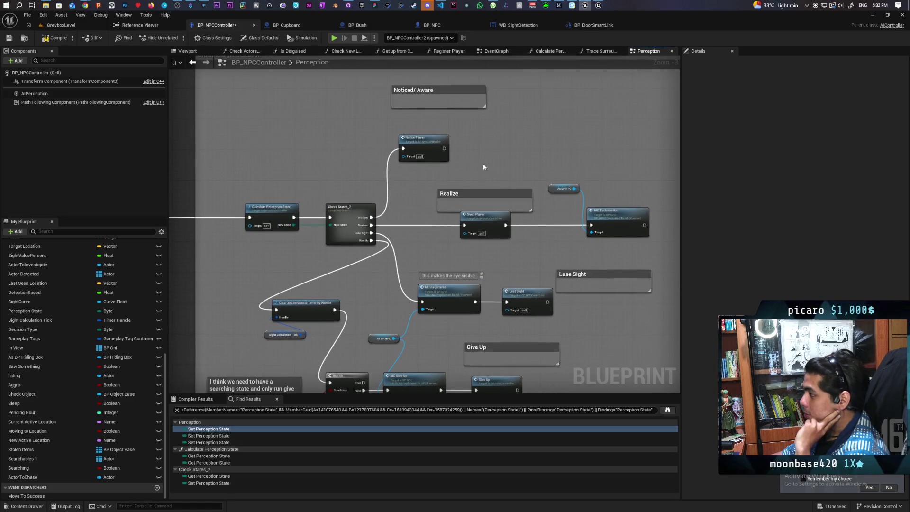
Trace the Notice Player chain to the On Seen call and save BP_NPCController
double_click(429, 147)
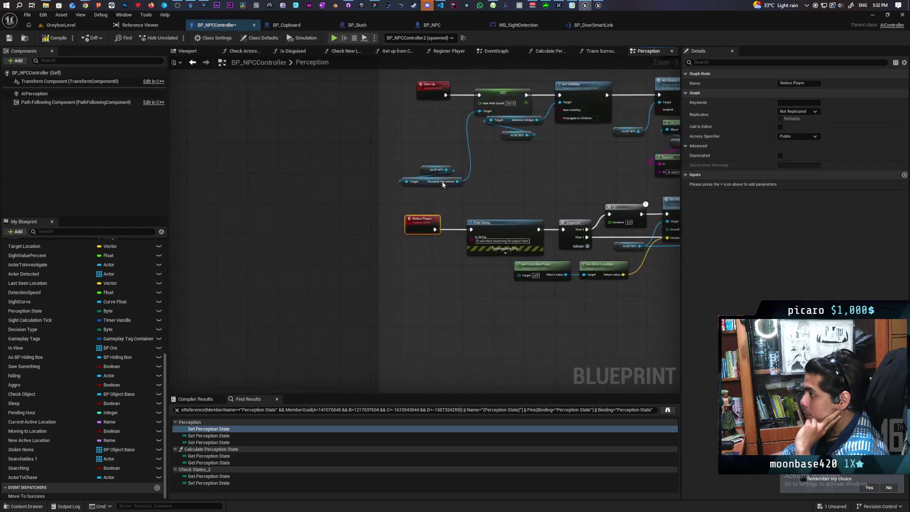
left_click_drag(334, 173, 309, 165)
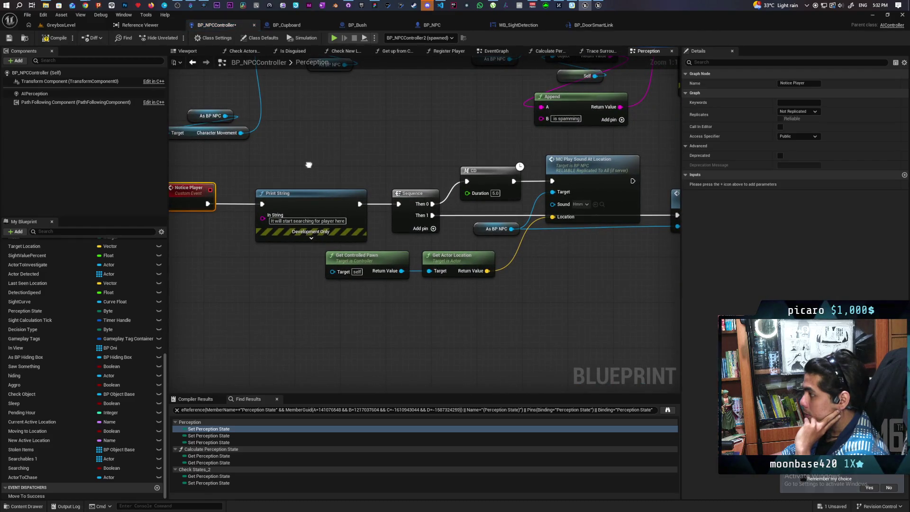
mouse_move(308, 164)
left_mouse_down()
mouse_move(302, 160)
mouse_move(361, 222)
mouse_move(305, 216)
left_mouse_up()
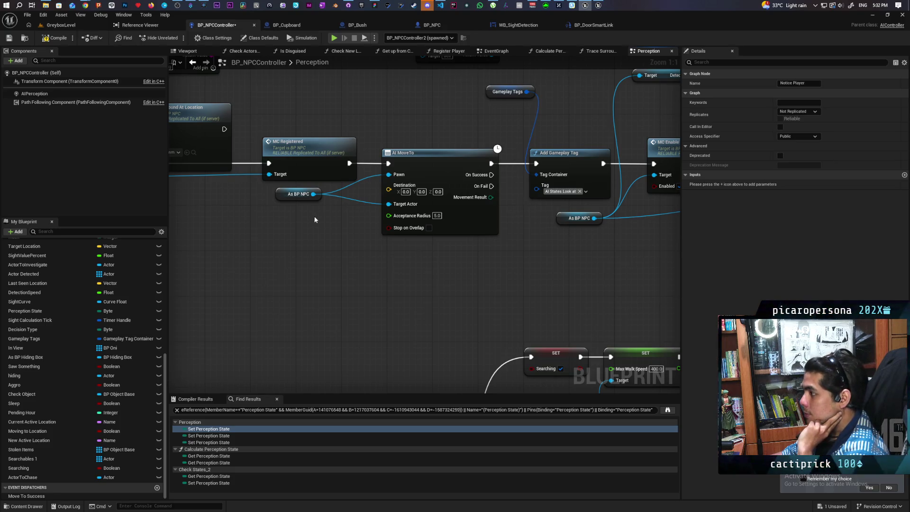
left_click_drag(305, 216, 398, 190)
left_click_drag(453, 279, 315, 291)
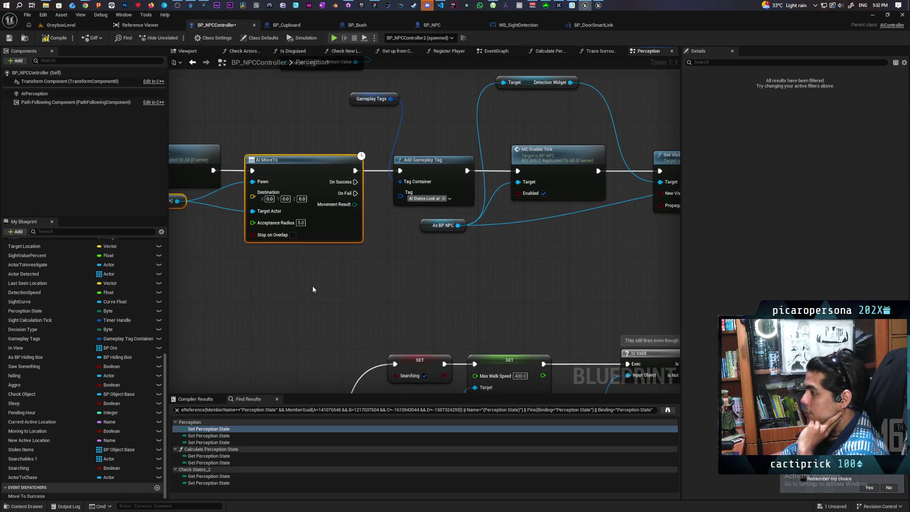
mouse_move(488, 280)
left_mouse_down()
mouse_move(341, 298)
mouse_move(225, 294)
left_mouse_up()
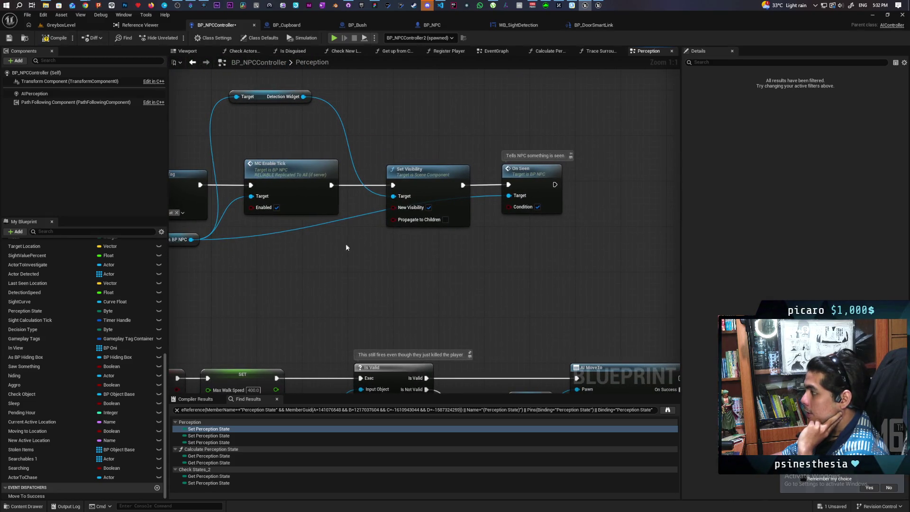
left_click(9, 41)
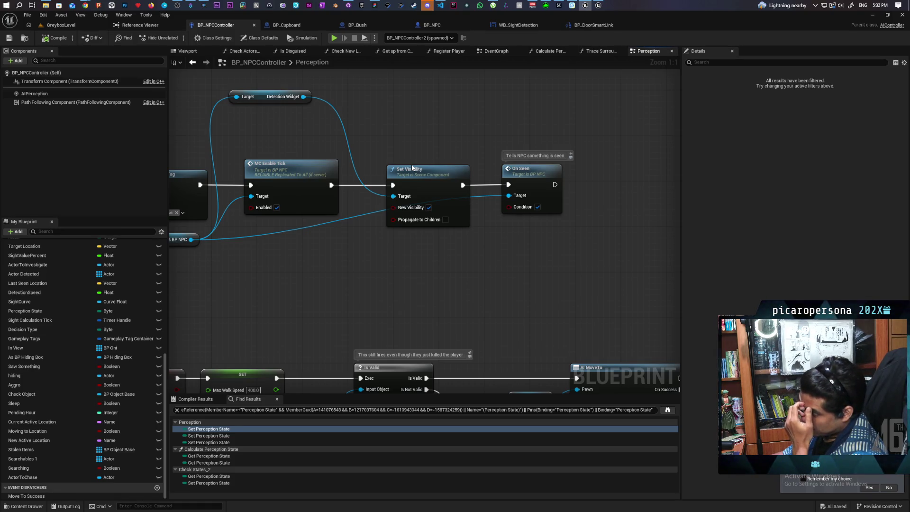
Open the On Seen event inside BP_NPC from its call node
right_click(543, 180)
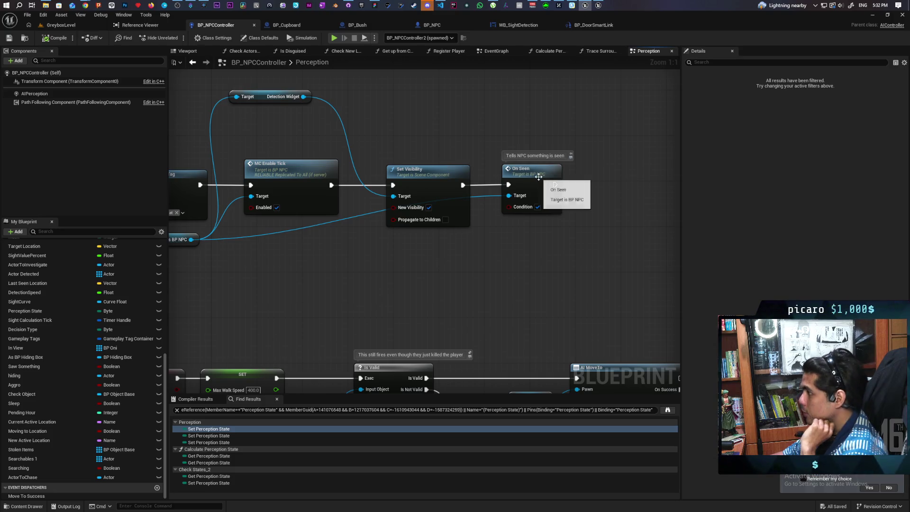
left_click(538, 176)
double_click(538, 176)
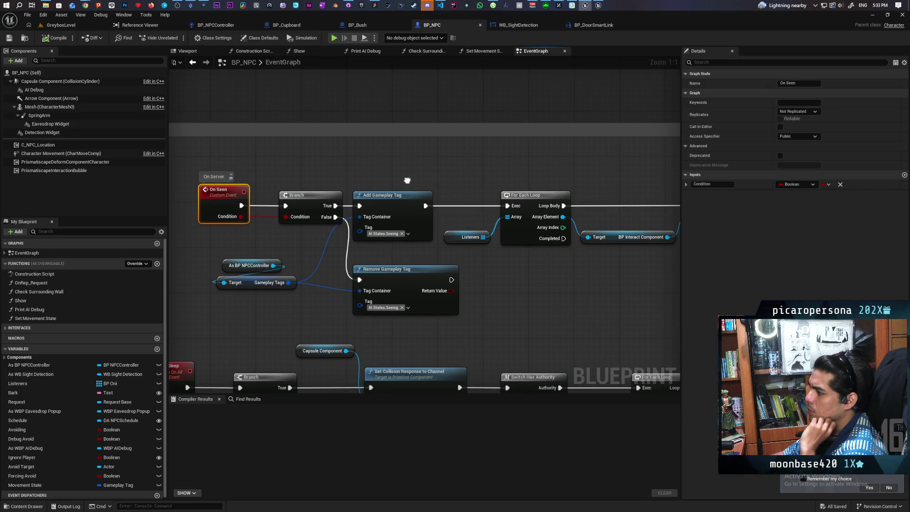
Inspect On Seen's Add/Remove Gameplay Tag nodes and the As BP NPCController cast
left_click_drag(388, 168, 415, 306)
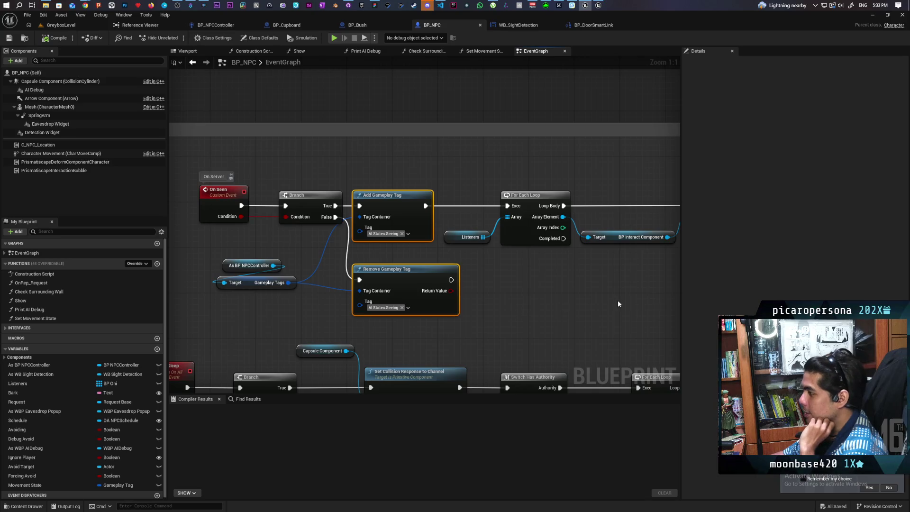
mouse_move(621, 302)
left_mouse_down()
mouse_move(458, 286)
mouse_move(608, 281)
mouse_move(600, 279)
left_mouse_up()
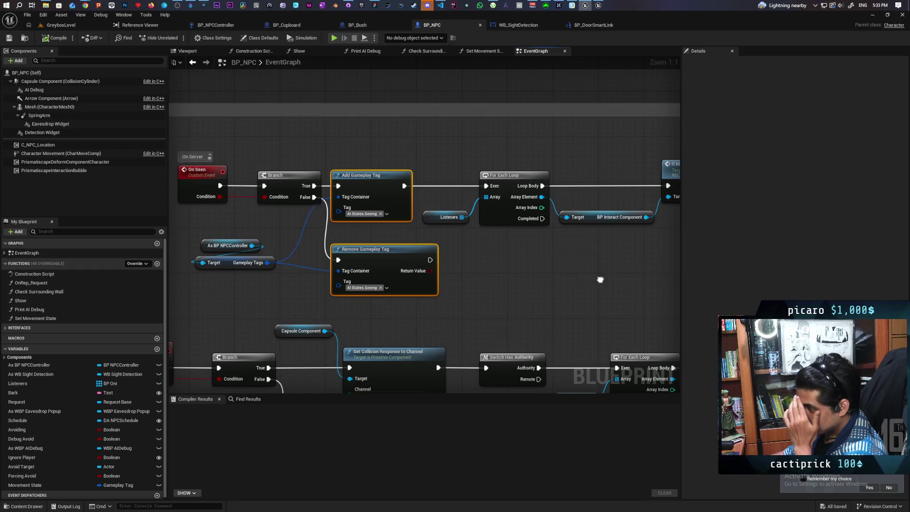
left_click_drag(601, 280, 599, 280)
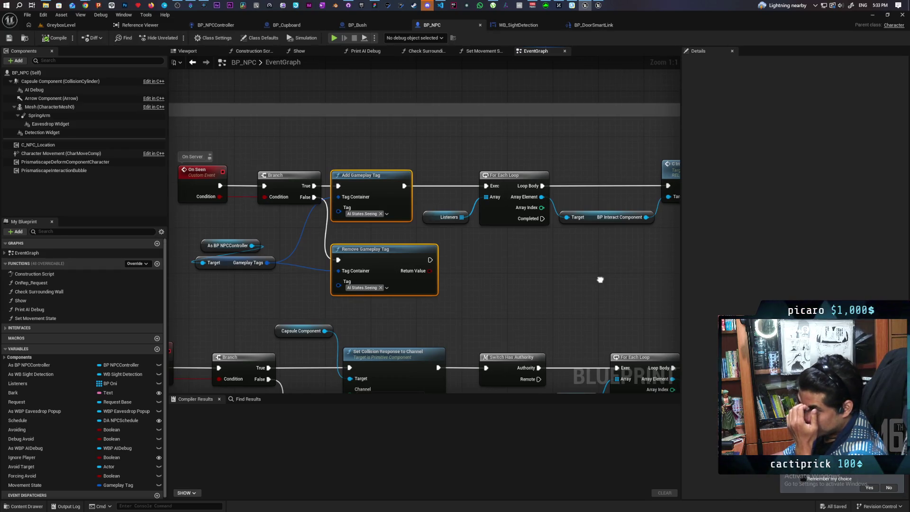
left_click(481, 282)
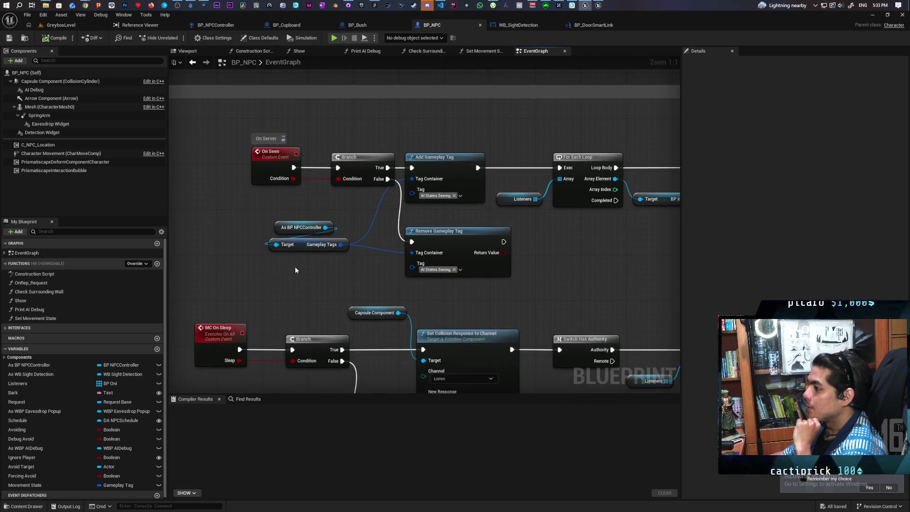
left_click_drag(268, 276, 458, 227)
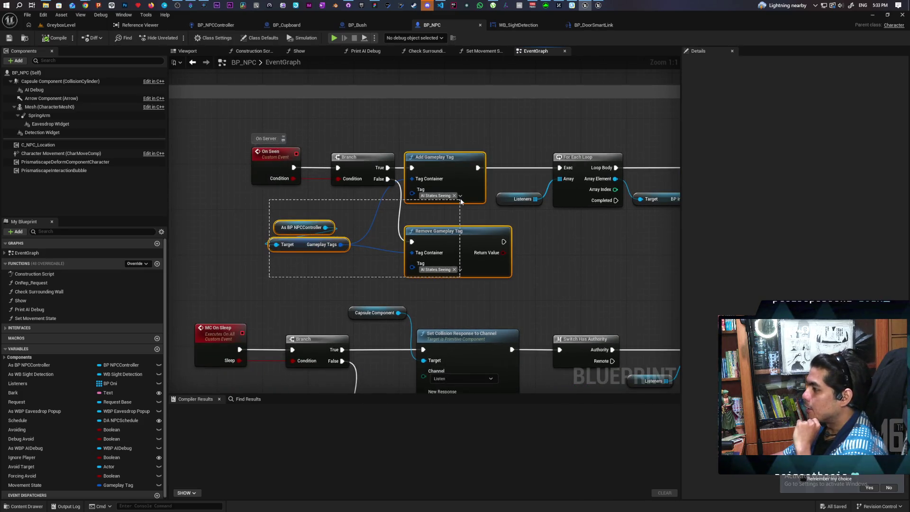
left_click(571, 258)
left_click(291, 228)
left_click(355, 252)
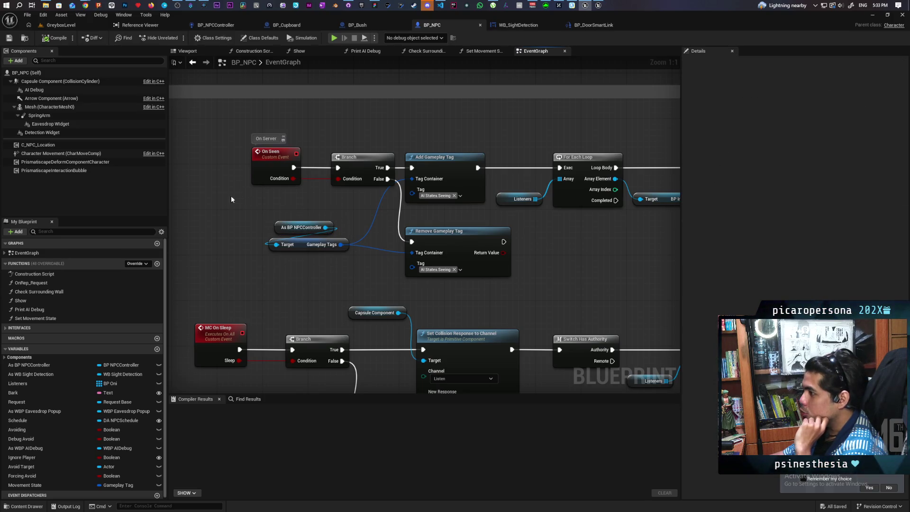
Check the On Seen event properties and C Interrupt Eavesdrop node, then return to BP_NPCController
left_click_drag(231, 198, 256, 177)
left_click(347, 293)
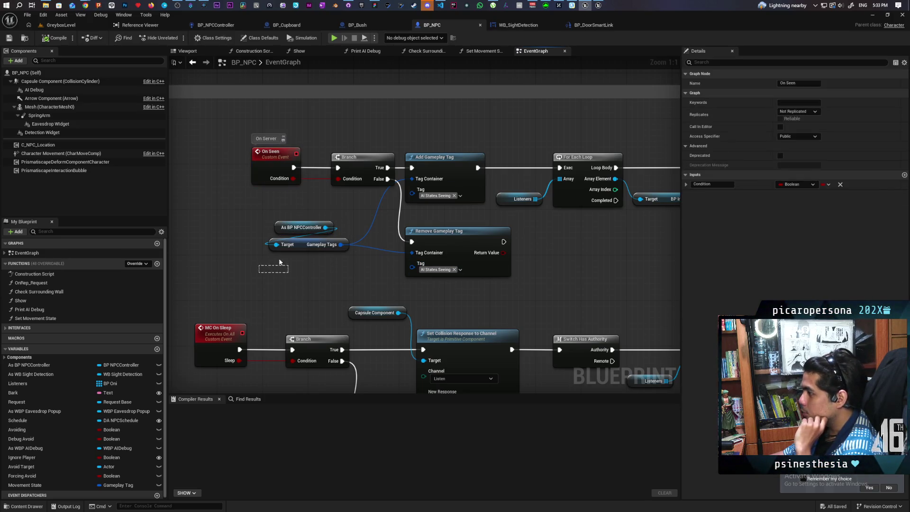
left_click_drag(303, 196, 481, 259)
left_click(559, 269)
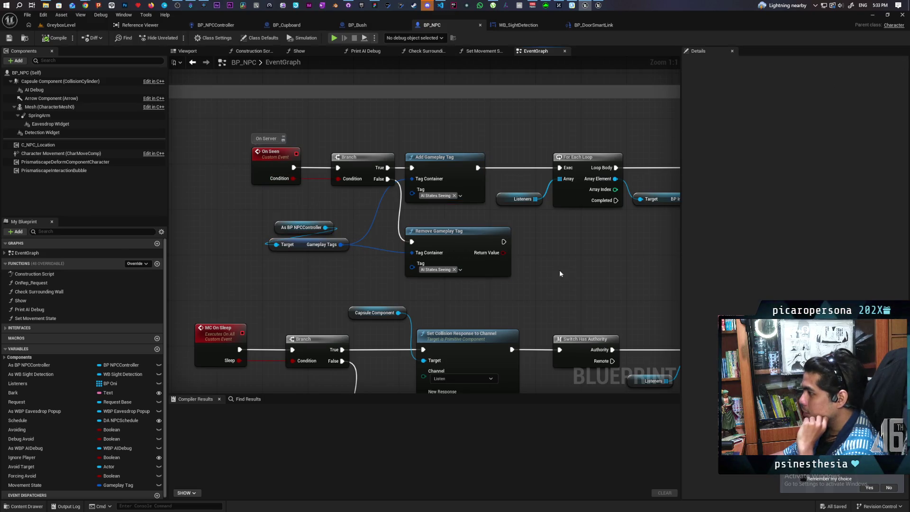
left_click_drag(598, 245, 507, 246)
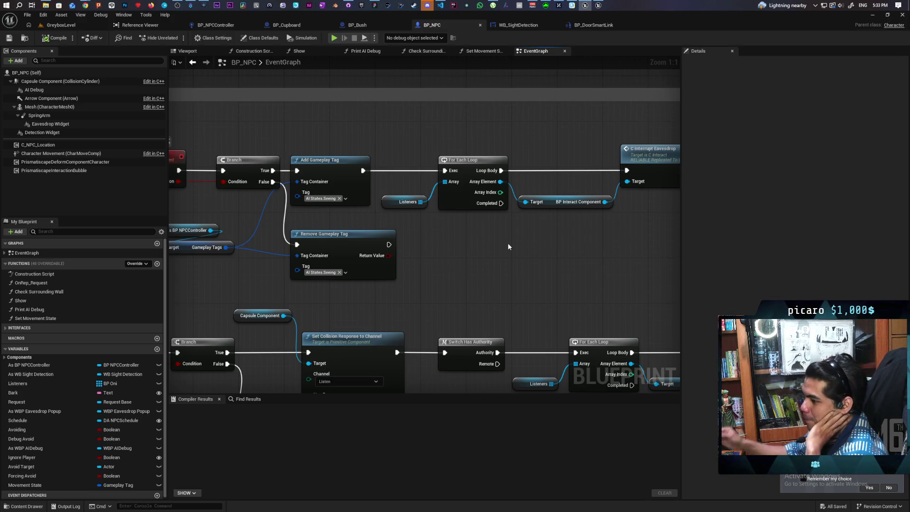
mouse_move(508, 242)
left_mouse_down()
mouse_move(489, 260)
mouse_move(533, 254)
left_mouse_up()
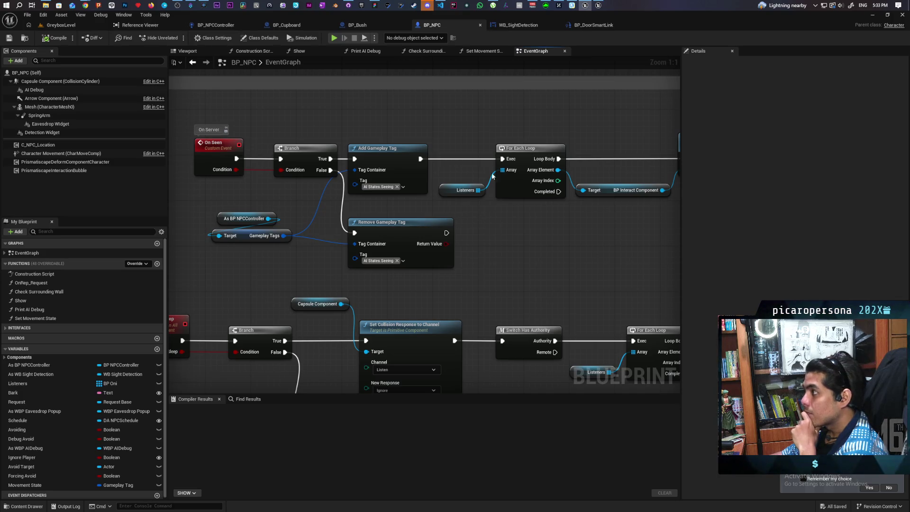
left_click(213, 27)
Move the Gameplay Tags getter down beside the Add Gameplay Tag node
scroll(548, 197, "down", 4)
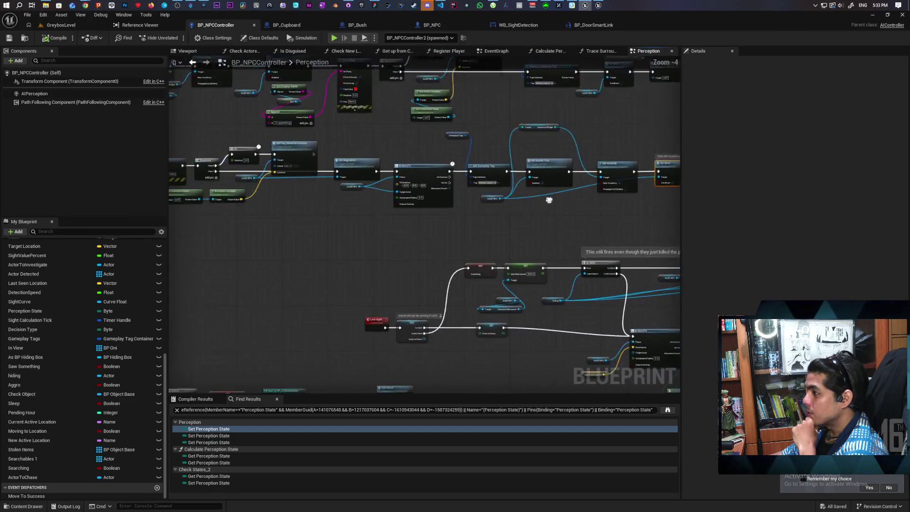
scroll(365, 119, "up", 1)
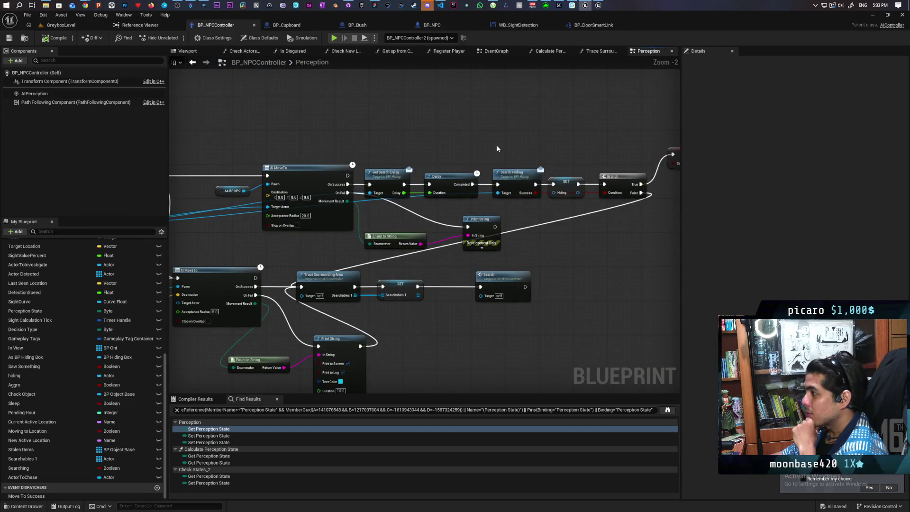
scroll(474, 135, "up", 1)
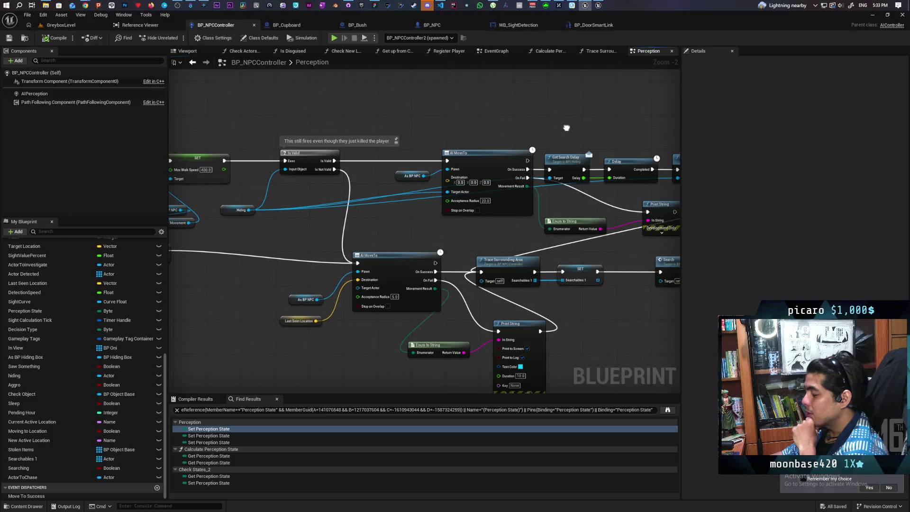
scroll(632, 107, "down", 2)
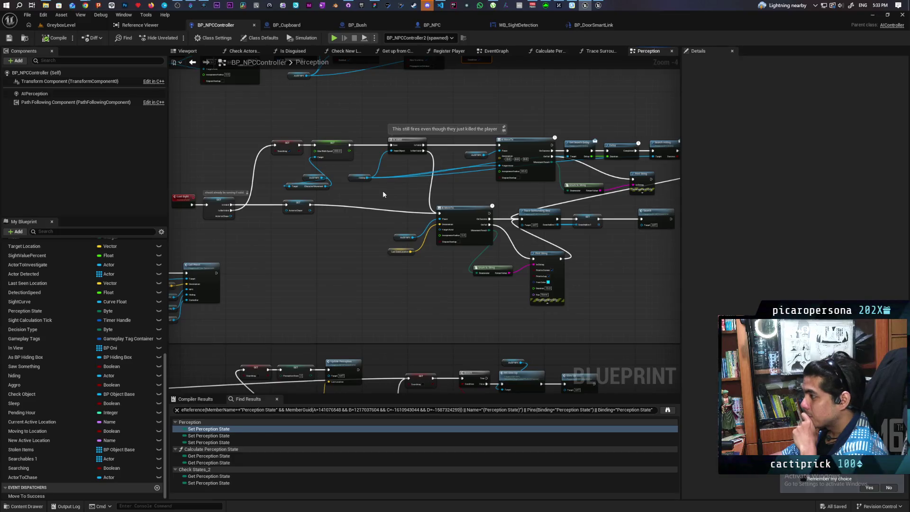
scroll(390, 192, "up", 2)
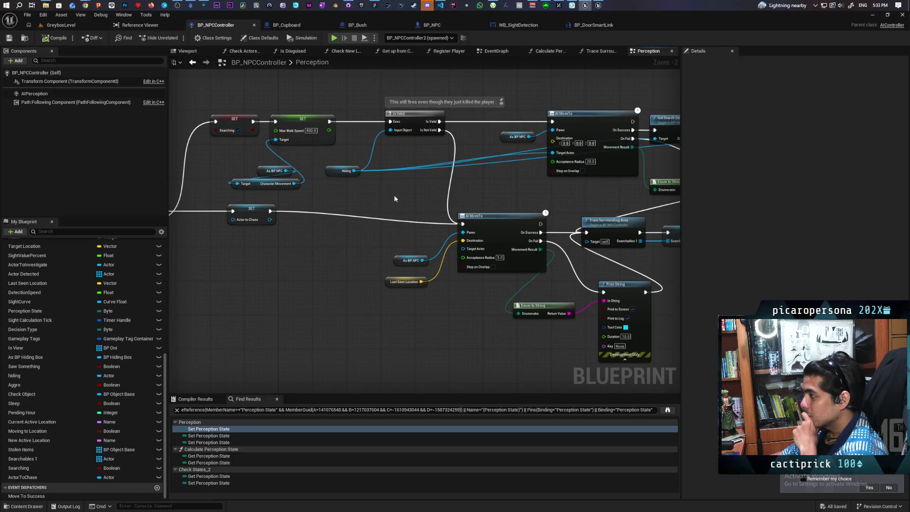
scroll(394, 199, "down", 2)
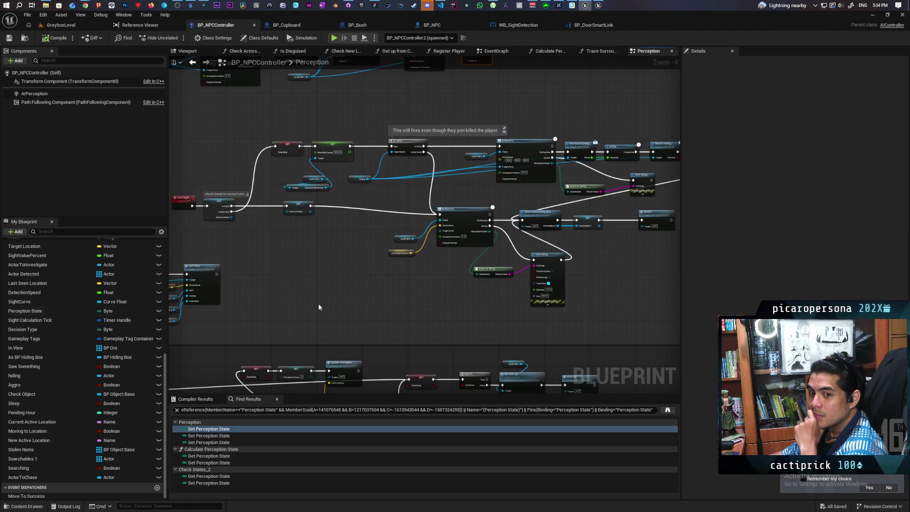
scroll(307, 270, "down", 2)
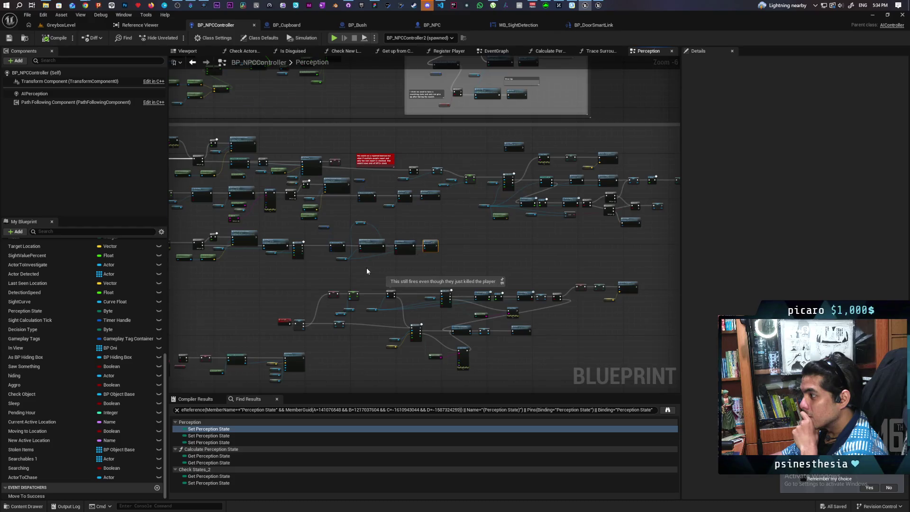
scroll(366, 267, "up", 3)
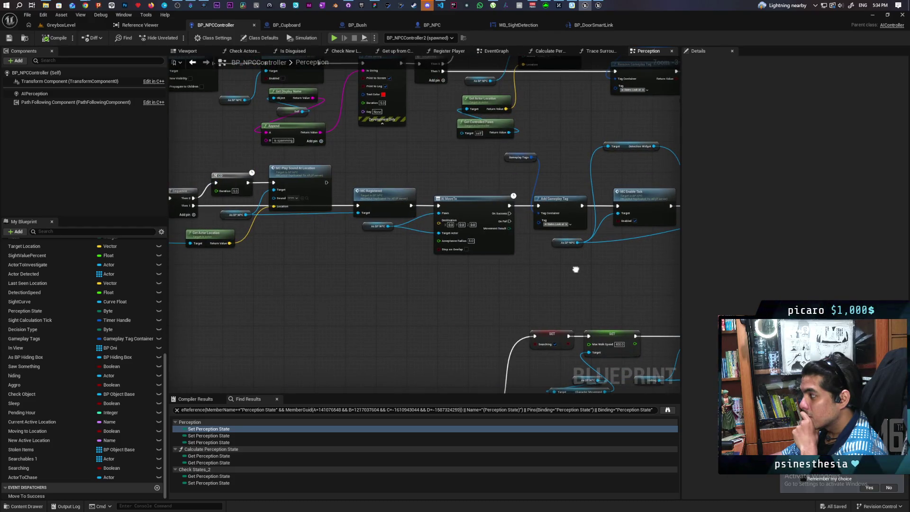
left_click_drag(575, 269, 453, 298)
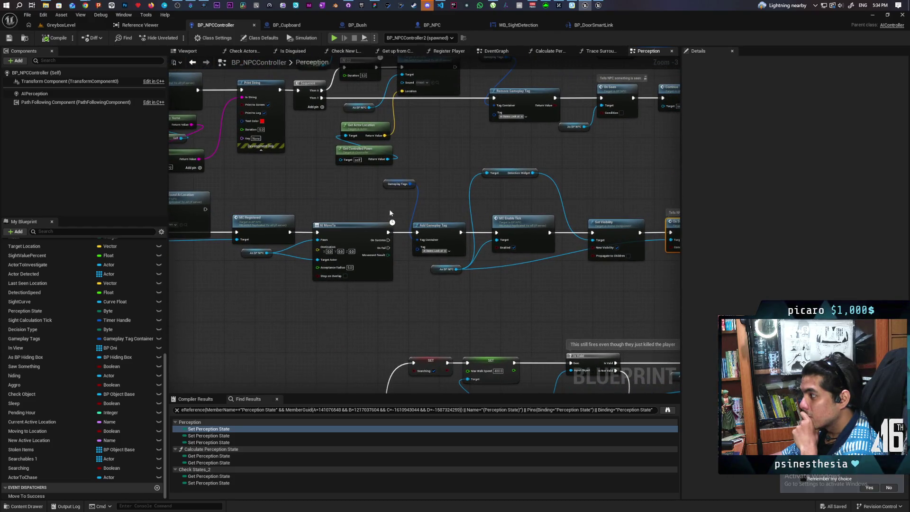
left_click_drag(390, 185, 373, 208)
left_click(414, 319)
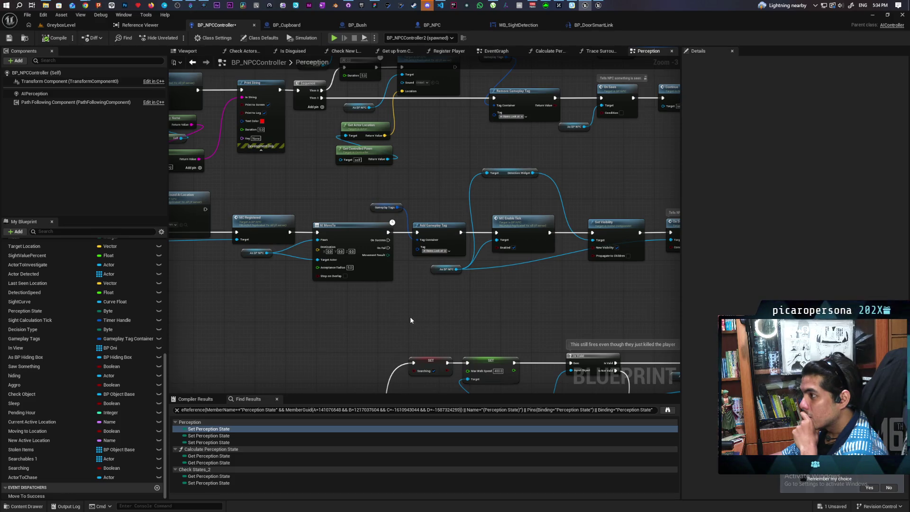
Nudge the Detection Widget getter slightly down near the Enable Tick and On Seen nodes
left_click_drag(536, 311, 361, 313)
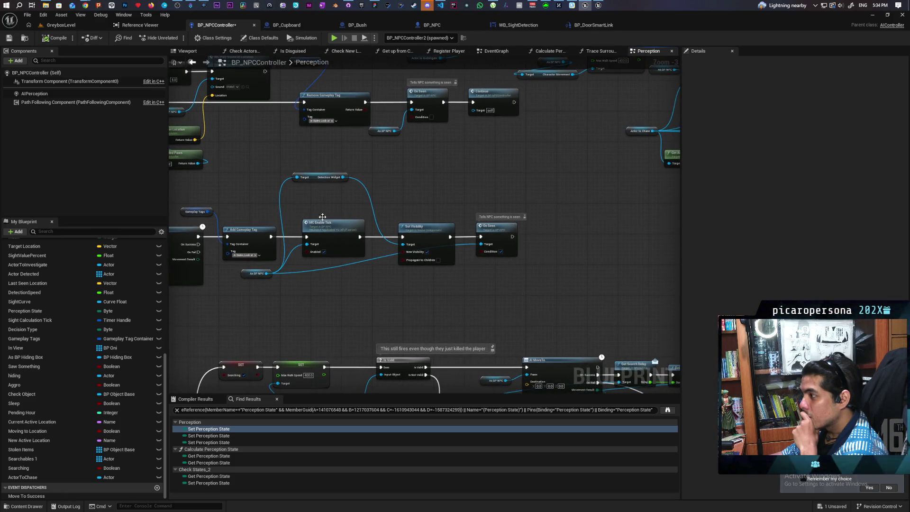
left_click_drag(320, 178, 325, 205)
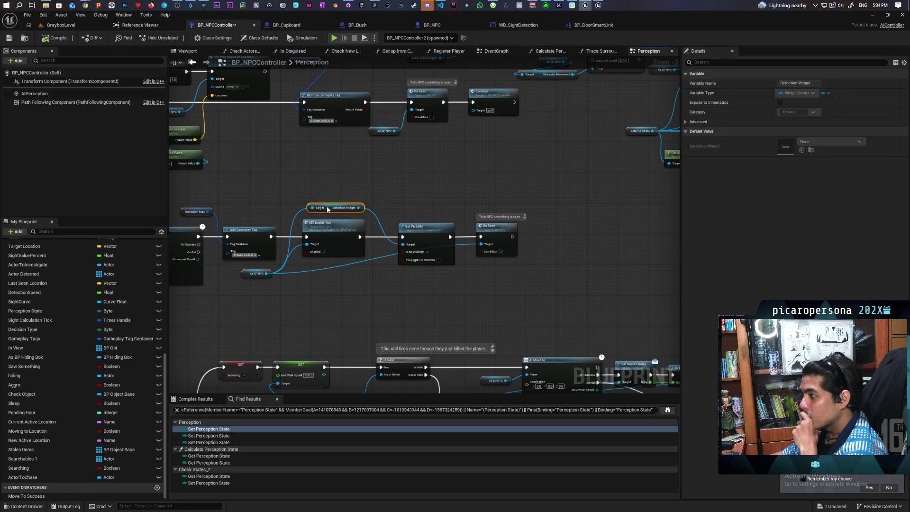
left_click(387, 185)
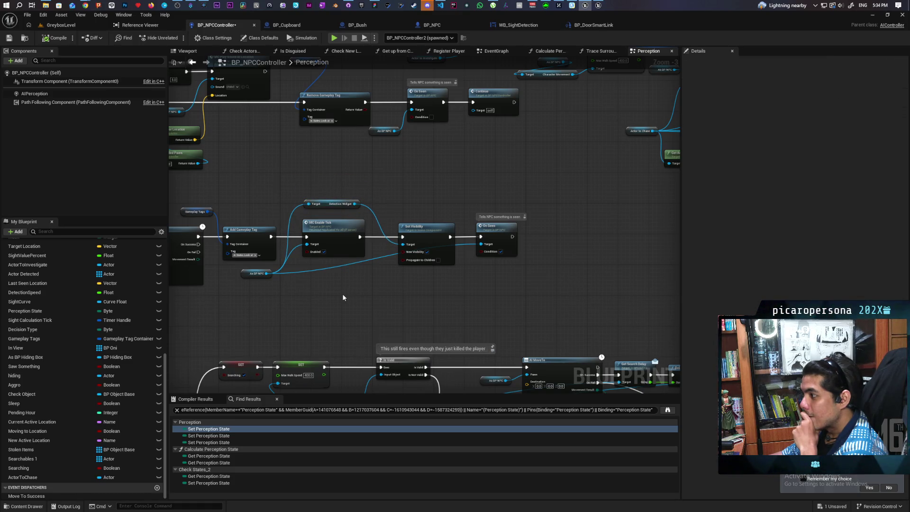
scroll(341, 294, "up", 3)
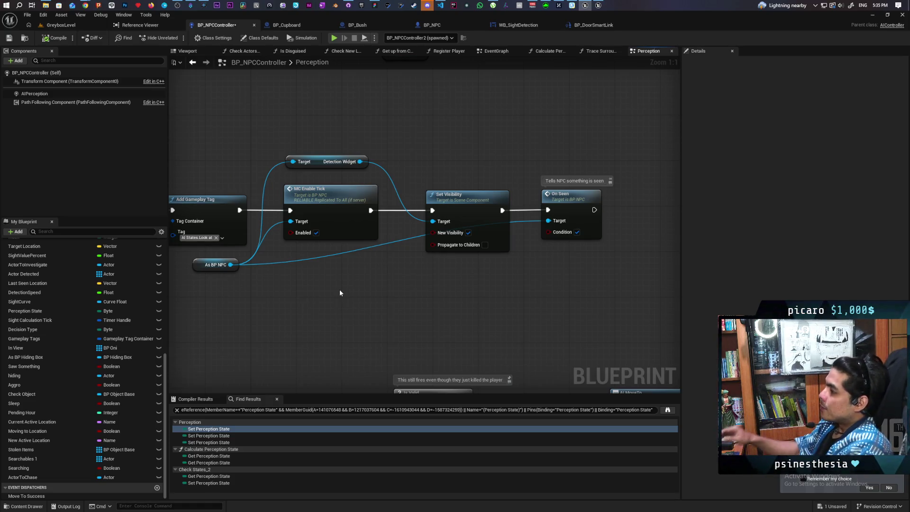
Pan along the Enable Tick chain and Notice Player event to AI MoveTo and Add Gameplay Tag
scroll(421, 148, "down", 5)
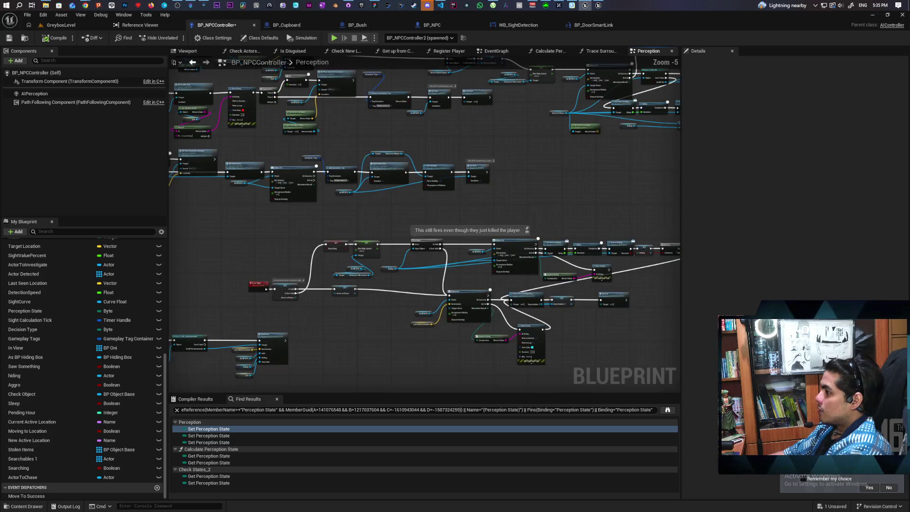
scroll(418, 149, "up", 5)
mouse_move(562, 256)
left_mouse_down()
mouse_move(462, 271)
mouse_move(460, 264)
mouse_move(371, 261)
mouse_move(581, 256)
mouse_move(596, 273)
mouse_move(610, 271)
left_mouse_up()
scroll(532, 258, "down", 3)
left_click_drag(479, 276, 603, 268)
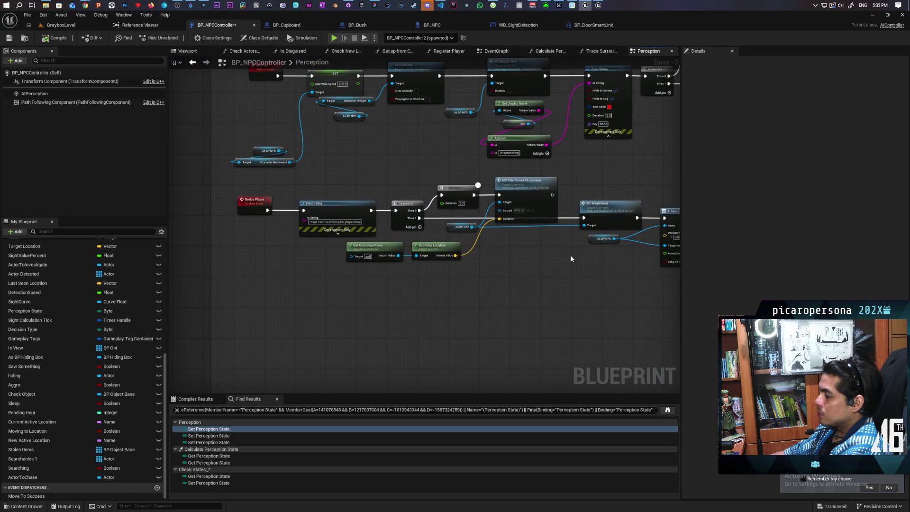
scroll(571, 255, "down", 2)
scroll(572, 256, "up", 2)
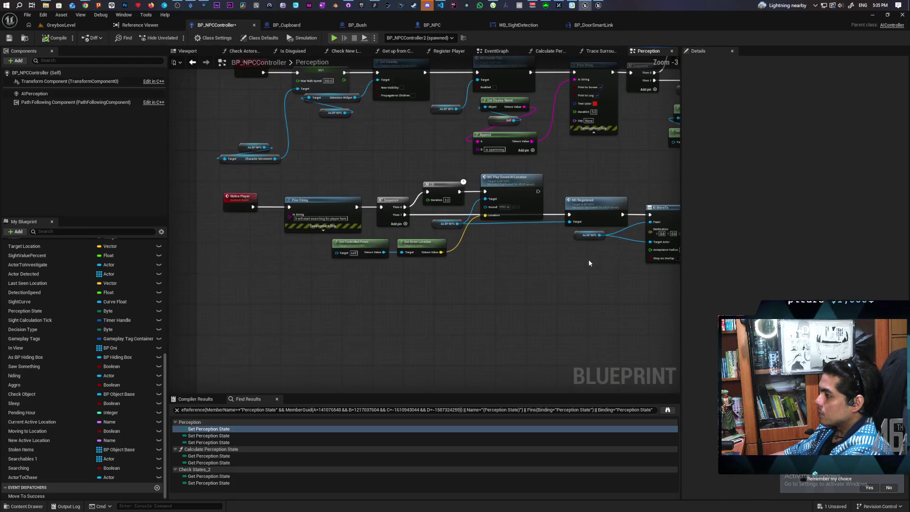
left_click_drag(602, 265, 300, 254)
left_click_drag(526, 267, 456, 266)
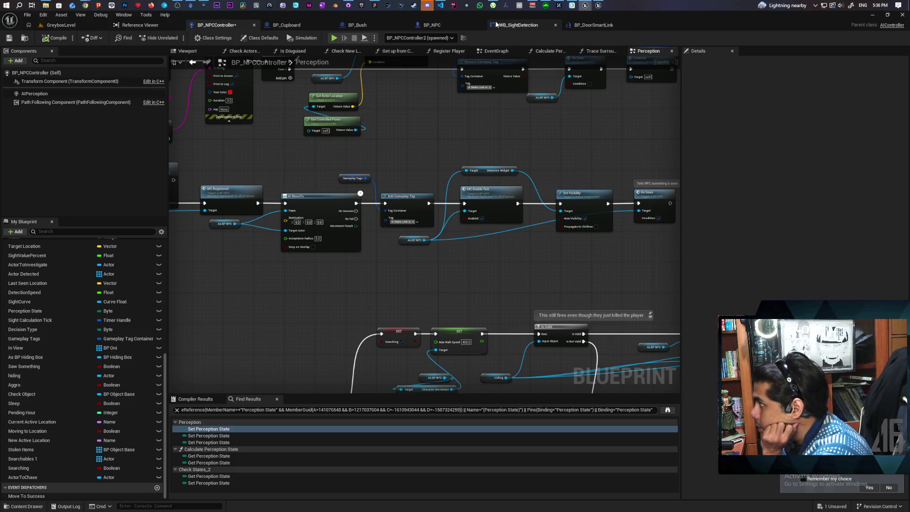
Select Calculate Perception State, pan toward Realize and Lose Sight, then switch back to FigJam
scroll(545, 143, "down", 4)
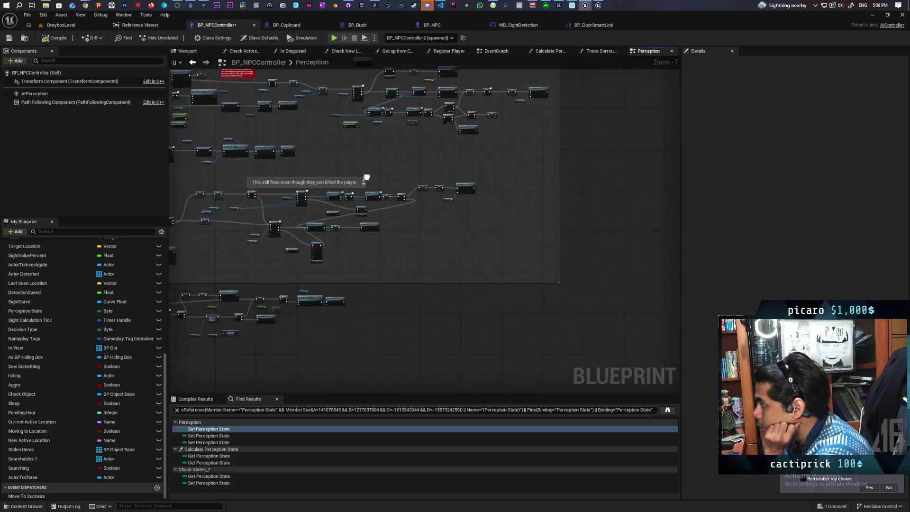
mouse_move(367, 177)
left_mouse_down()
mouse_move(285, 192)
mouse_move(367, 274)
mouse_move(494, 309)
mouse_move(483, 250)
left_mouse_up()
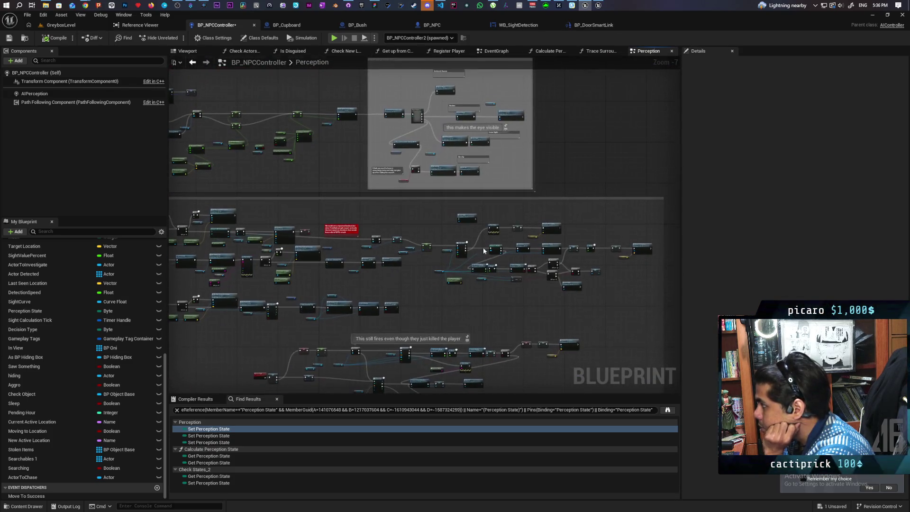
scroll(483, 250, "up", 5)
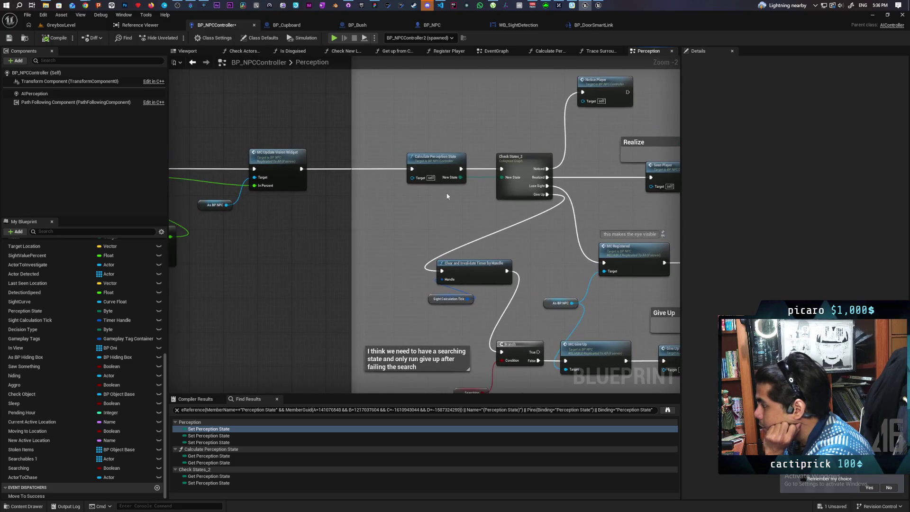
left_click(444, 180)
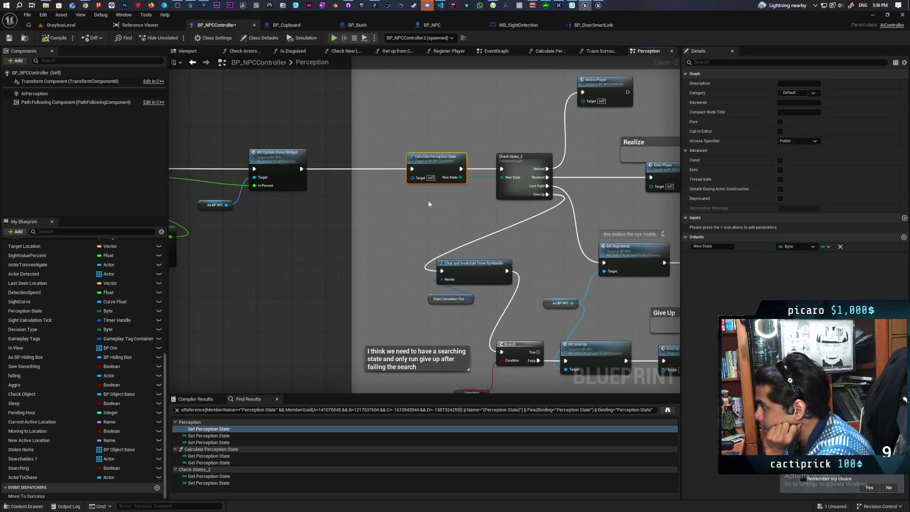
mouse_move(438, 196)
left_mouse_down()
mouse_move(254, 205)
mouse_move(312, 199)
left_mouse_up()
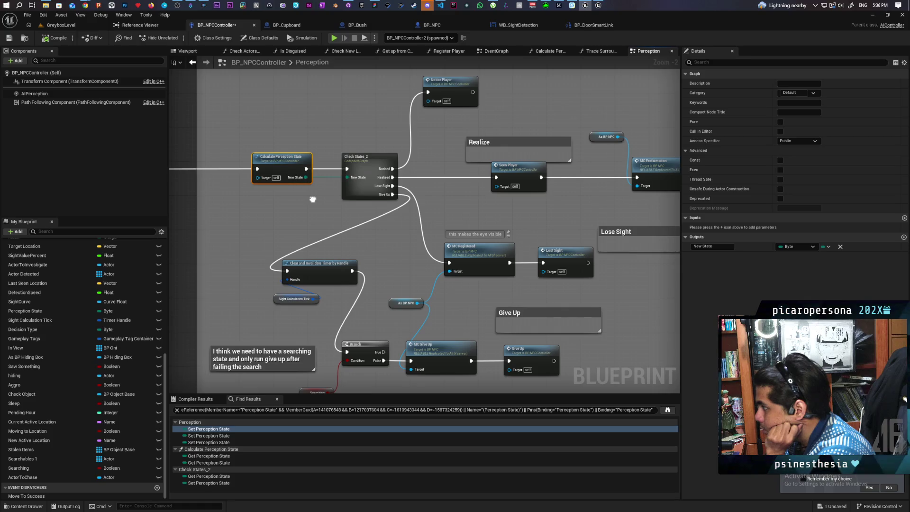
left_click_drag(313, 199, 312, 199)
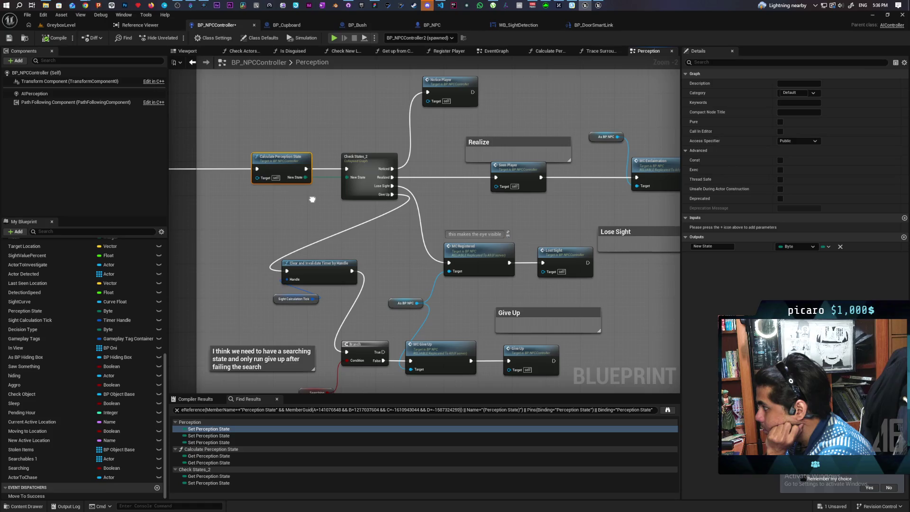
left_click_drag(312, 199, 309, 199)
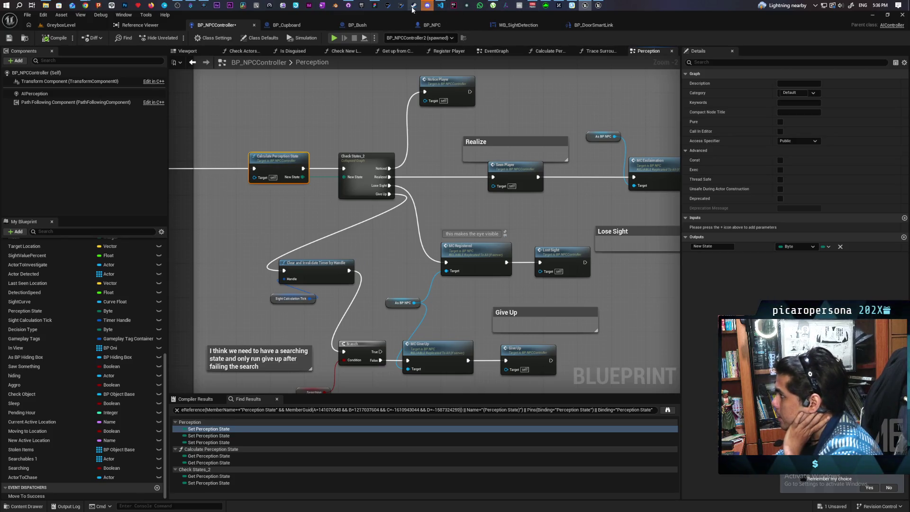
left_click(375, 5)
In the Paparazi flowchart, select the set state as sus box, then the Keep ticking box
right_click(302, 298)
scroll(603, 256, "left", 10)
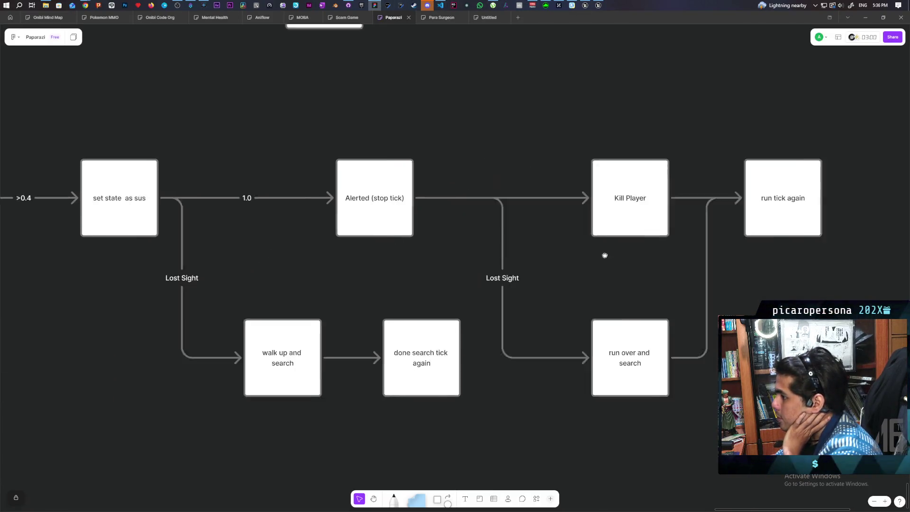
scroll(564, 242, "right", 2)
scroll(544, 237, "right", 2)
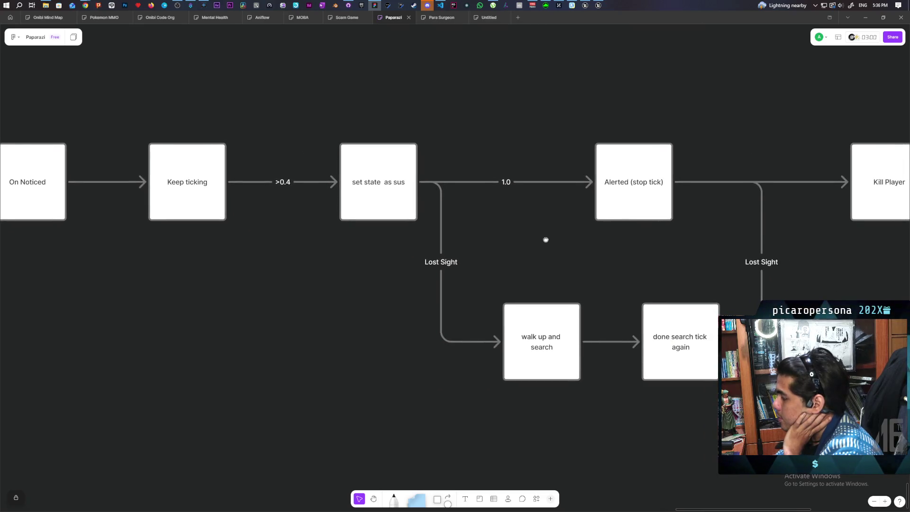
left_click_drag(341, 94, 351, 256)
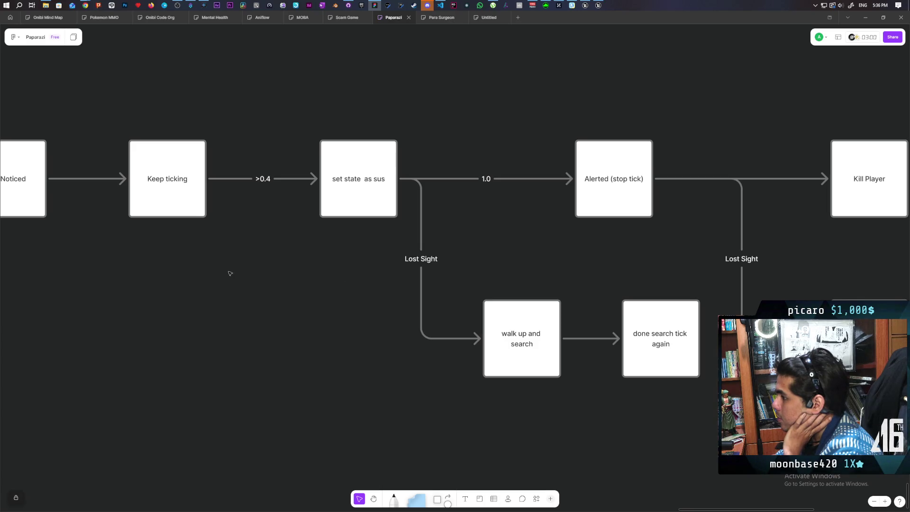
scroll(327, 278, "left", 2)
left_click_drag(258, 117, 286, 260)
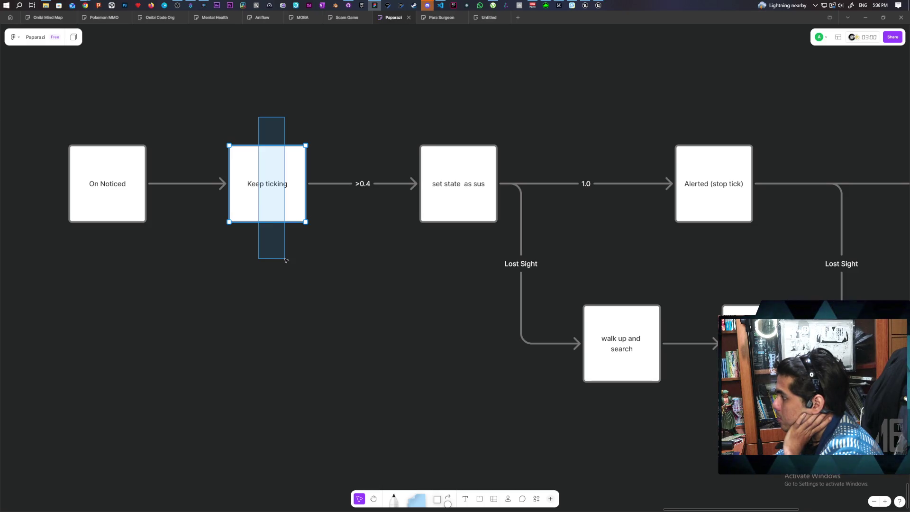
left_click_drag(286, 259, 286, 259)
left_click(388, 273)
Check the 1.0 connector, Alerted and Keep ticking boxes, then inspect the set state as sus text
scroll(388, 273, "right", 3)
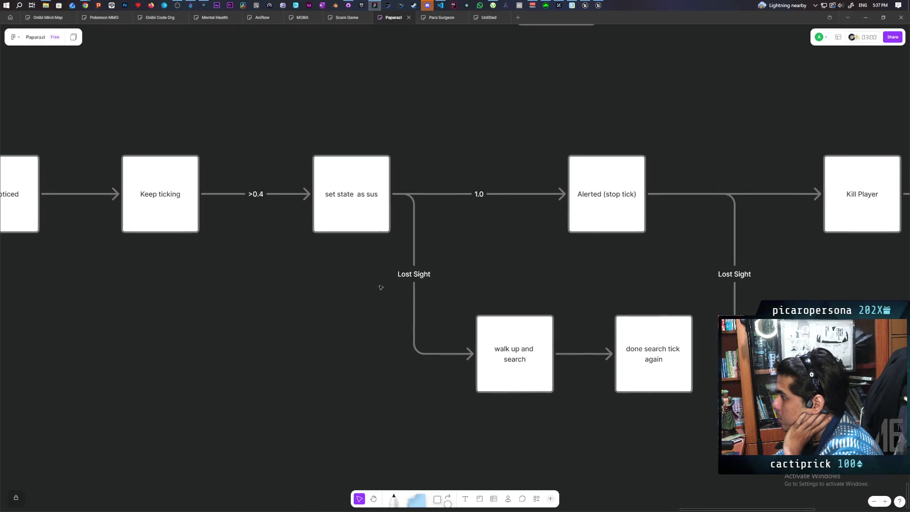
left_click(341, 159)
left_click(516, 121)
left_click_drag(529, 168, 593, 242)
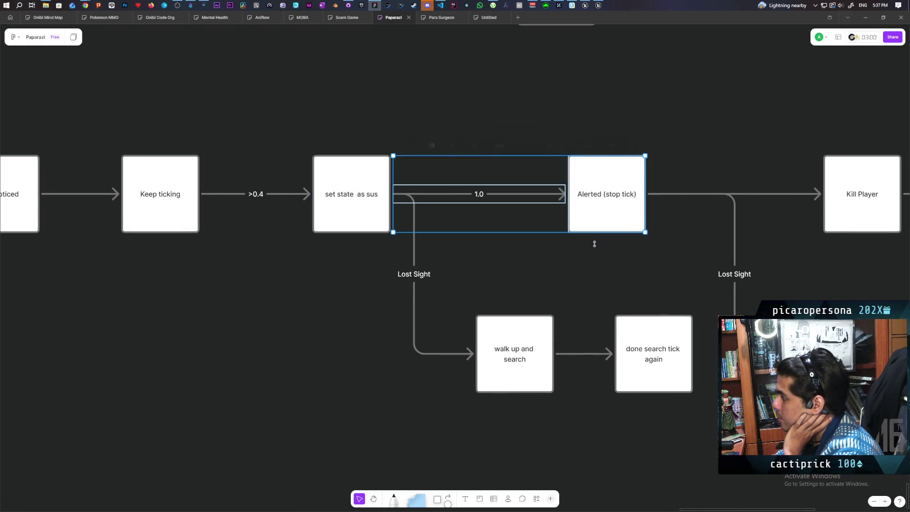
left_click(364, 139)
scroll(237, 241, "left", 5)
left_click_drag(327, 142, 374, 302)
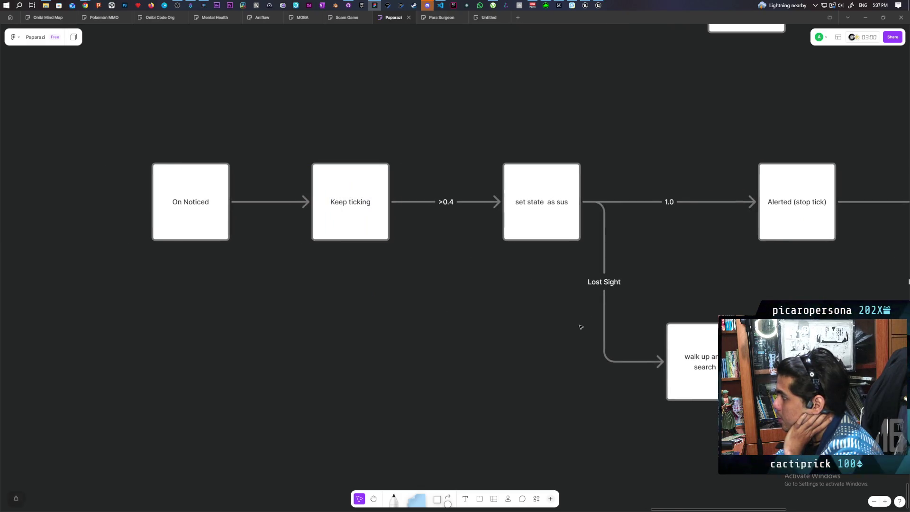
scroll(578, 324, "right", 5)
left_click_drag(301, 129, 321, 283)
double_click(331, 201)
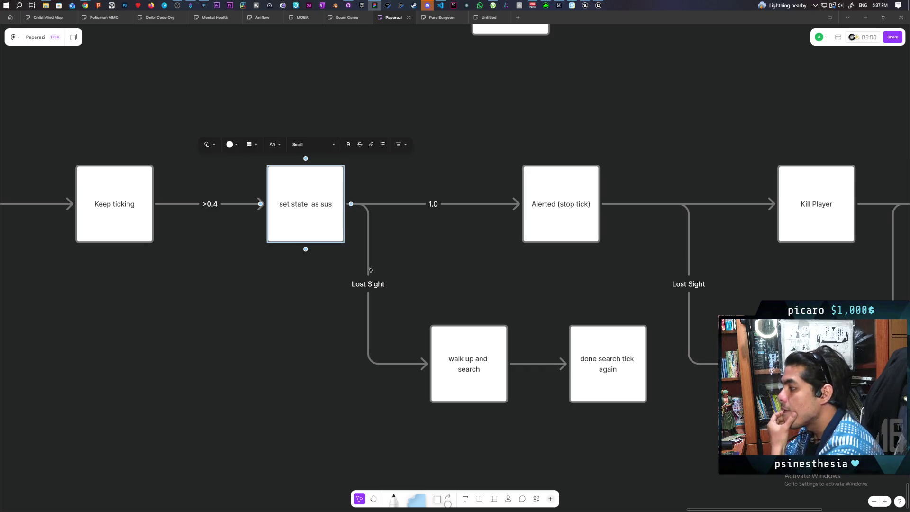
scroll(371, 270, "down", 3)
scroll(371, 269, "right", 1)
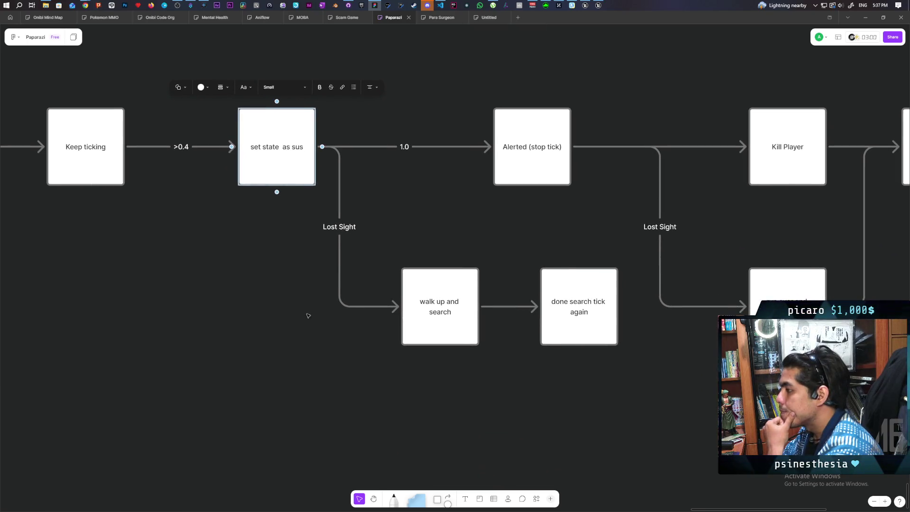
left_click(371, 265)
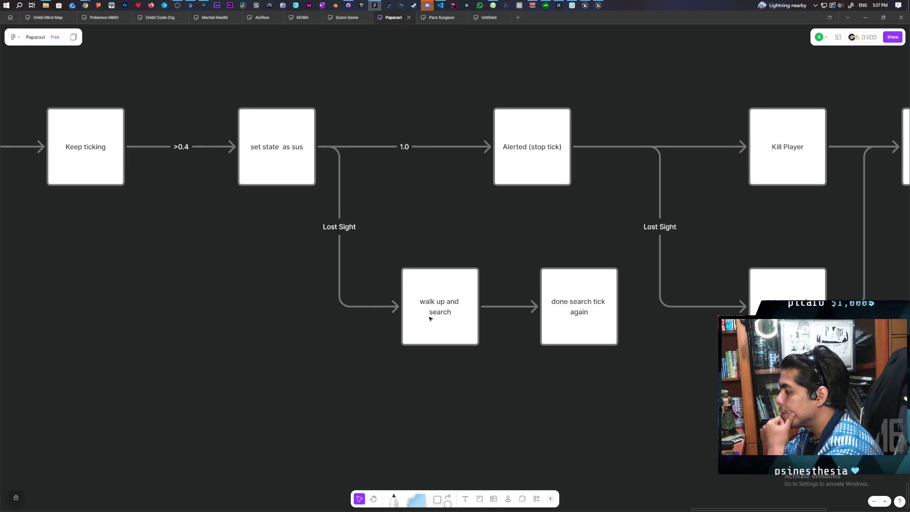
Change the walk up and search box text to 'walk up and search(stop ticking)'
left_click(457, 311)
type("(stop tick")
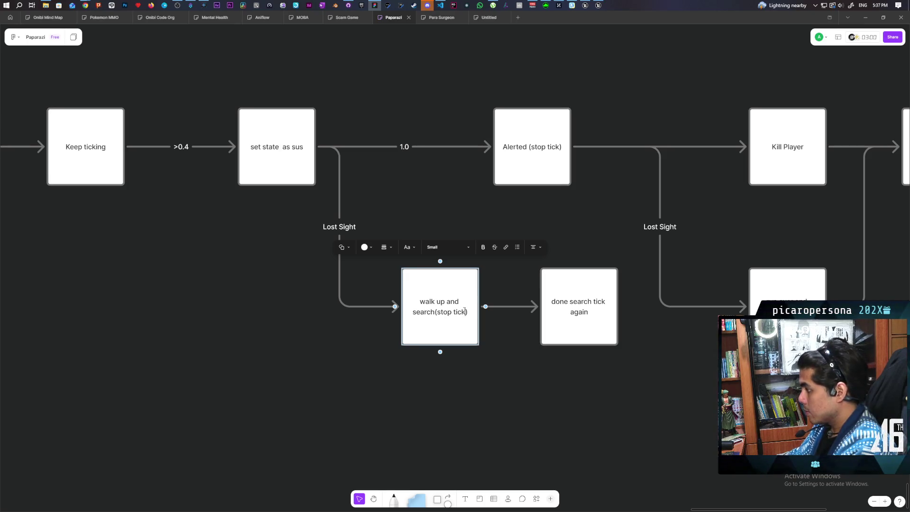
type("ing")
left_click(459, 417)
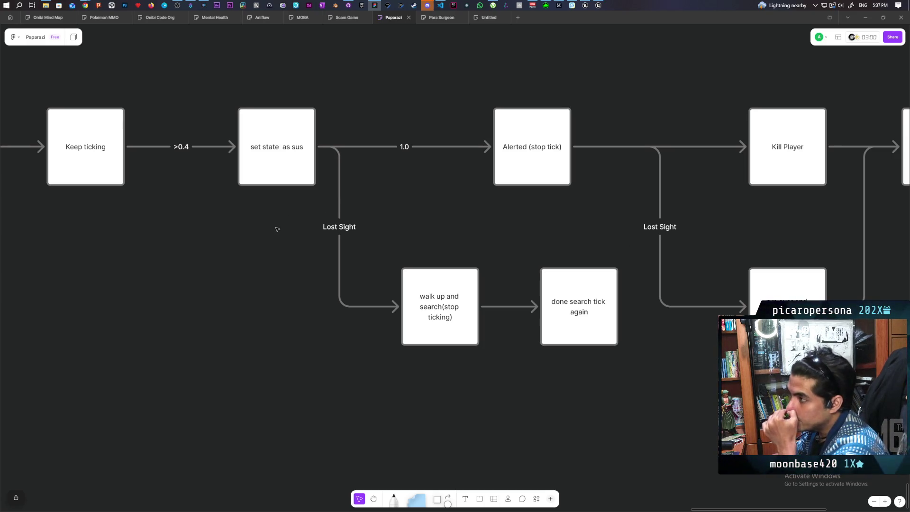
mouse_move(584, 5)
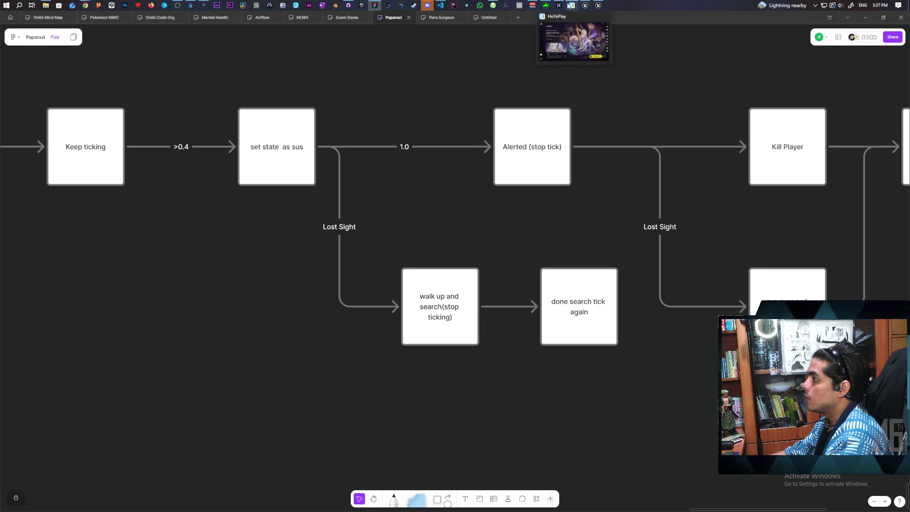
Return to BP_NPCController's Perception graph, bring Lose Sight and Give Up into view, and open Check States_2
left_click(584, 5)
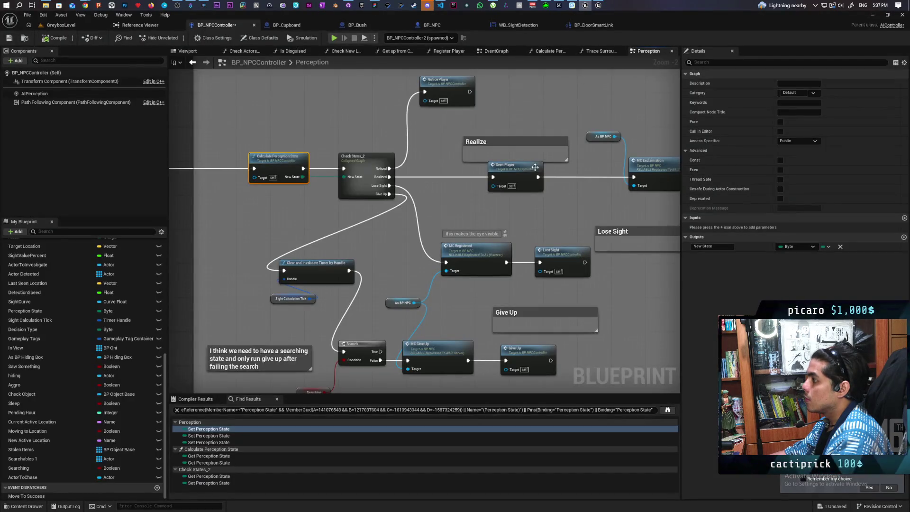
scroll(483, 163, "down", 5)
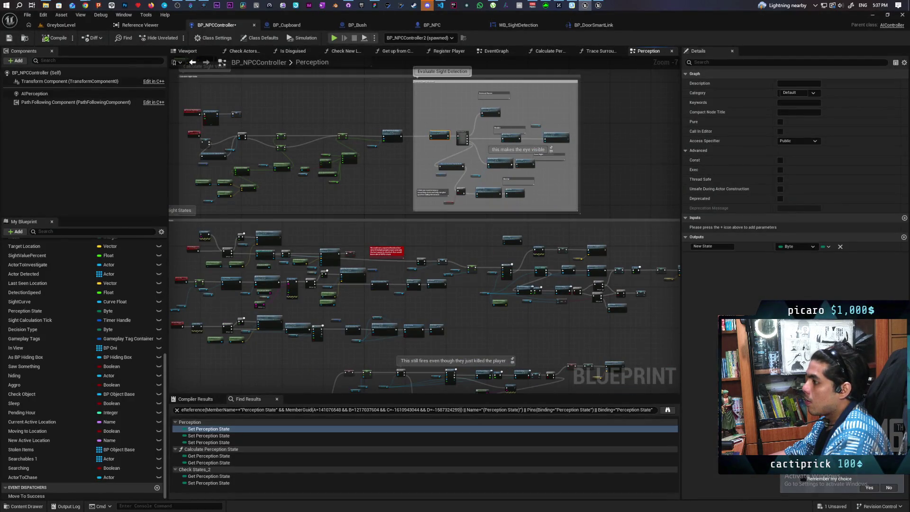
scroll(447, 167, "up", 5)
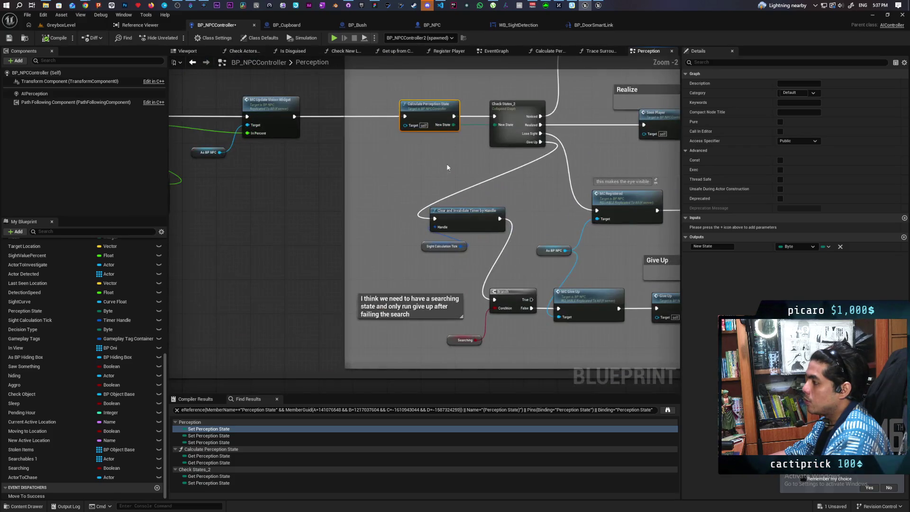
mouse_move(447, 167)
left_mouse_down()
mouse_move(410, 172)
mouse_move(410, 214)
mouse_move(373, 227)
left_mouse_up()
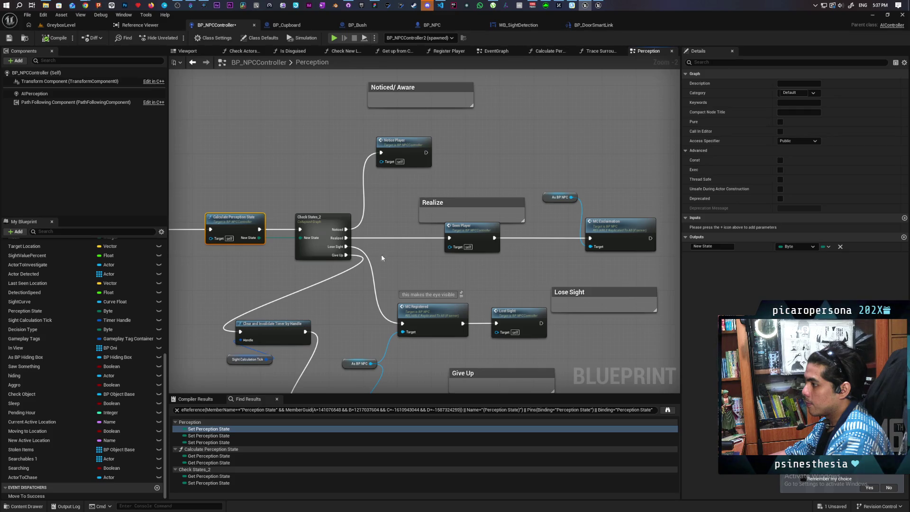
left_click(326, 230)
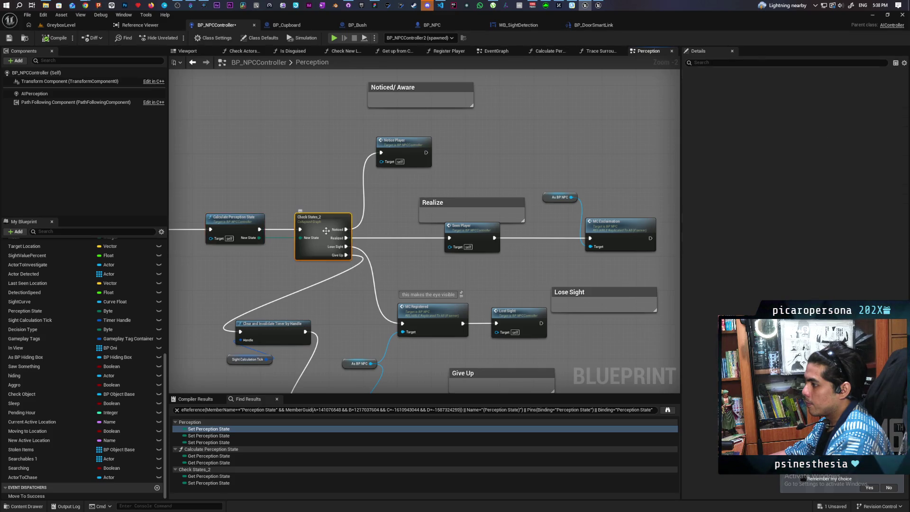
double_click(325, 231)
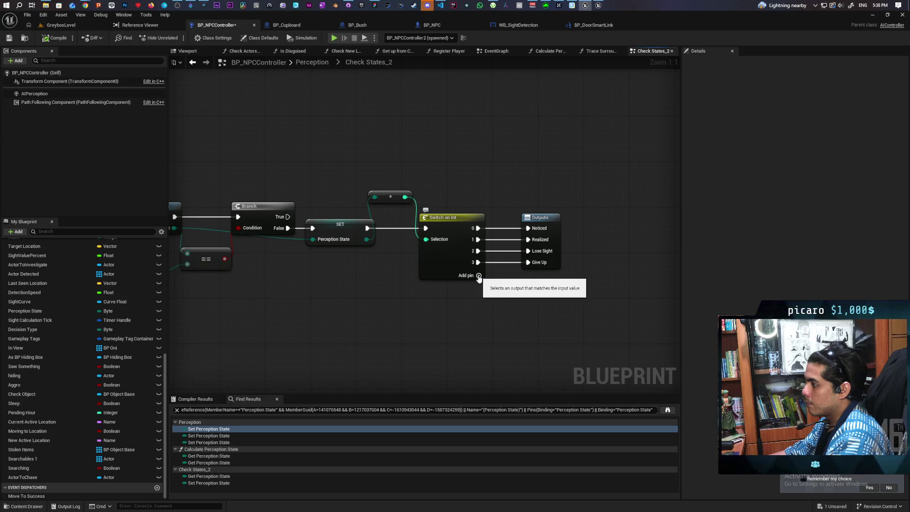
Add a 4 output to Switch on Int, wire it to a new graph output named Sus, and compile
left_click(478, 276)
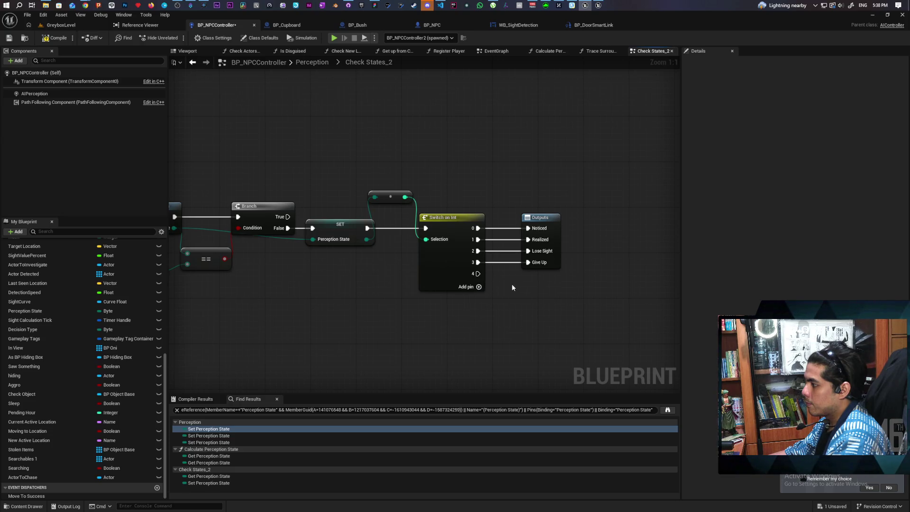
scroll(473, 314, "down", 1)
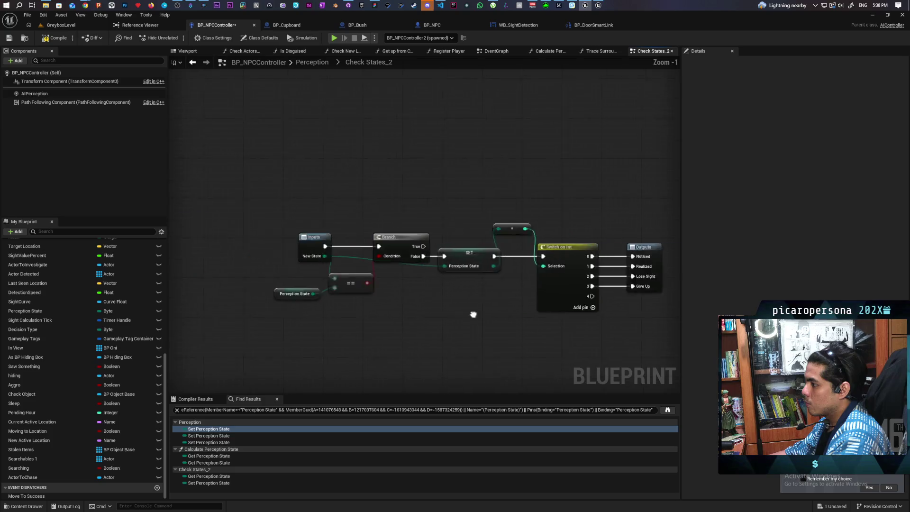
mouse_move(472, 314)
left_mouse_down()
mouse_move(530, 307)
mouse_move(354, 286)
left_mouse_up()
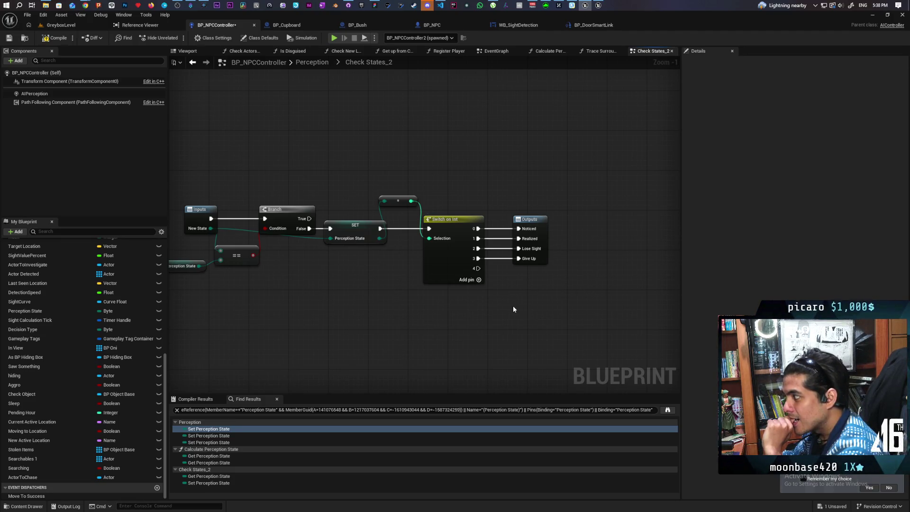
mouse_move(477, 268)
left_mouse_down()
mouse_move(548, 257)
mouse_move(535, 268)
left_mouse_up()
left_click(535, 269)
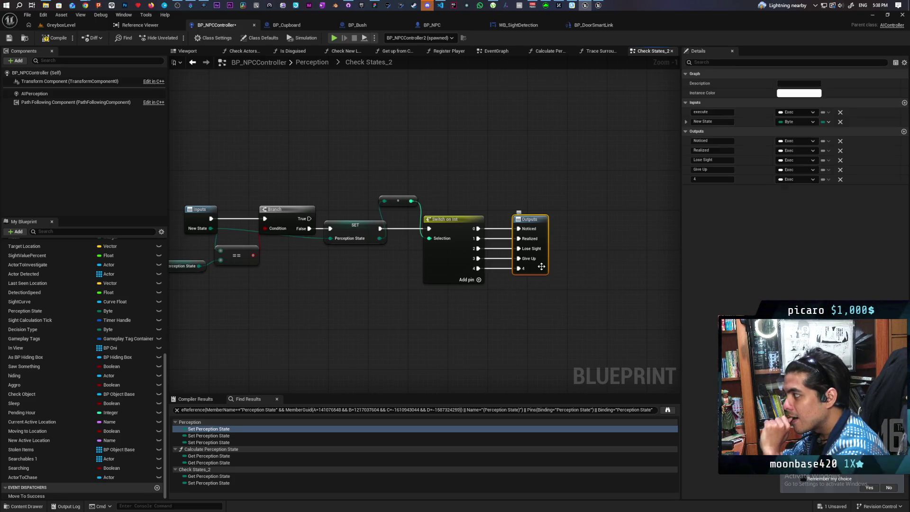
type("Sus")
key("Return")
left_click(658, 180)
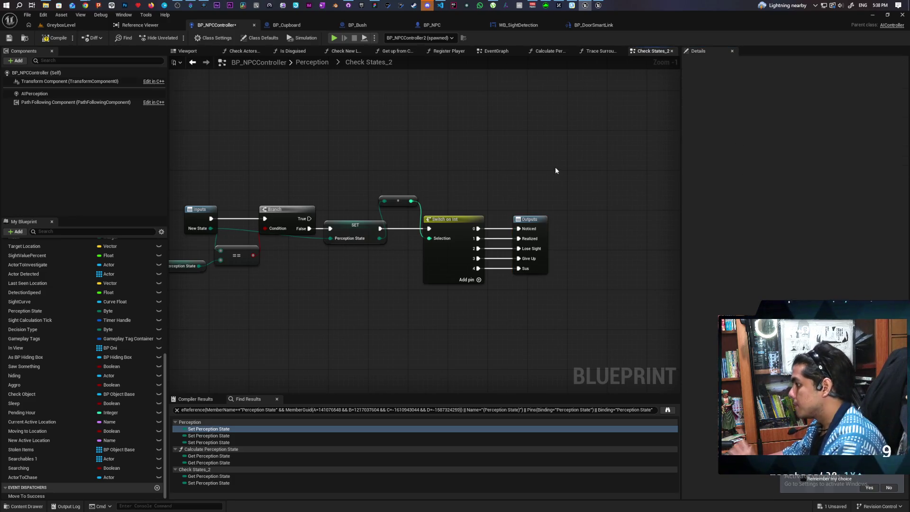
key("F7")
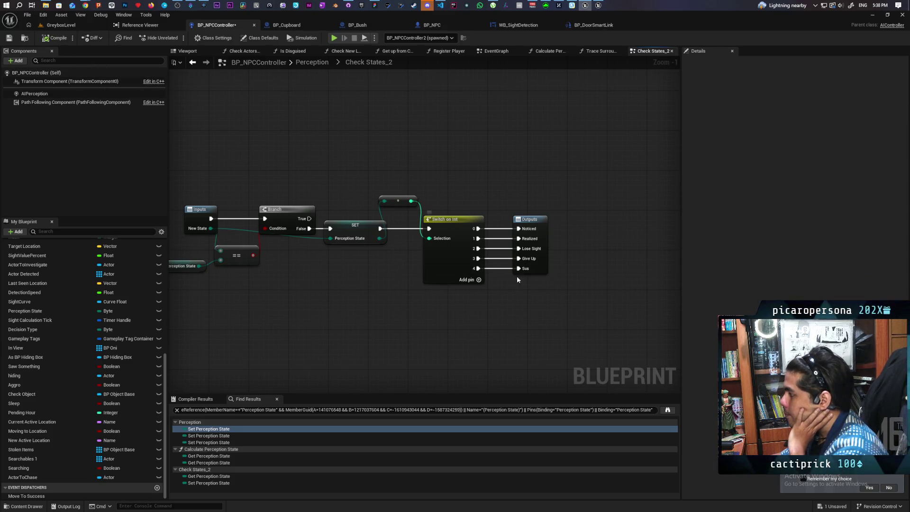
Move the Sus output to sit right after Noticed and return to the Perception graph
left_click(530, 246)
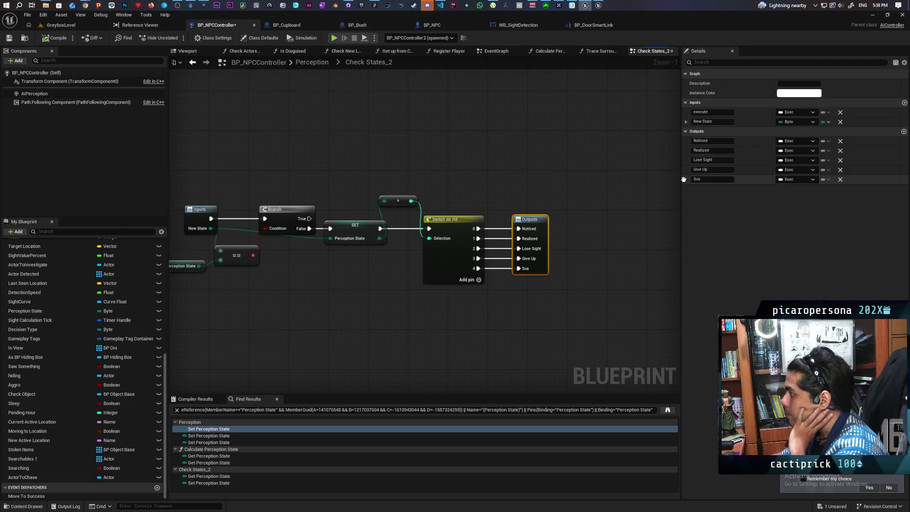
left_click_drag(683, 179, 683, 156)
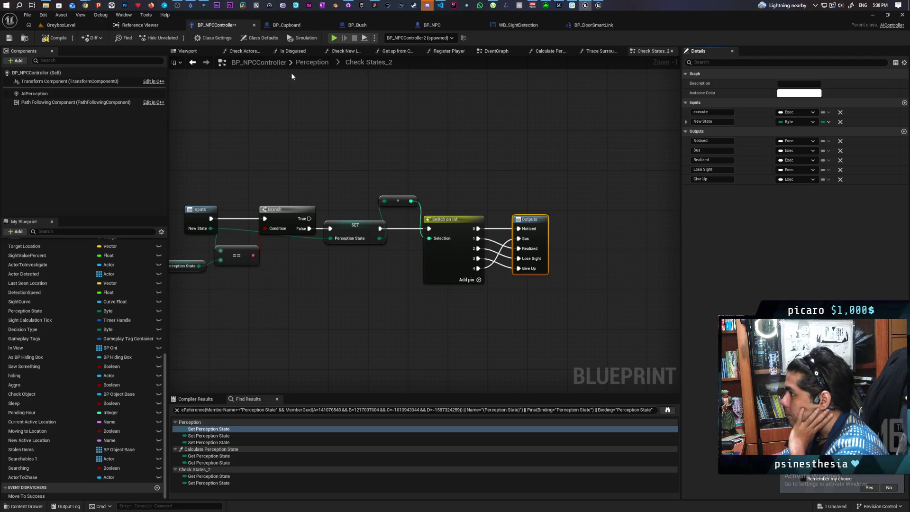
left_click(193, 63)
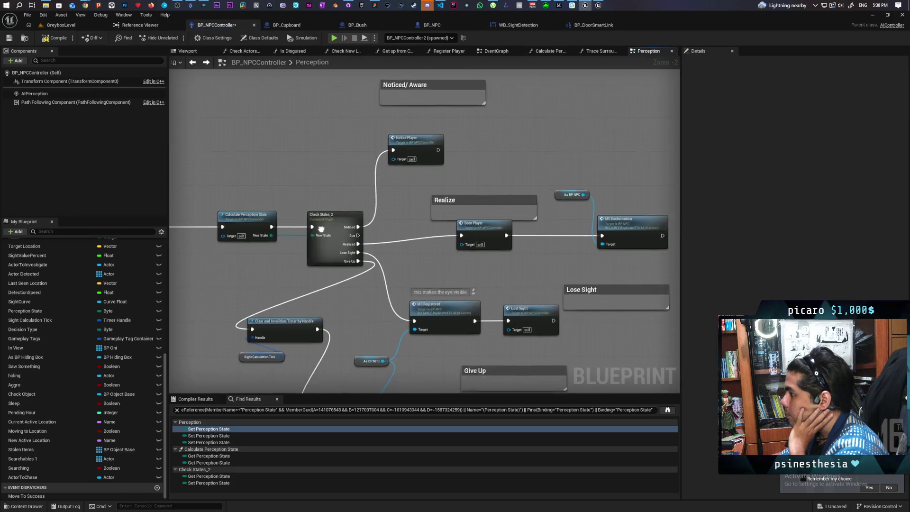
In Calculate Perception State, add '1.sus' to the States comment, renumber the later states, and enlarge the box
scroll(385, 252, "up", 1)
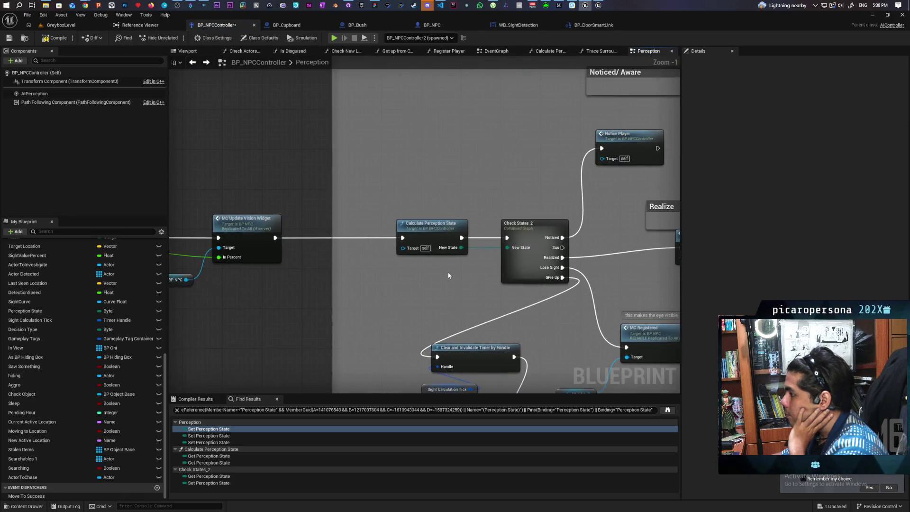
double_click(434, 230)
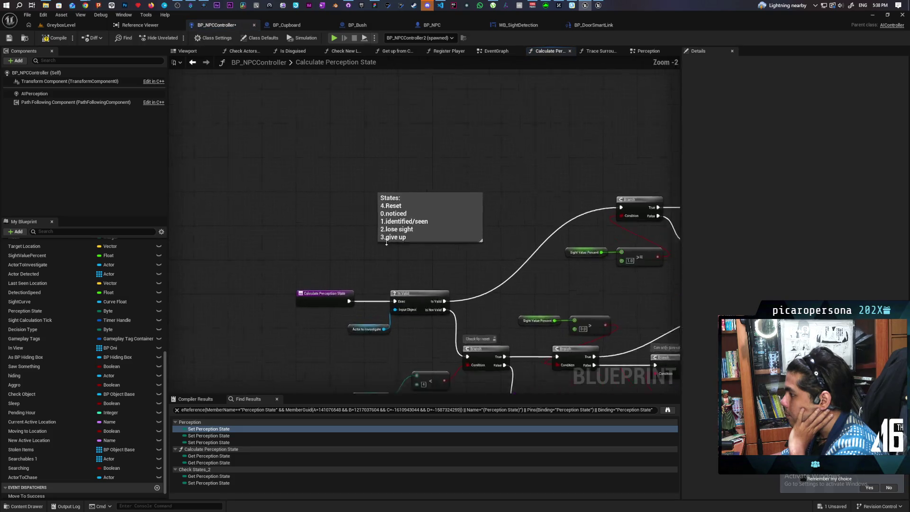
left_click(389, 209)
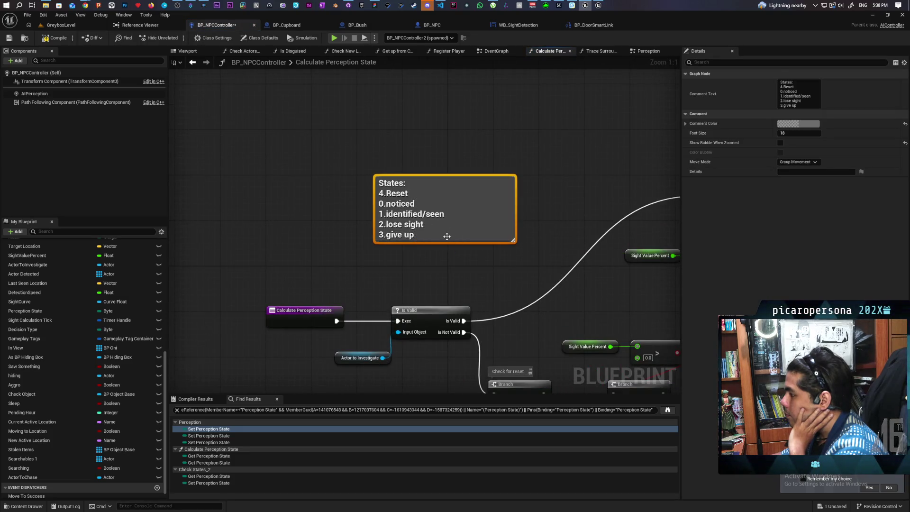
double_click(418, 204)
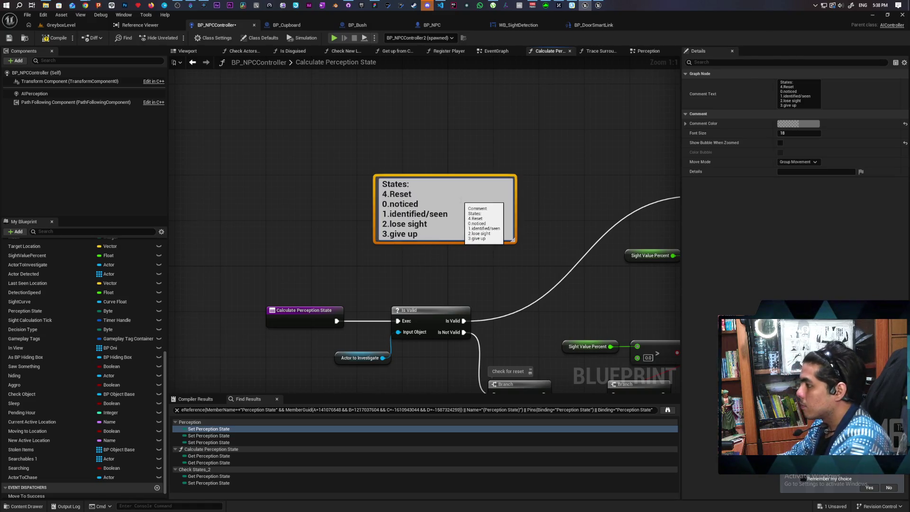
key("shift+Return")
type("1.sus")
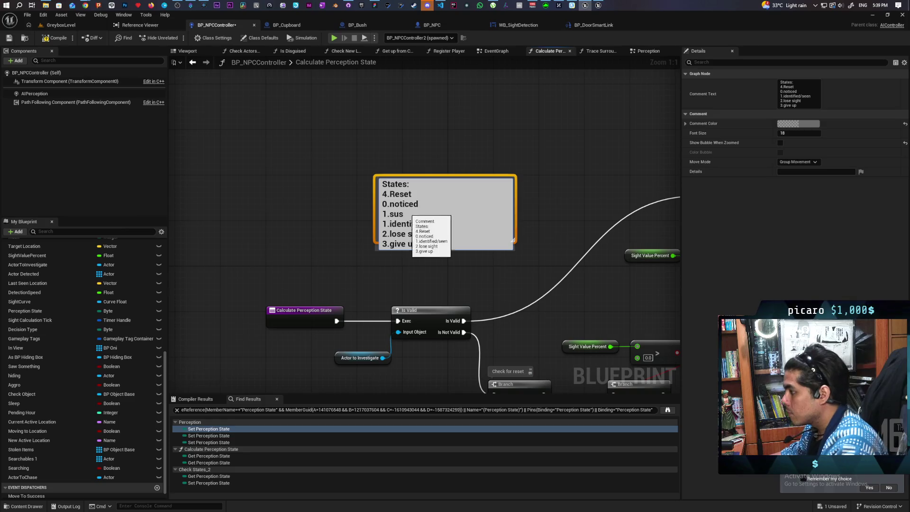
key("BackSpace")
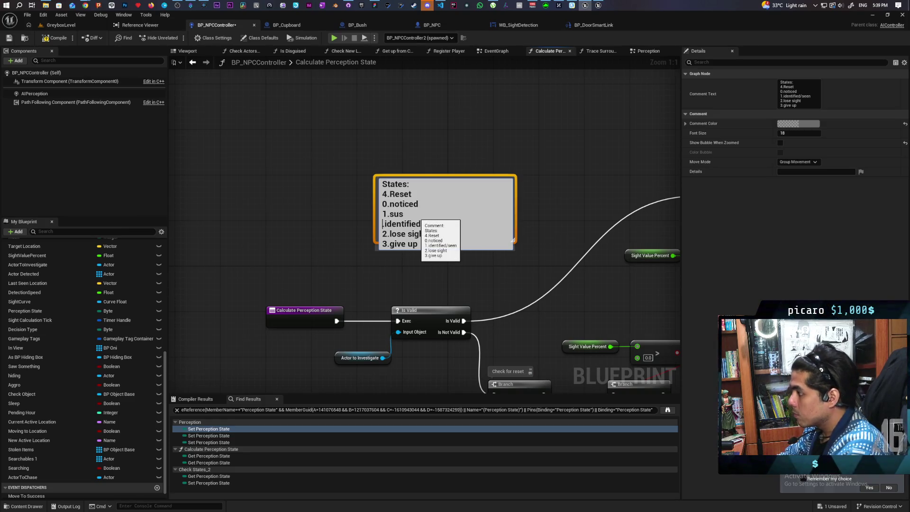
type("2.")
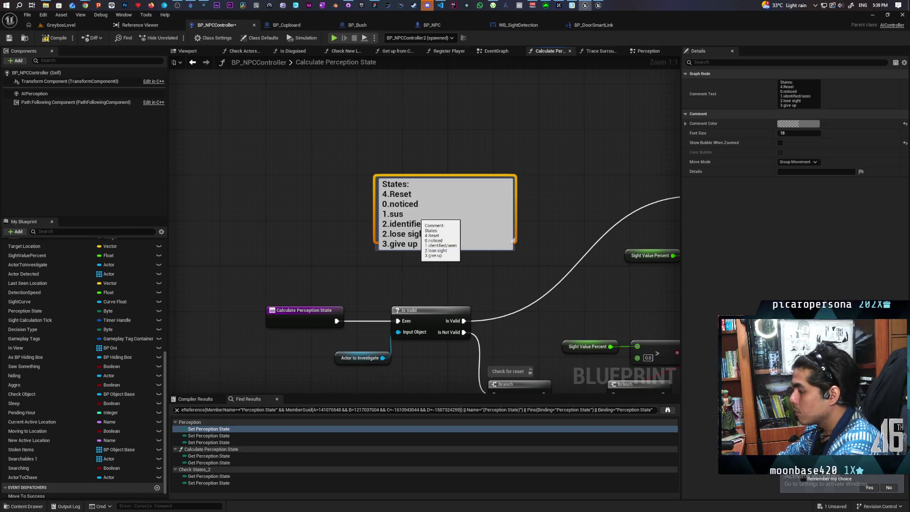
key("BackSpace")
type("3")
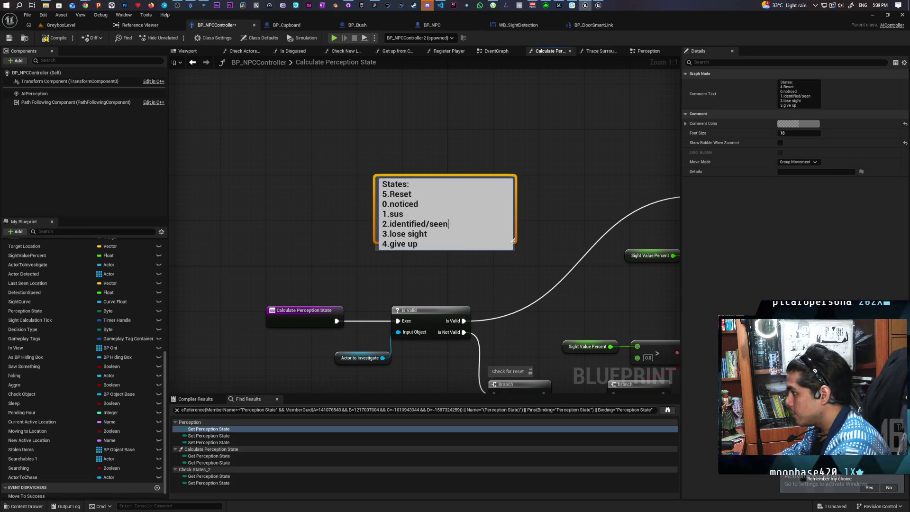
left_click(510, 272)
left_click_drag(507, 248, 510, 253)
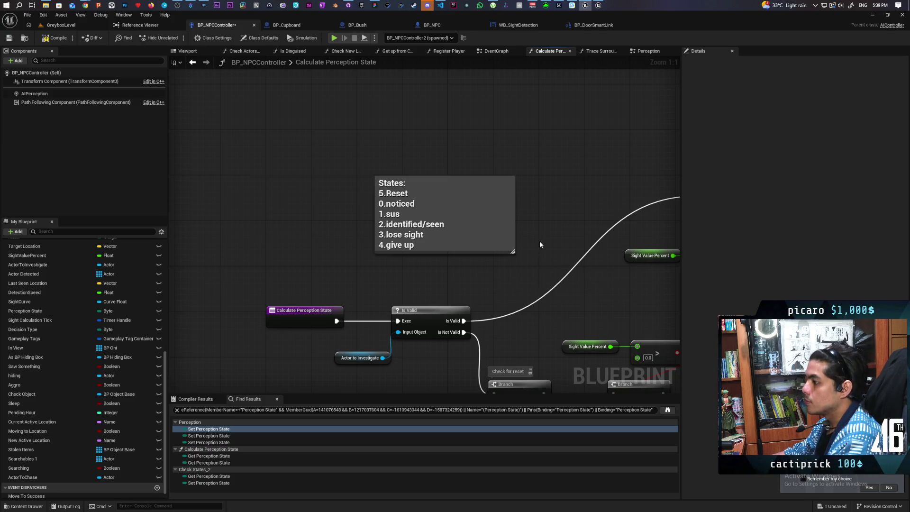
Set the top Return Node's New State to 2 and review the other return nodes
scroll(539, 241, "down", 3)
mouse_move(544, 243)
left_mouse_down()
mouse_move(285, 145)
mouse_move(448, 169)
left_mouse_up()
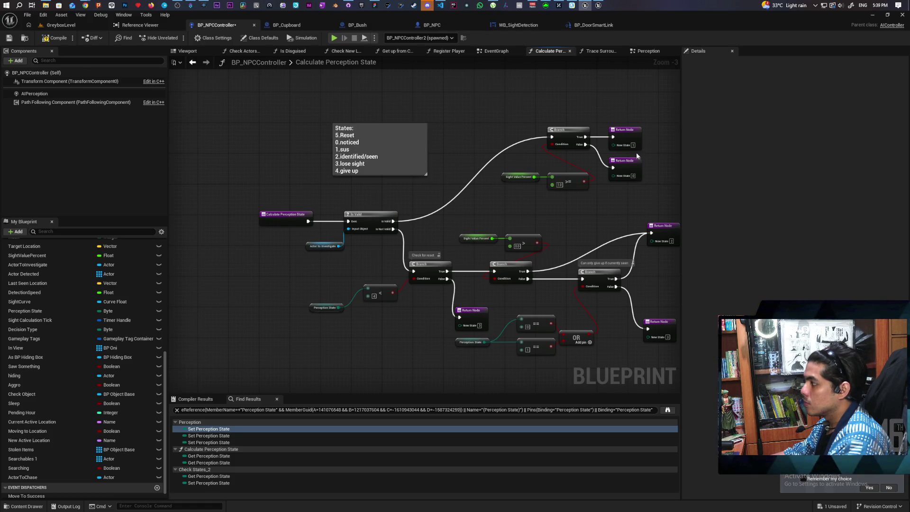
left_click(633, 145)
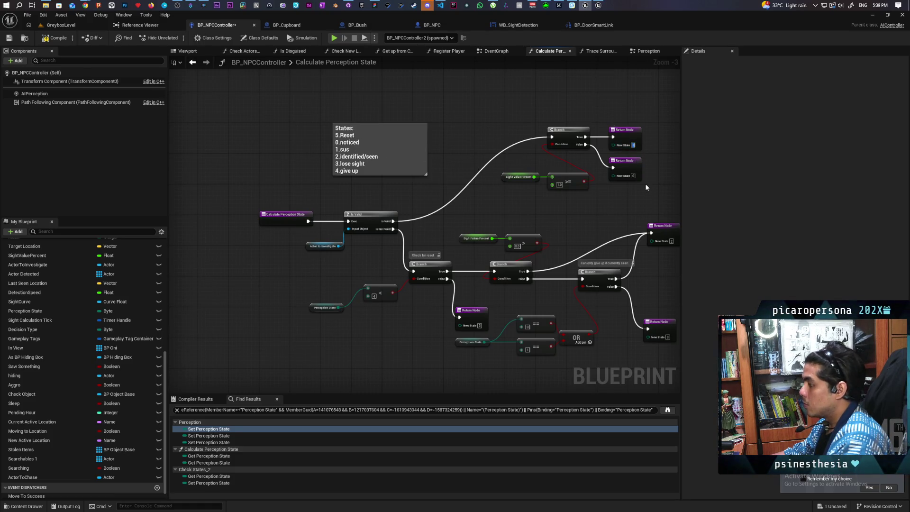
type("2")
left_click_drag(667, 240, 564, 202)
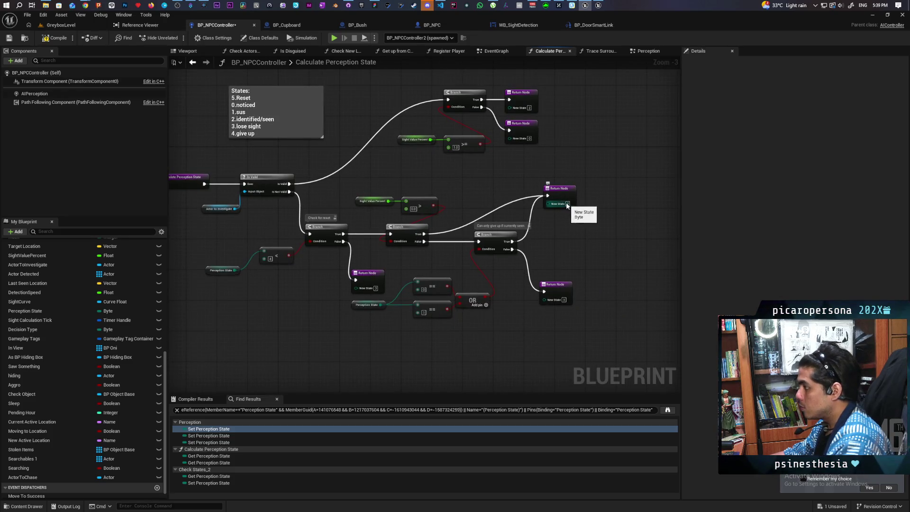
left_click(567, 204)
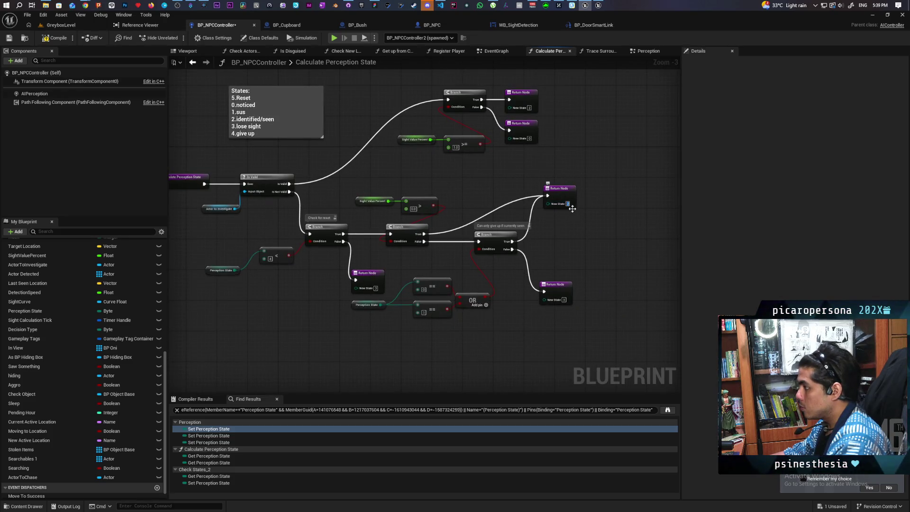
left_click(563, 300)
left_click_drag(584, 290, 710, 284)
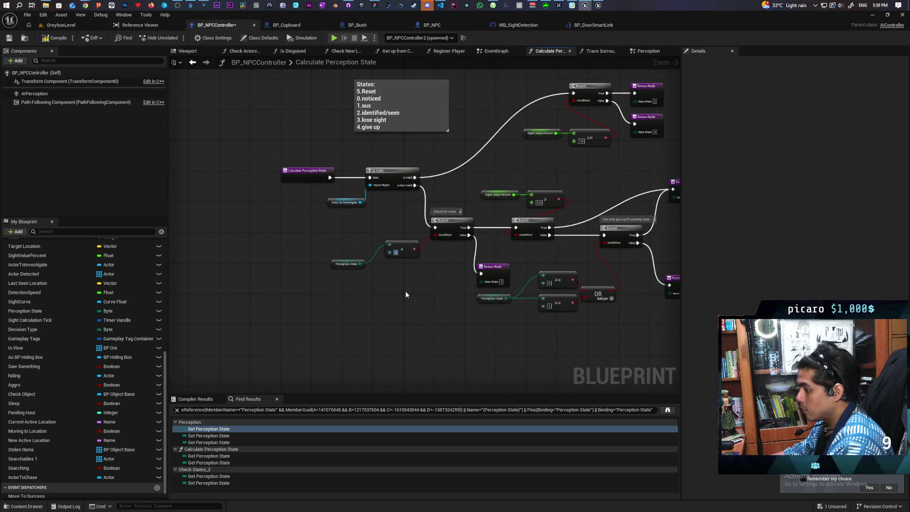
left_click_drag(503, 285, 444, 282)
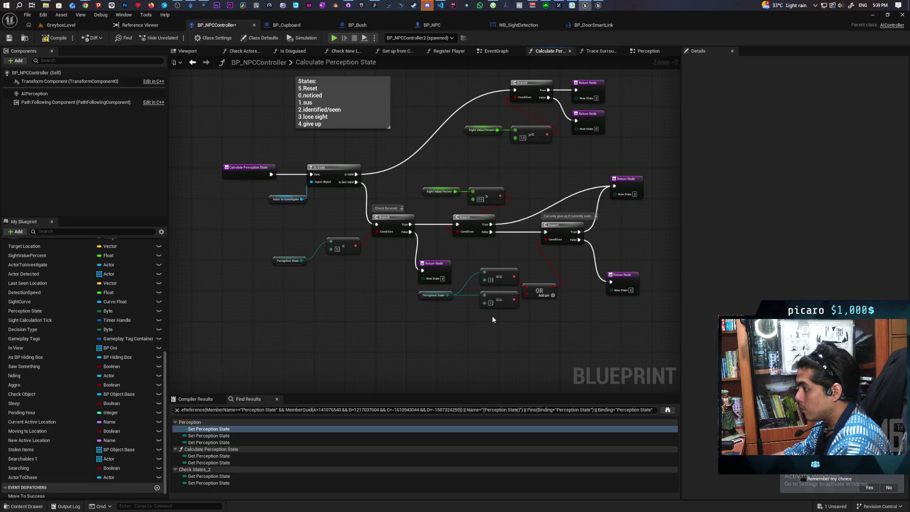
scroll(516, 308, "up", 2)
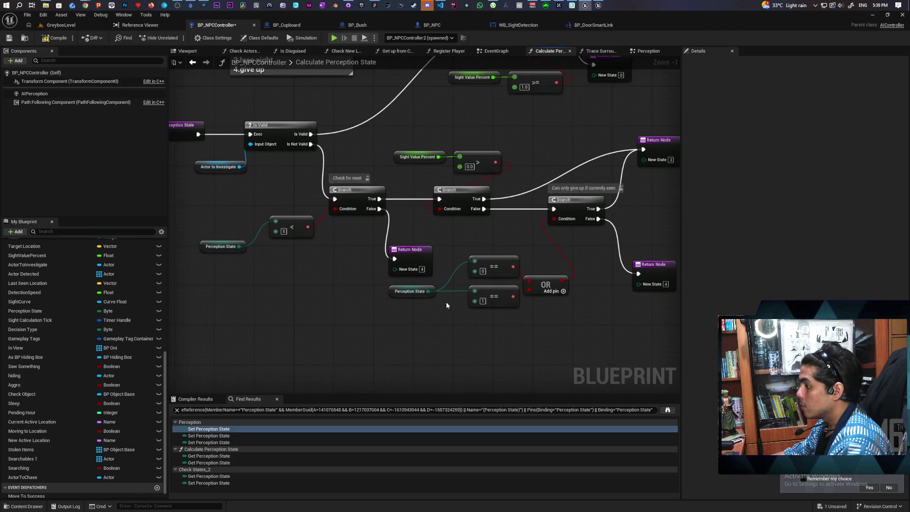
Change the lower == node's literal to 2 and select the Sight Value Percent and > nodes
left_click(482, 300)
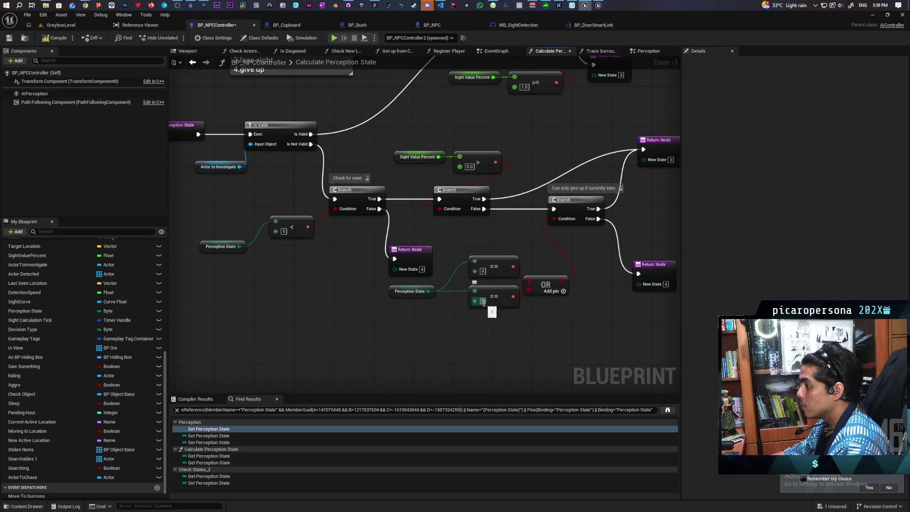
type("2")
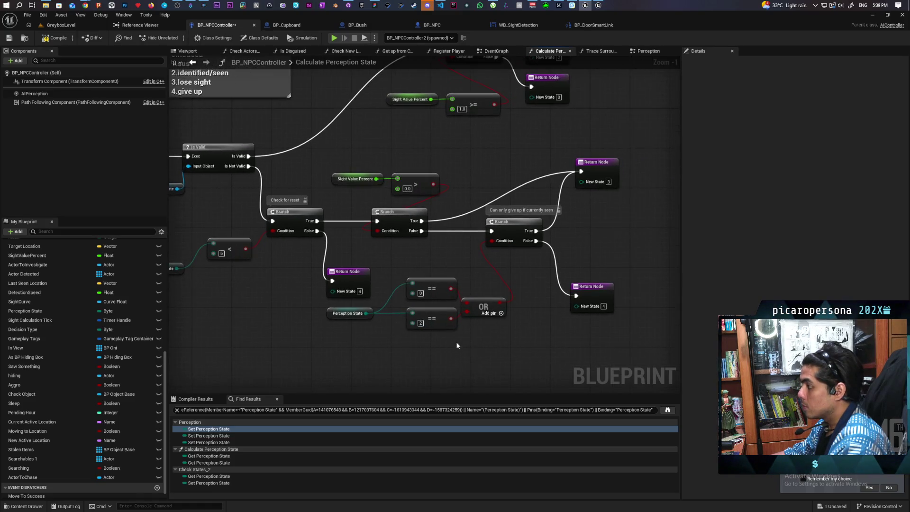
mouse_move(490, 315)
left_mouse_down()
mouse_move(507, 355)
mouse_move(495, 314)
left_mouse_up()
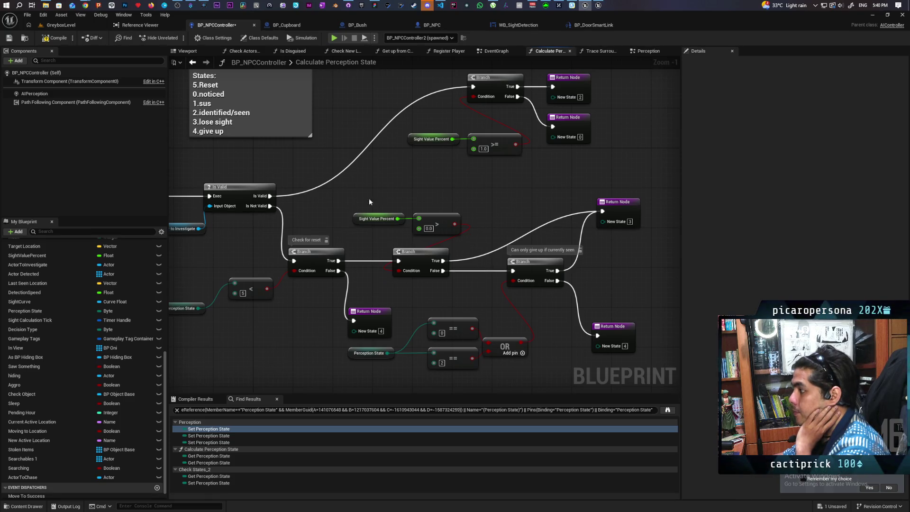
left_click_drag(361, 203, 473, 235)
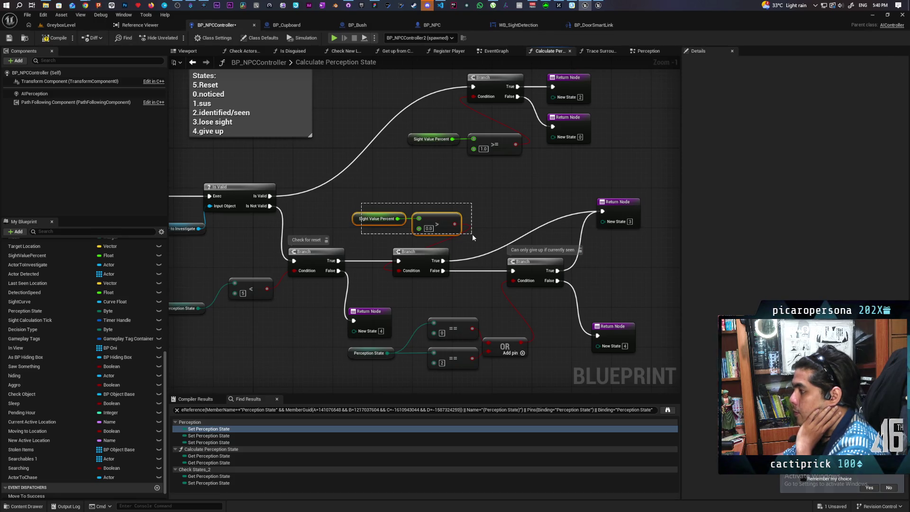
left_click_drag(472, 234, 471, 234)
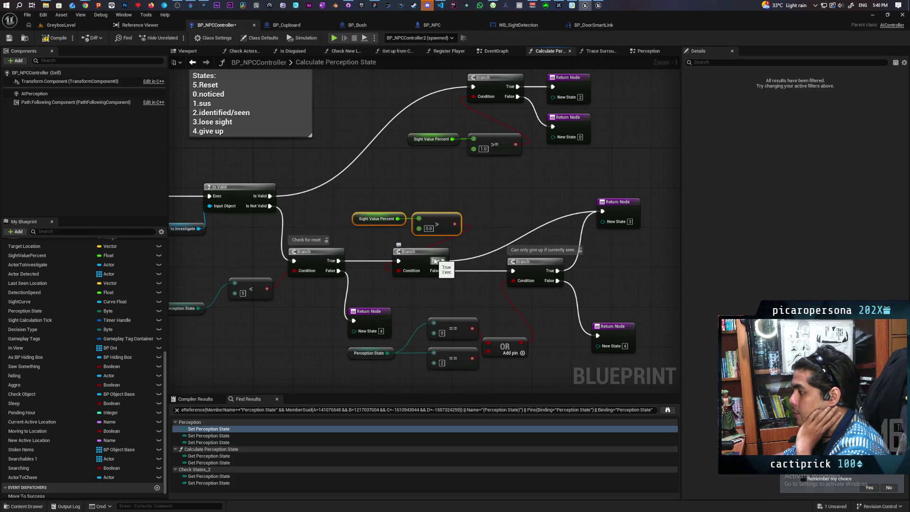
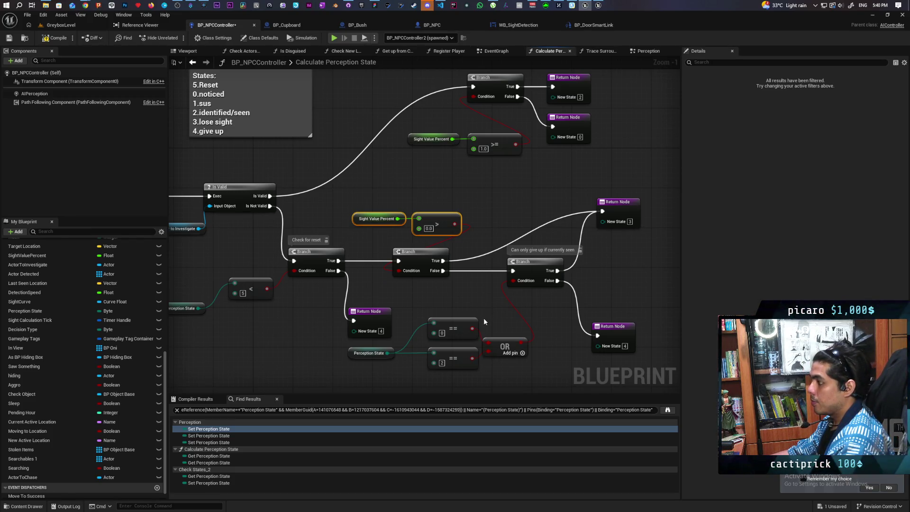
Route the middle Branch's False output to the New State 4 Return Node
mouse_move(483, 318)
left_mouse_down()
mouse_move(480, 260)
mouse_move(482, 307)
left_mouse_up()
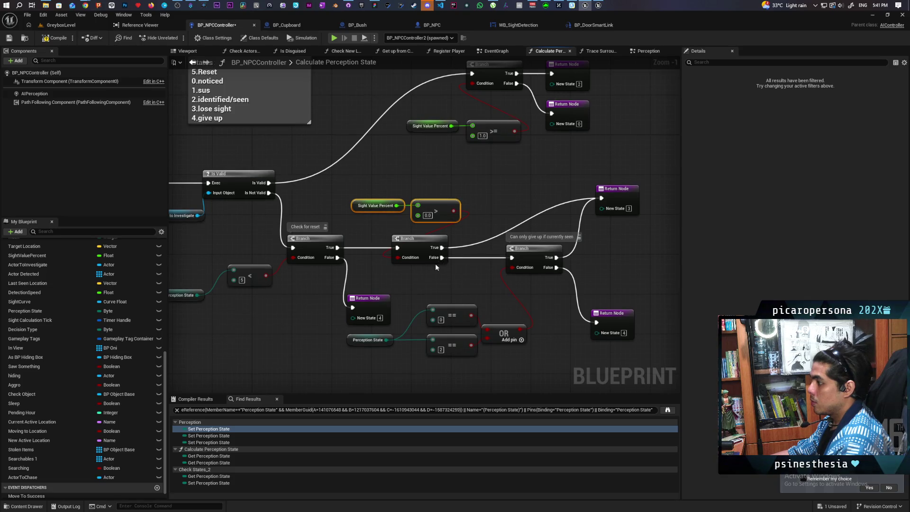
left_click_drag(441, 257, 596, 322)
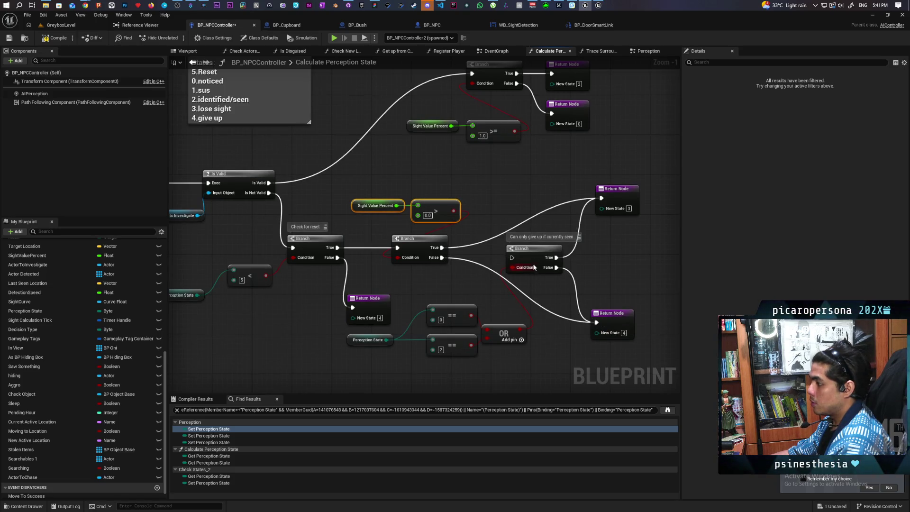
left_click_drag(534, 267, 548, 267)
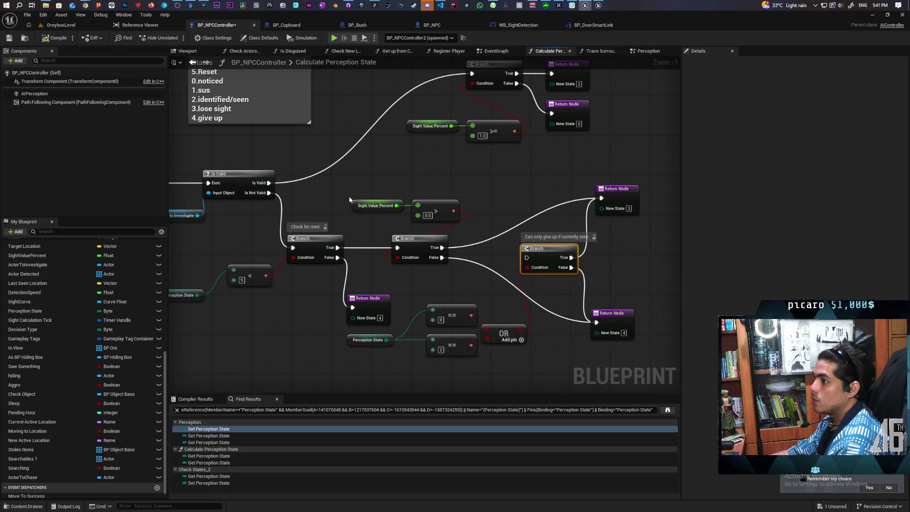
Recenter the nodes, raise the States comment, and select the sight branch with its comparison
scroll(508, 228, "down", 1)
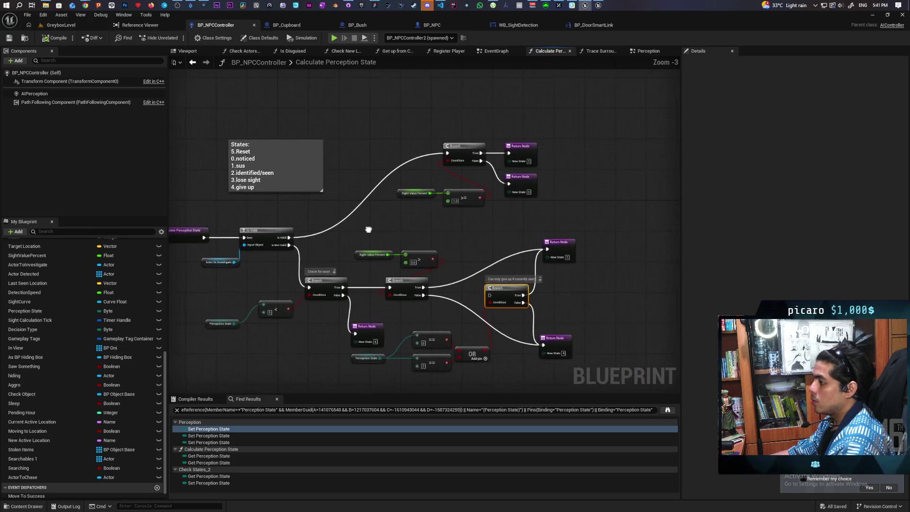
scroll(389, 198, "down", 1)
left_click_drag(407, 258, 452, 279)
left_click_drag(396, 194, 384, 120)
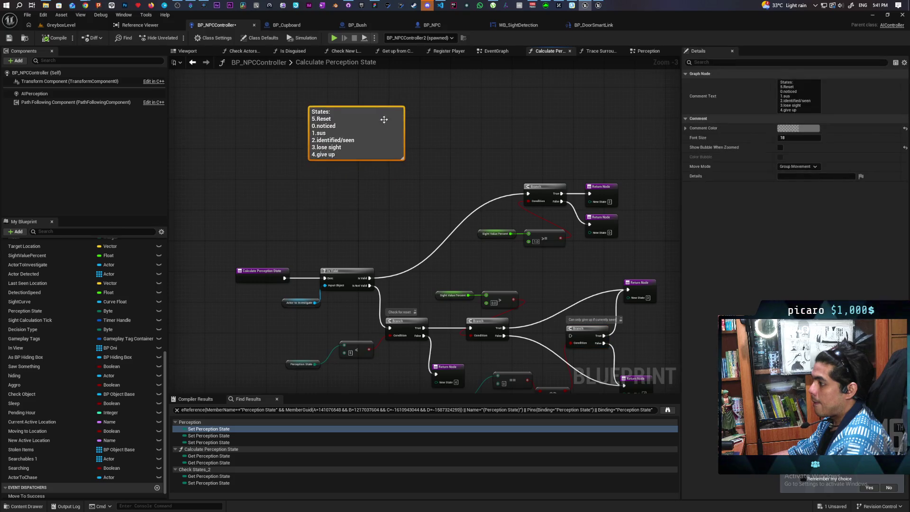
left_click(400, 248)
scroll(400, 249, "up", 1)
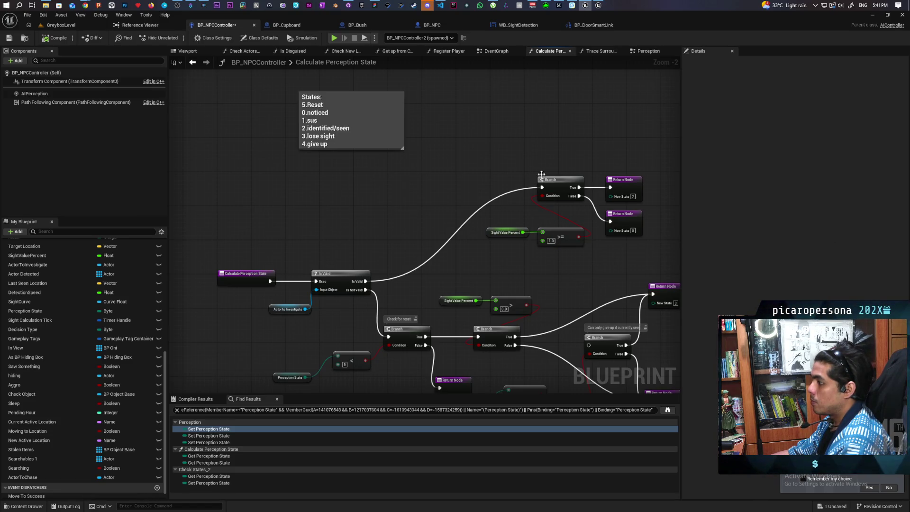
left_click_drag(499, 160, 570, 253)
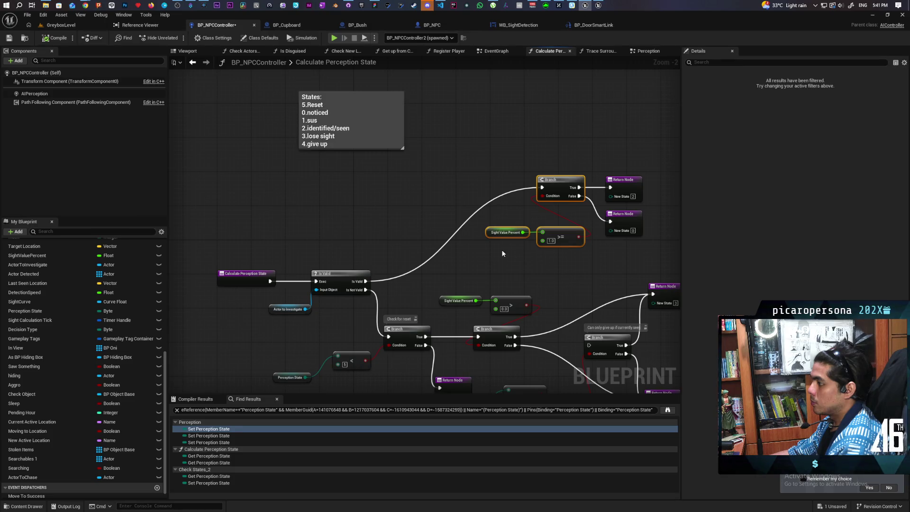
Duplicate the sight check with a 0.4 threshold, fed by Is Valid and chained into the 1.0 branch
key("ctrl+c")
key("ctrl+v")
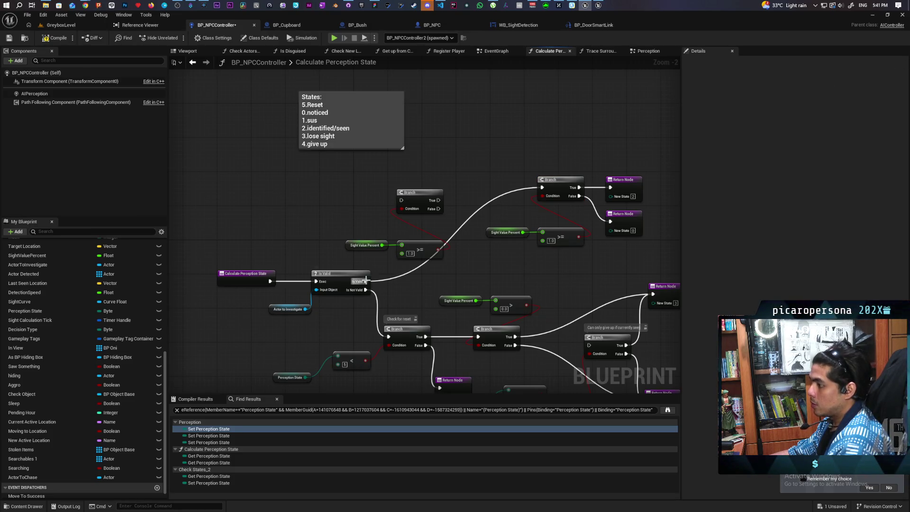
left_click_drag(365, 281, 401, 200)
type("0.4")
key("Return")
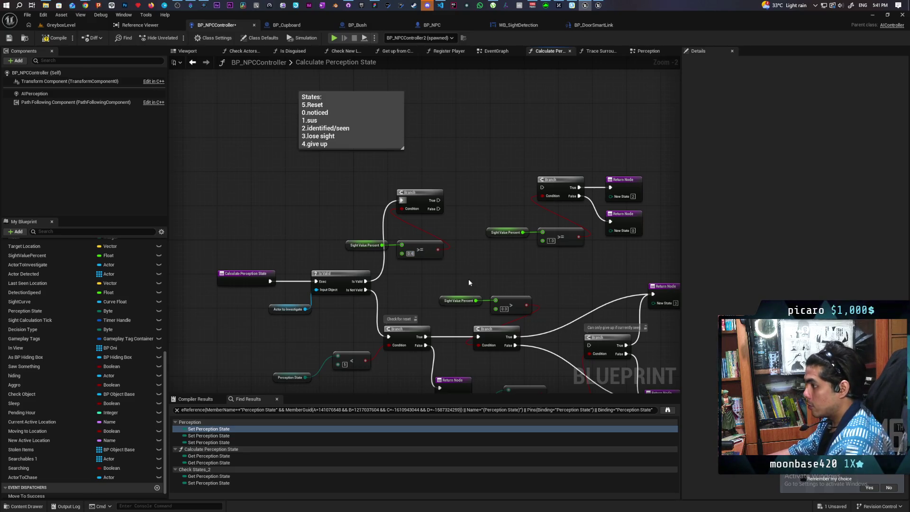
key("ctrl+s")
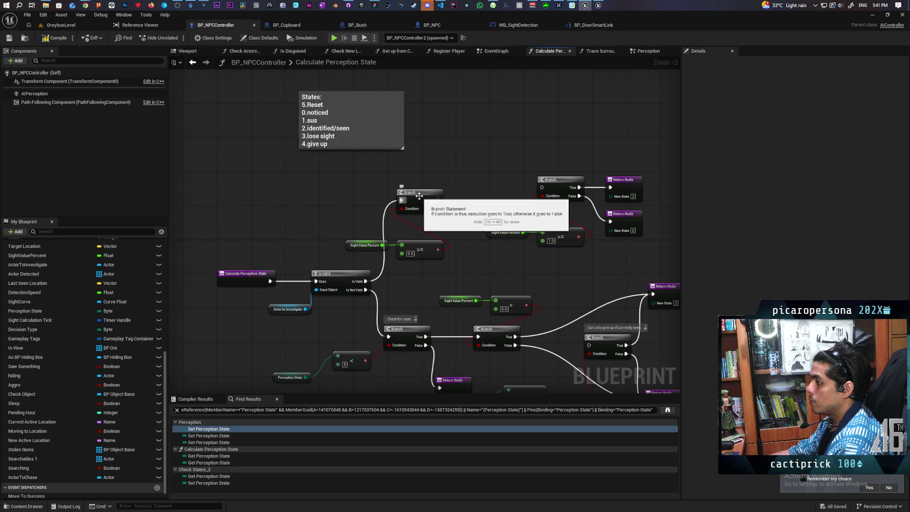
mouse_move(428, 203)
left_mouse_down()
mouse_move(432, 191)
mouse_move(612, 239)
mouse_move(610, 221)
mouse_move(475, 209)
mouse_move(492, 260)
left_mouse_up()
left_click_drag(442, 187, 541, 188)
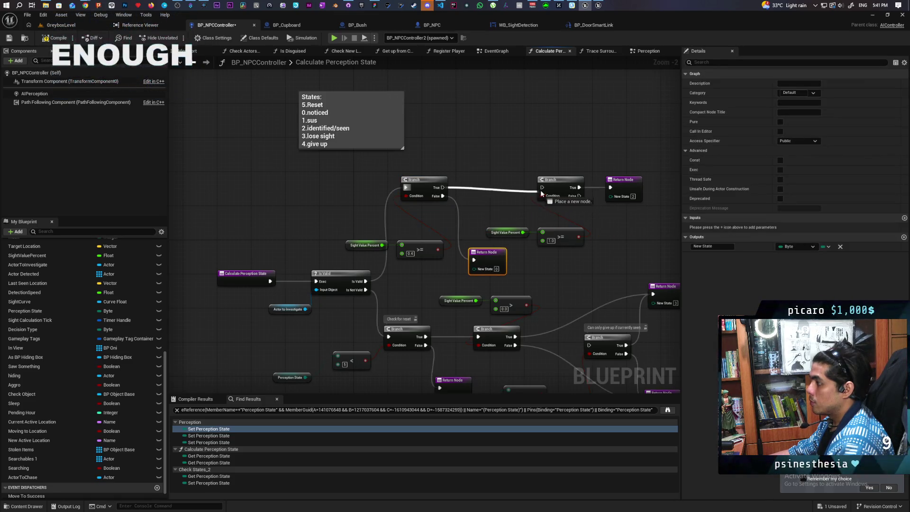
left_click_drag(644, 226, 606, 222)
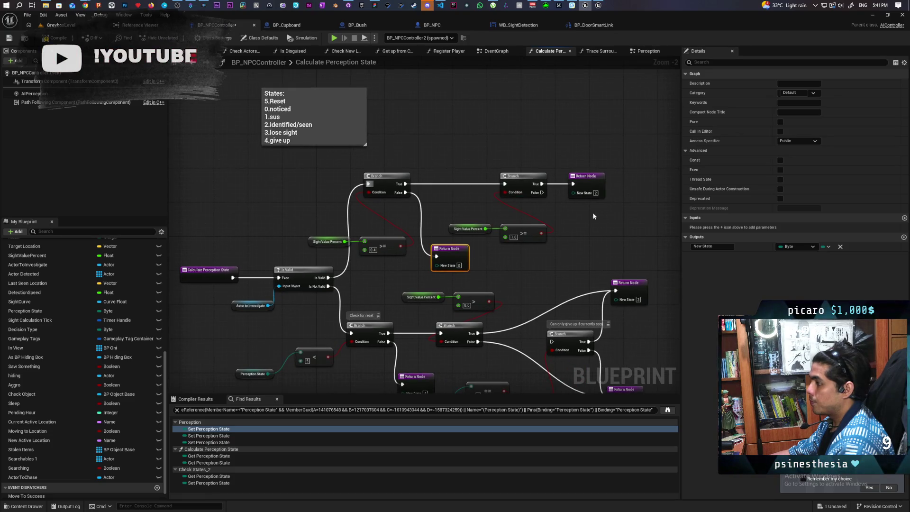
Return New State 1 from the 1.0 branch's False output via a copied Return Node, then save
left_click(590, 193)
key("ctrl+c")
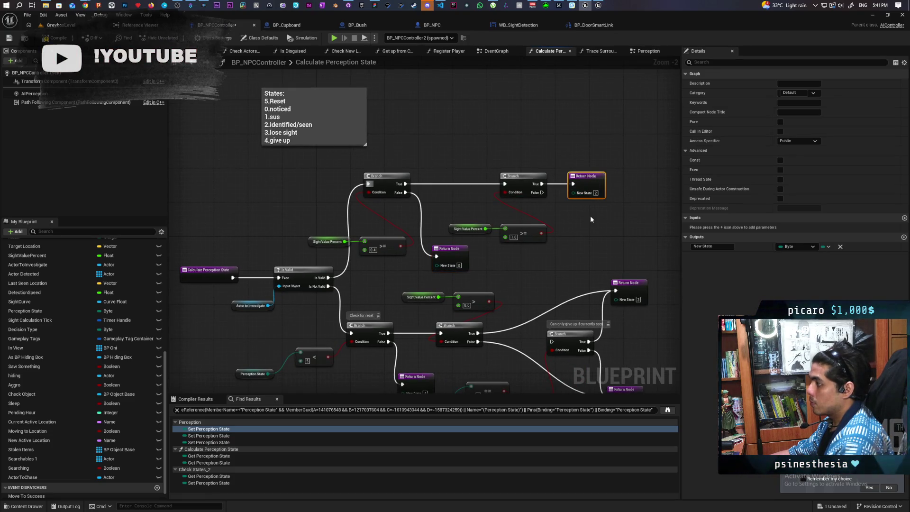
key("ctrl+v")
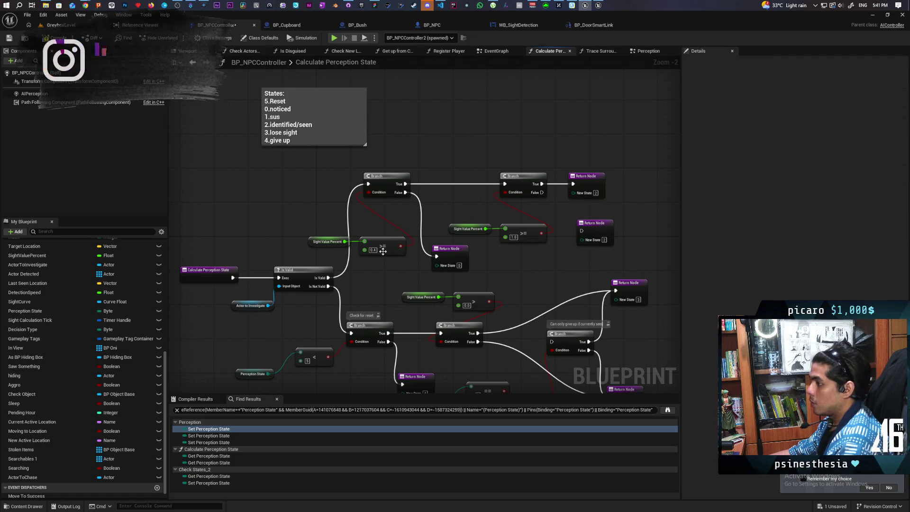
left_click_drag(541, 192, 582, 231)
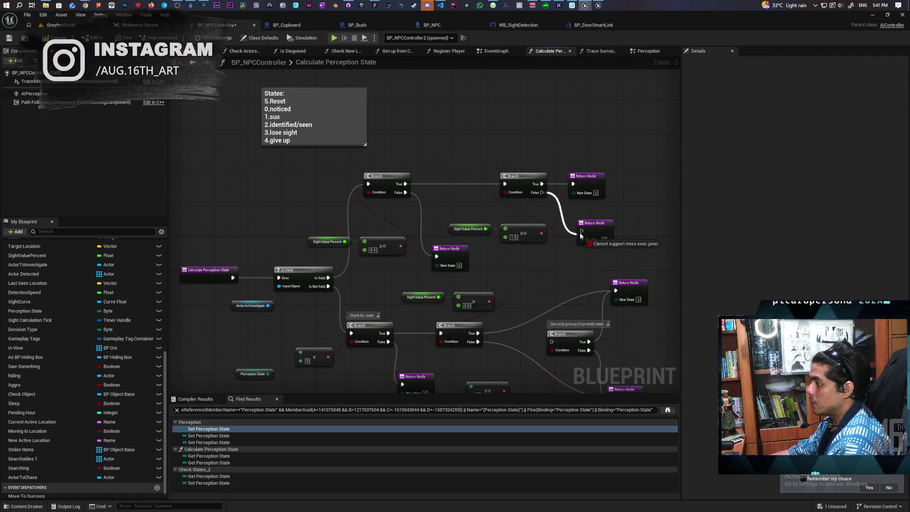
left_click(603, 240)
type("1")
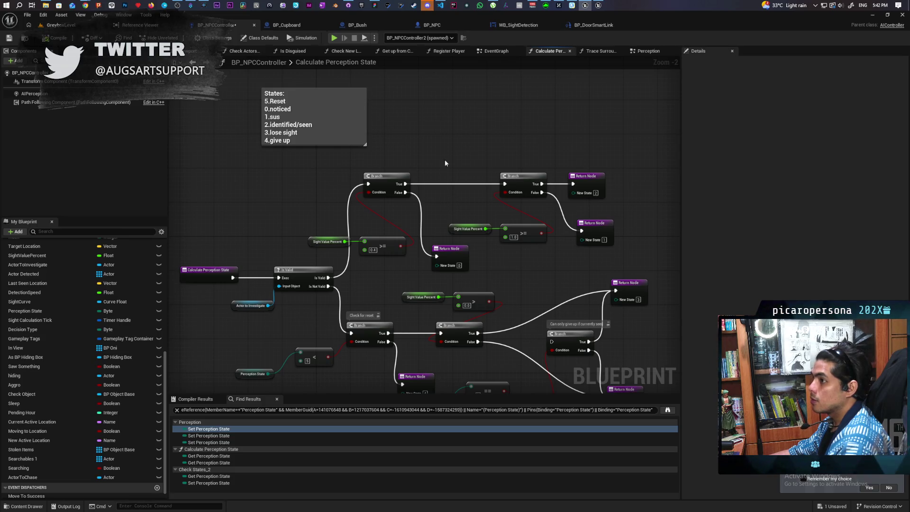
key("ctrl+s")
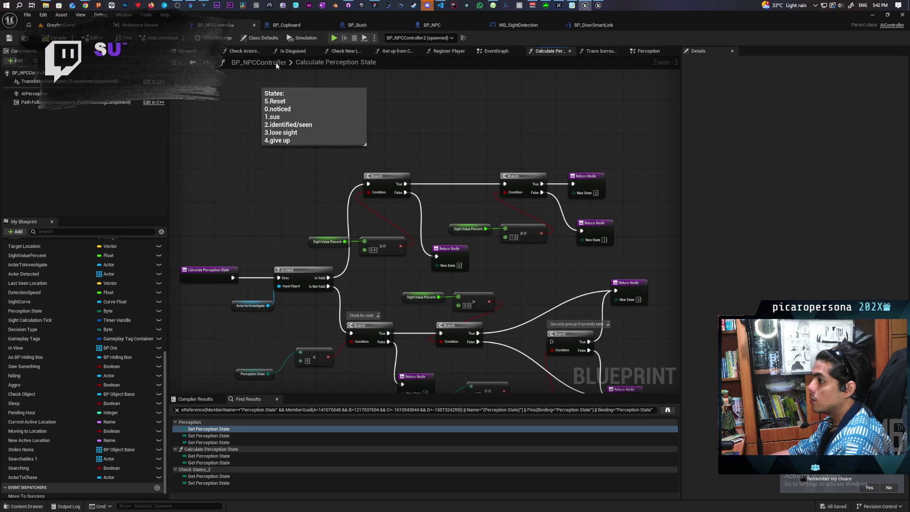
In Check States_2, wire switch value 1 to Sus and 4 to Give Up, then save
left_click(645, 51)
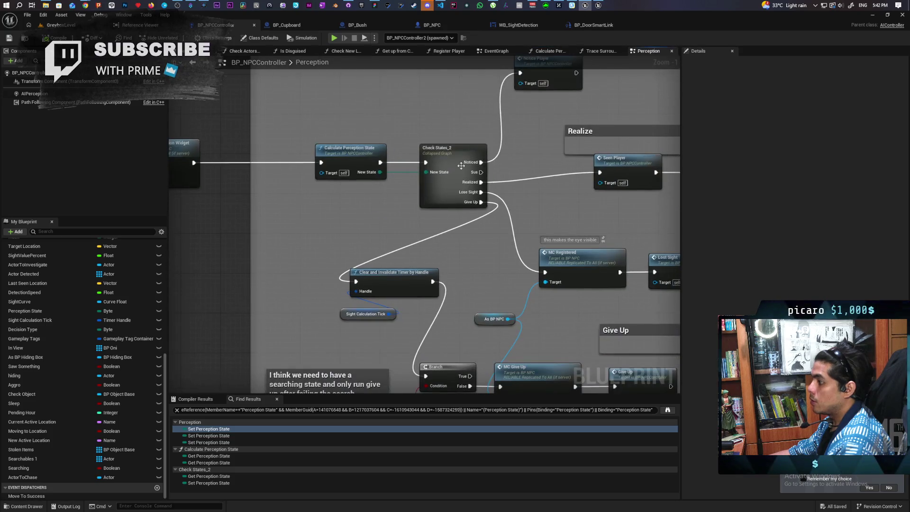
double_click(450, 166)
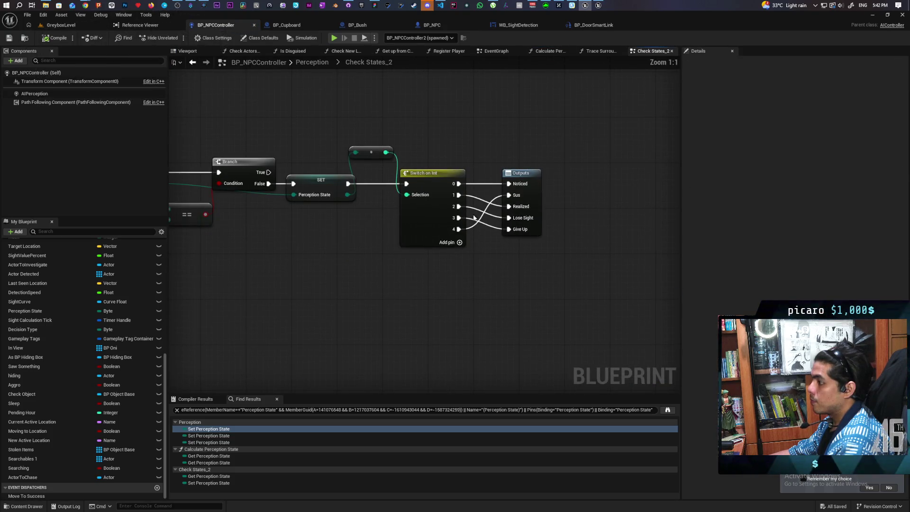
mouse_move(459, 195)
left_mouse_down()
mouse_move(508, 195)
mouse_move(488, 208)
mouse_move(508, 206)
mouse_move(492, 219)
mouse_move(508, 218)
left_mouse_up()
left_click_drag(456, 230, 508, 229)
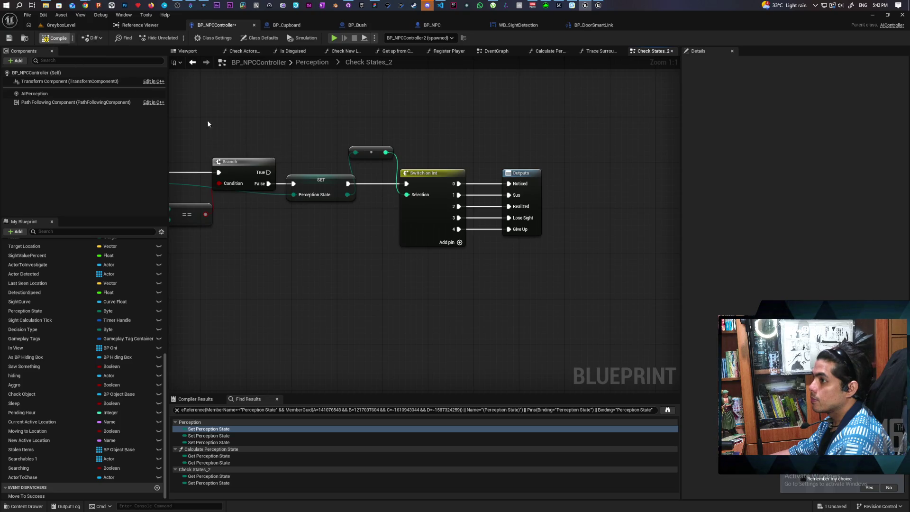
key("ctrl+s")
scroll(309, 140, "down", 3)
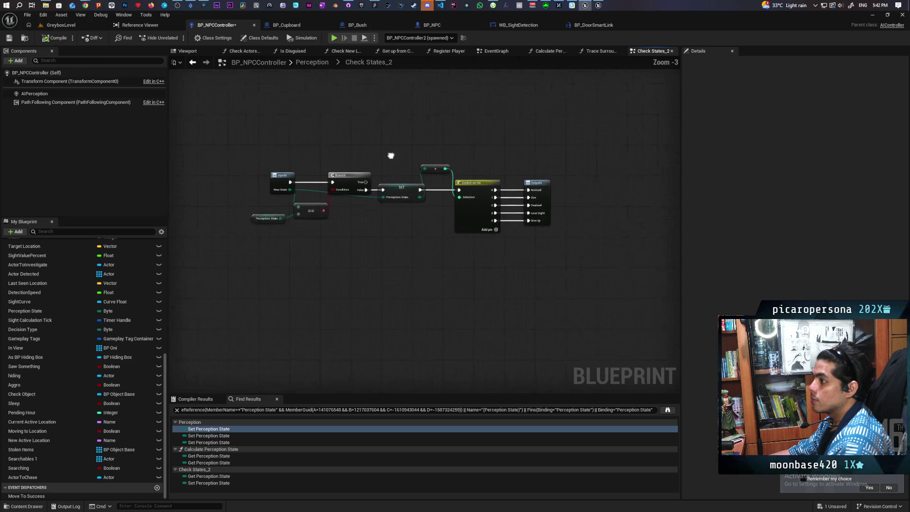
left_click(194, 65)
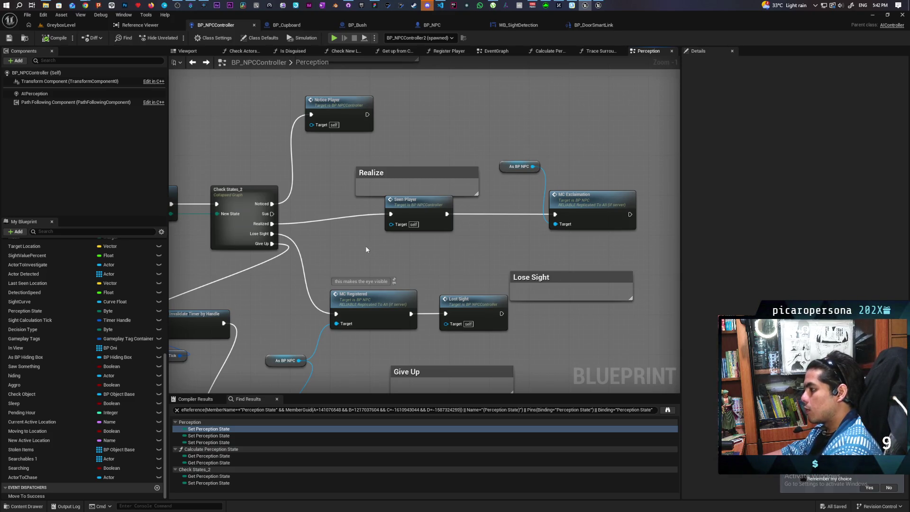
Add a custom event named Investigate in empty space of the Perception graph
scroll(366, 250, "down", 5)
scroll(365, 249, "up", 3)
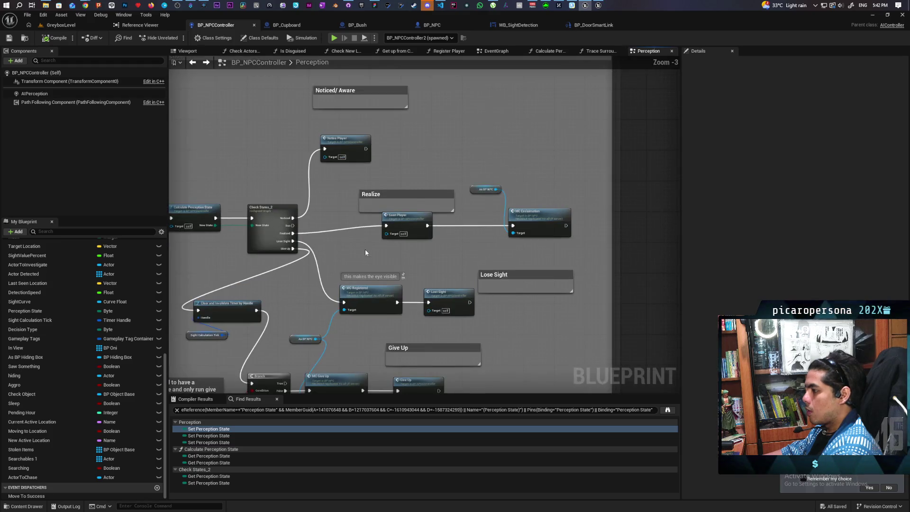
left_click_drag(365, 249, 413, 248)
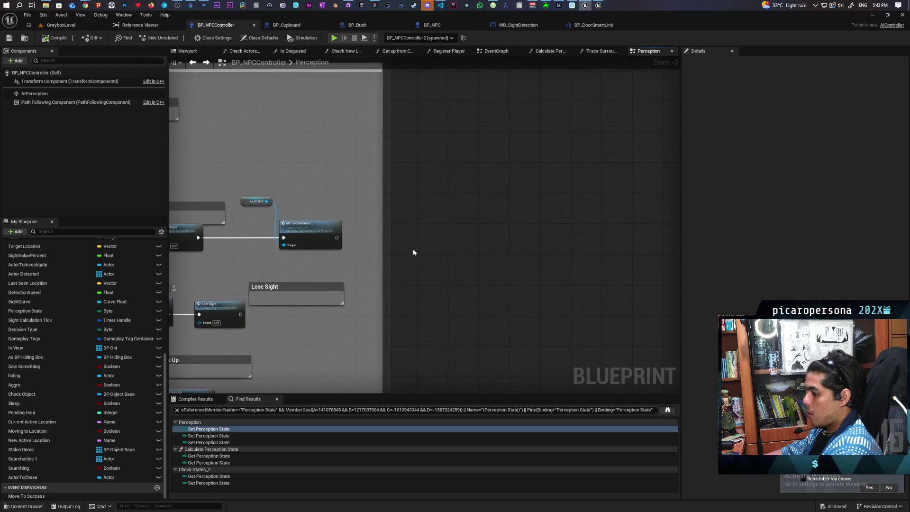
key("ctrl+v")
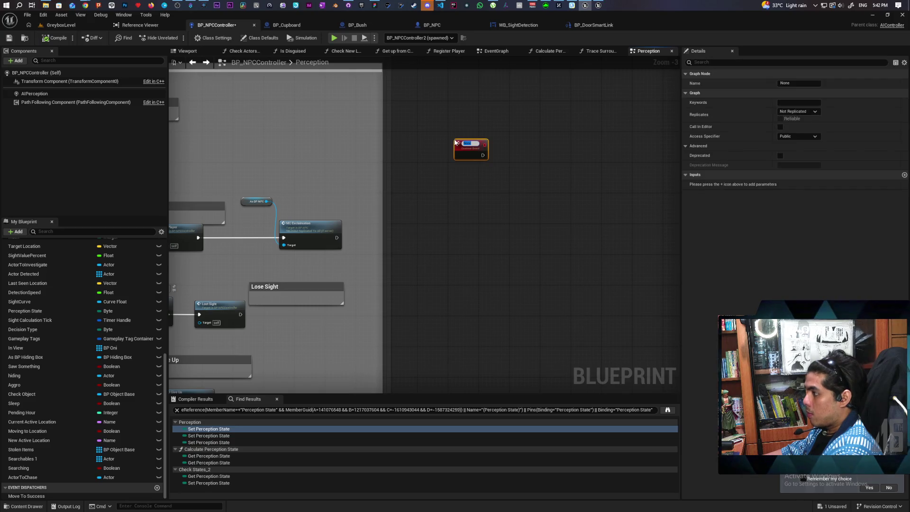
type("Investigate")
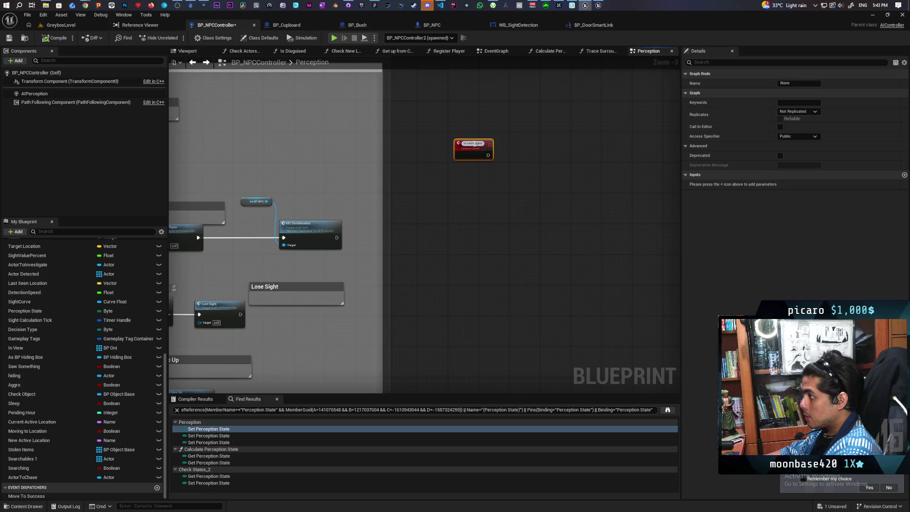
scroll(480, 133, "up", 3)
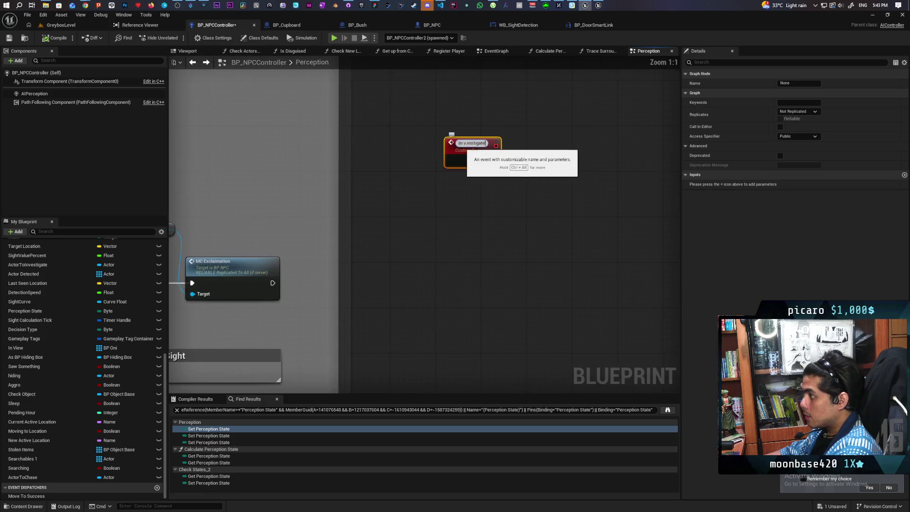
key("Return")
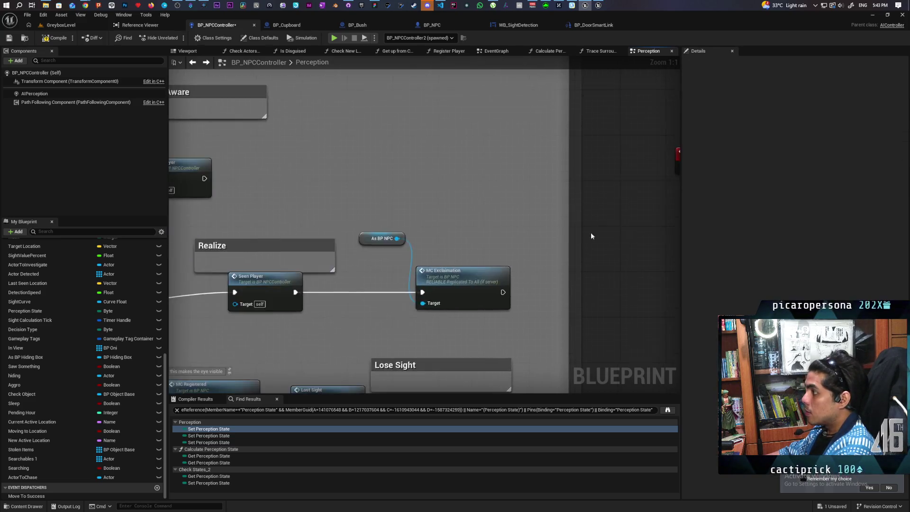
Call Investigate from Check States_2's Sus output and place it beside Notice Player
left_click_drag(338, 209, 385, 182)
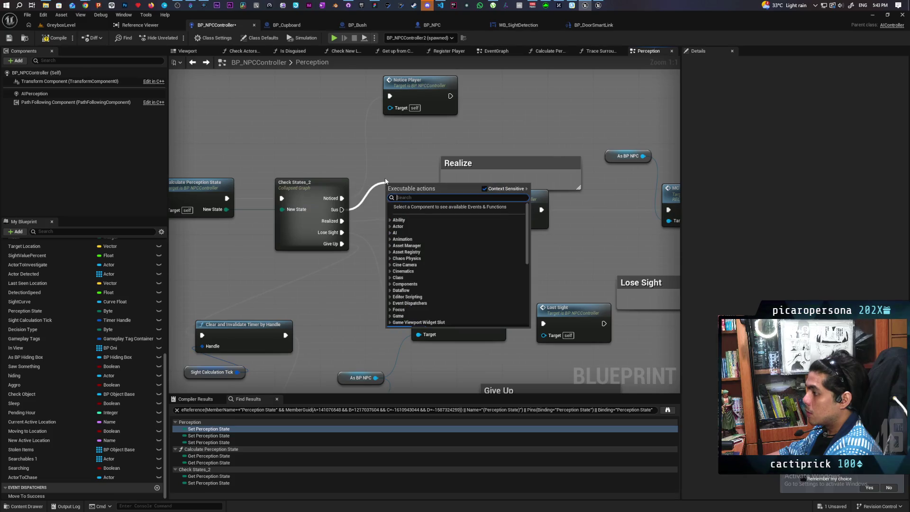
type("invces")
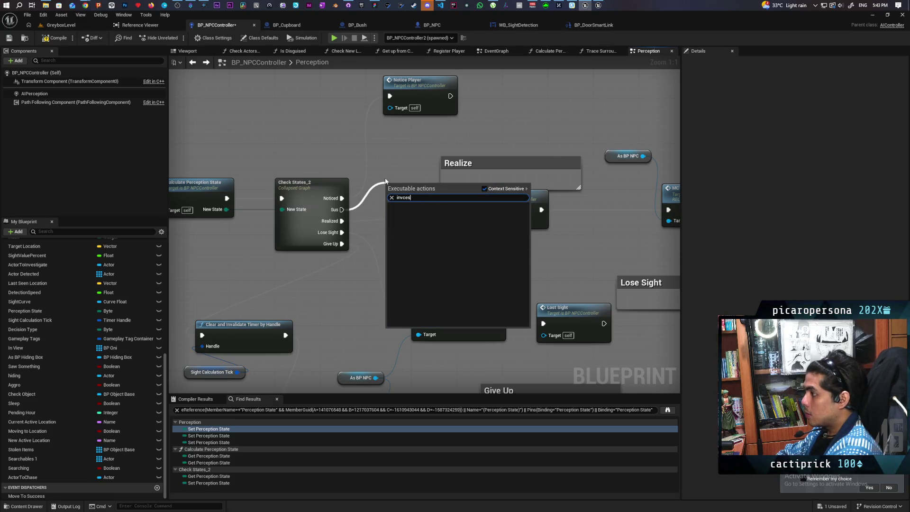
key("BackSpace")
key("BackSpace")
key("BackSpace")
key("Return")
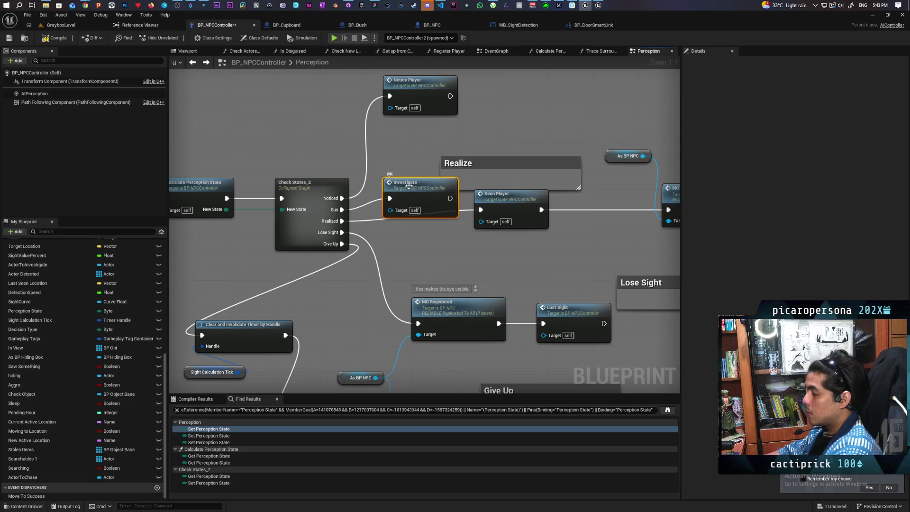
mouse_move(413, 189)
left_mouse_down()
mouse_move(479, 128)
mouse_move(517, 125)
mouse_move(507, 130)
left_mouse_up()
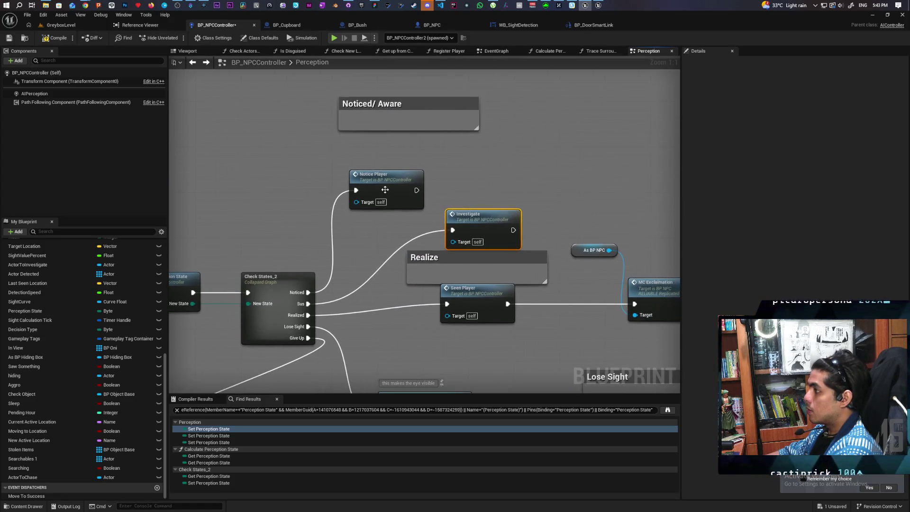
left_click_drag(381, 174, 381, 151)
Duplicate the Noticed/ Aware comment over Investigate and retitle it 'Sus/ Investigate'
left_click(450, 117)
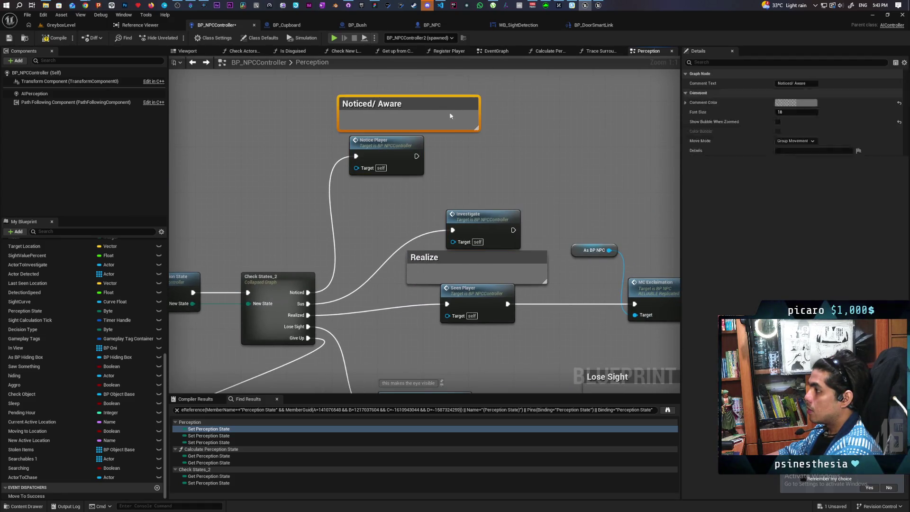
key("ctrl+d")
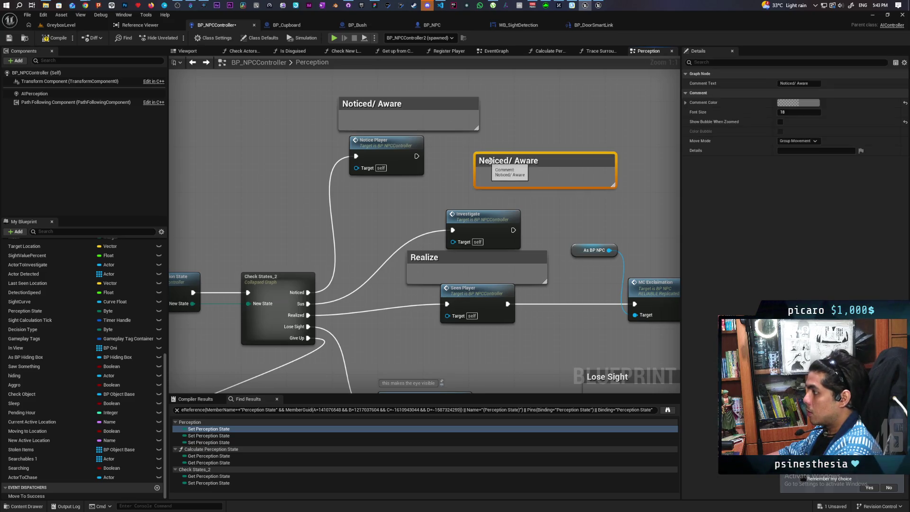
left_click_drag(524, 164, 479, 197)
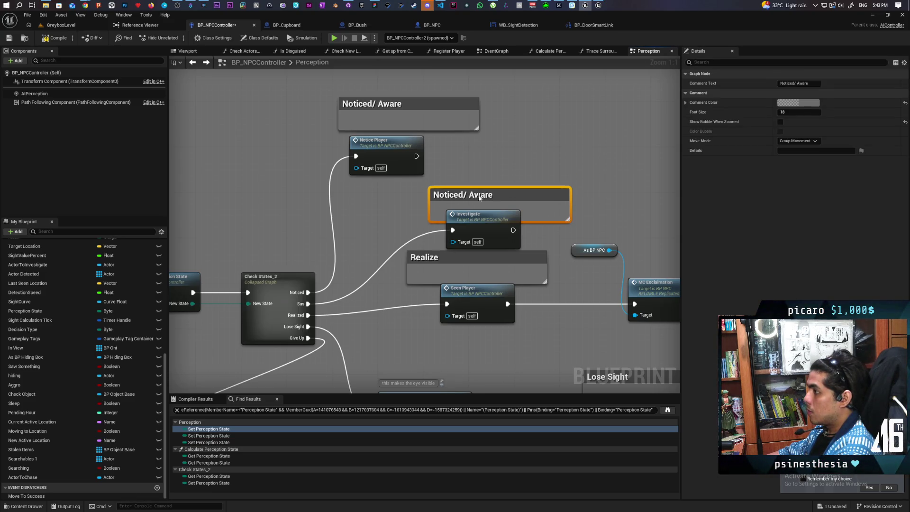
double_click(479, 198)
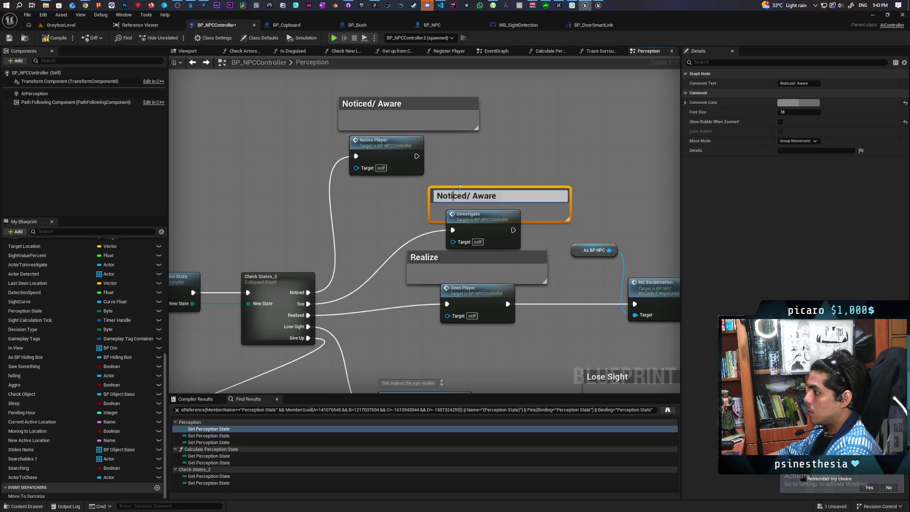
double_click(452, 196)
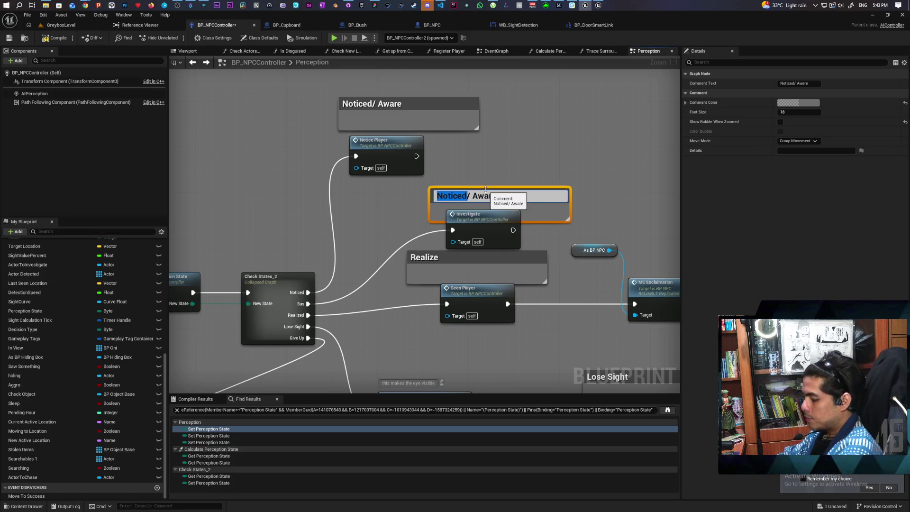
type("Sus/ Investiga")
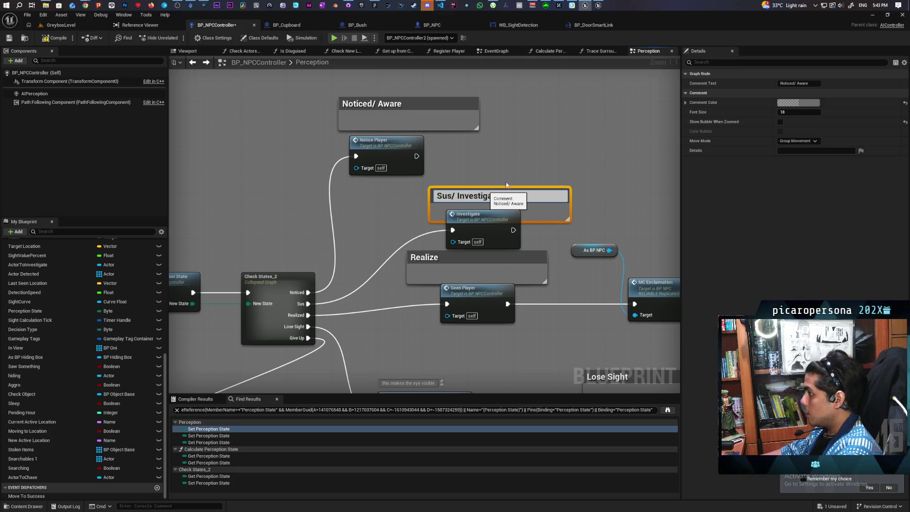
key("Return")
left_click(564, 159)
Rearrange the Realize area, moving Seen Player, MC Exclamation and As BP NPC together
left_click_drag(568, 162, 408, 114)
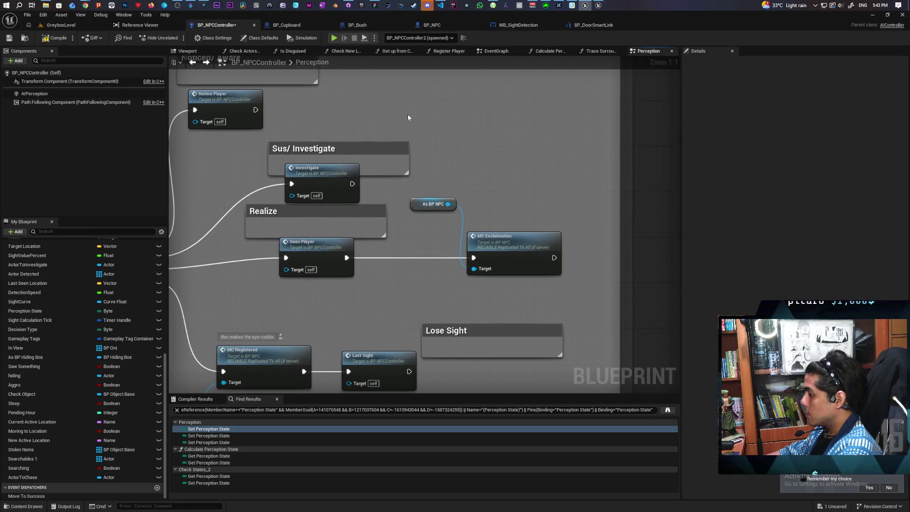
left_click(352, 229)
double_click(357, 226)
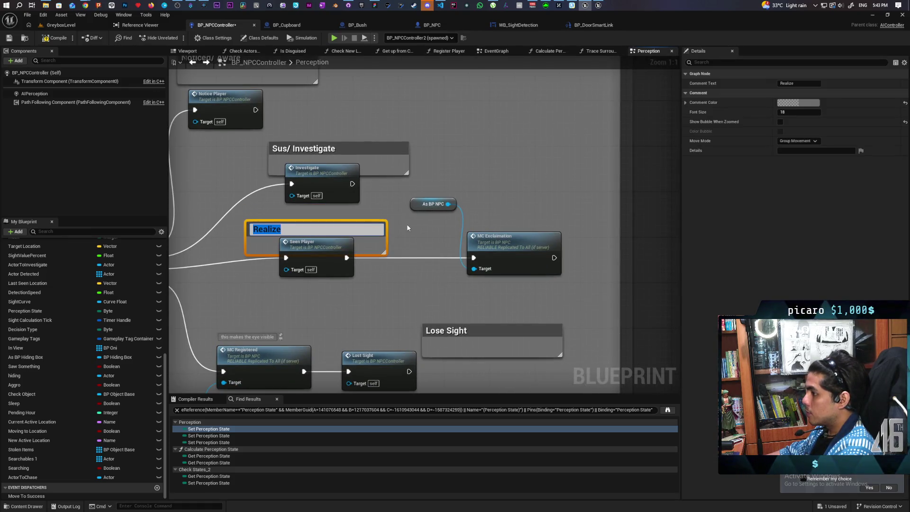
left_click(407, 228)
scroll(397, 283, "down", 3)
scroll(426, 265, "up", 1)
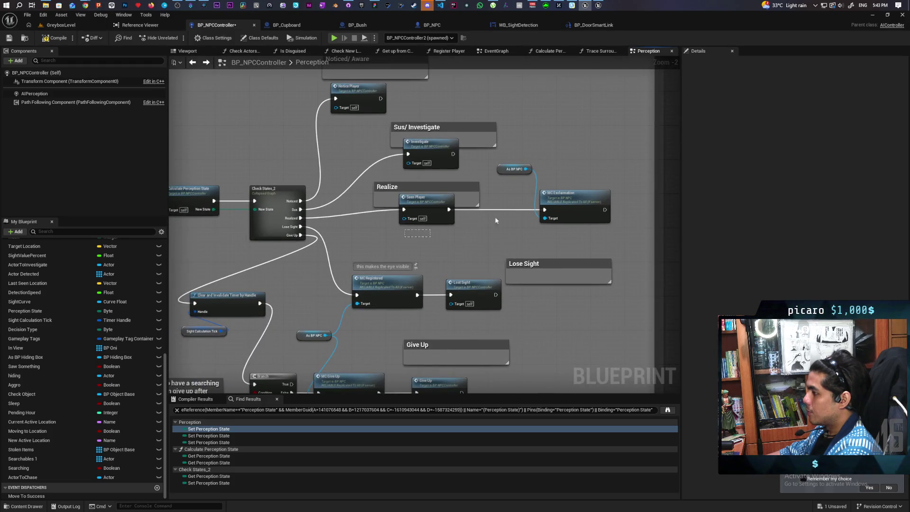
mouse_move(496, 220)
left_mouse_down()
mouse_move(581, 201)
mouse_move(572, 209)
left_mouse_up()
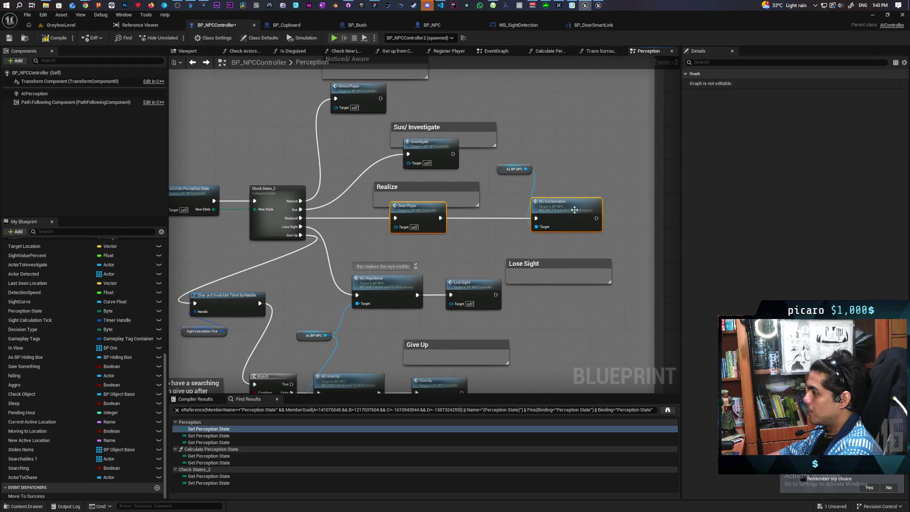
mouse_move(505, 170)
left_mouse_down()
mouse_move(508, 191)
mouse_move(440, 195)
left_mouse_up()
Save the controller and move the Investigate event node up near the Lose Sight section
left_click(484, 166)
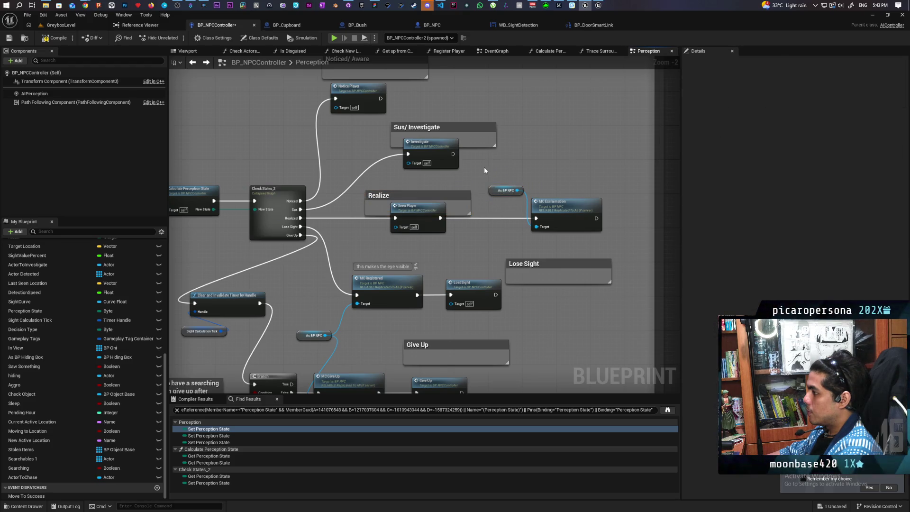
double_click(427, 142)
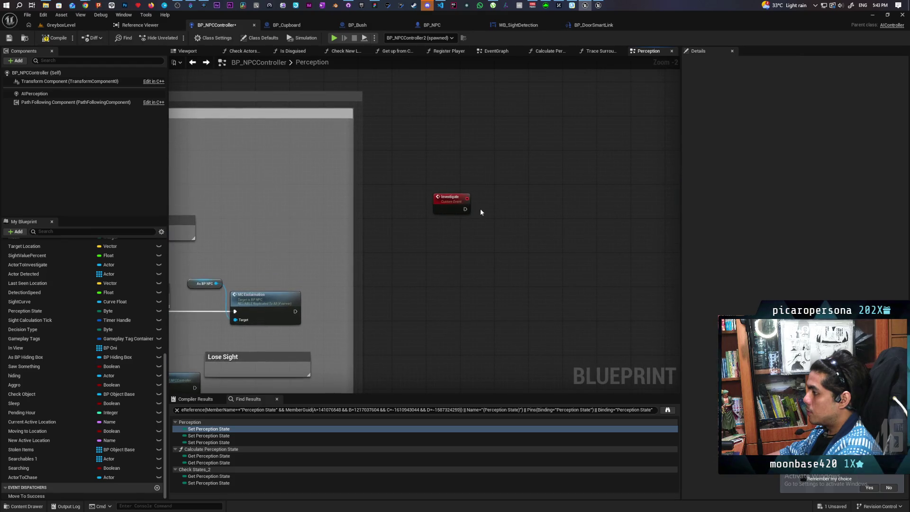
key("ctrl+s")
scroll(450, 218, "down", 5)
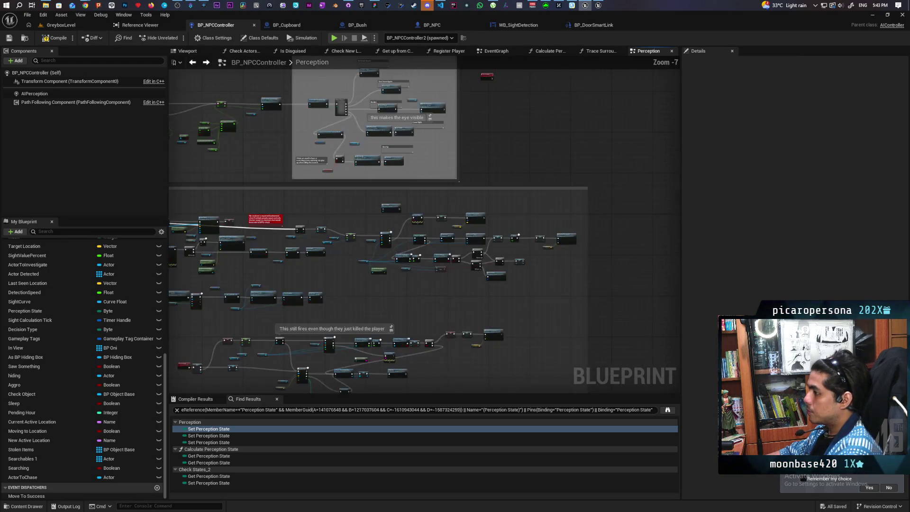
scroll(459, 203, "up", 3)
left_click_drag(402, 204, 378, 326)
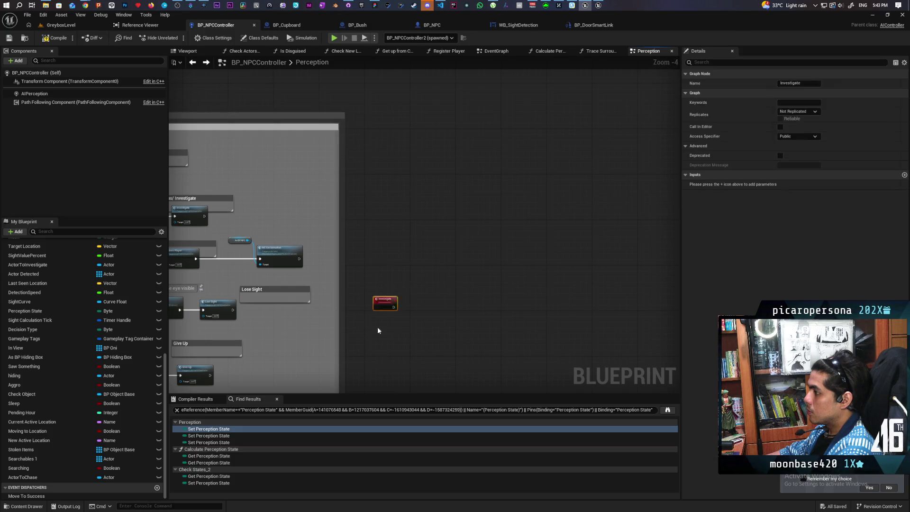
scroll(449, 142, "up", 1)
left_click_drag(383, 185, 383, 143)
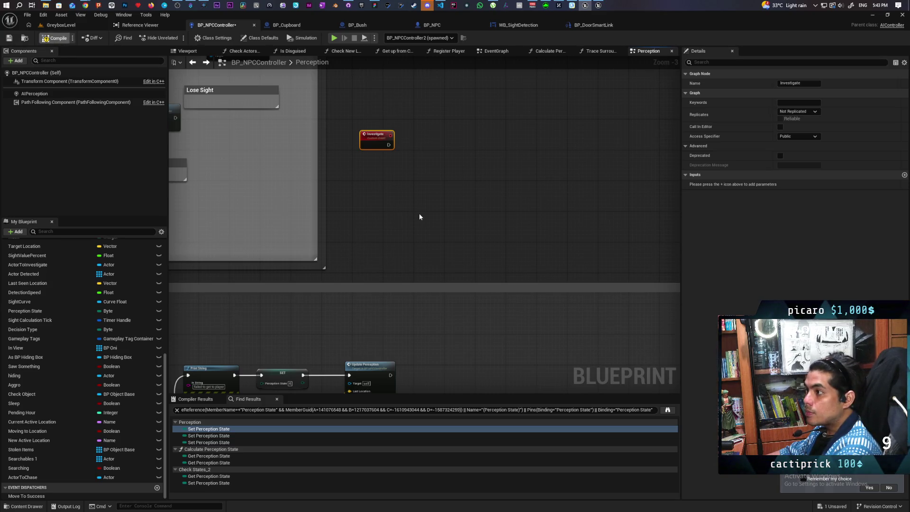
left_click_drag(419, 213, 516, 121)
scroll(474, 157, "down", 2)
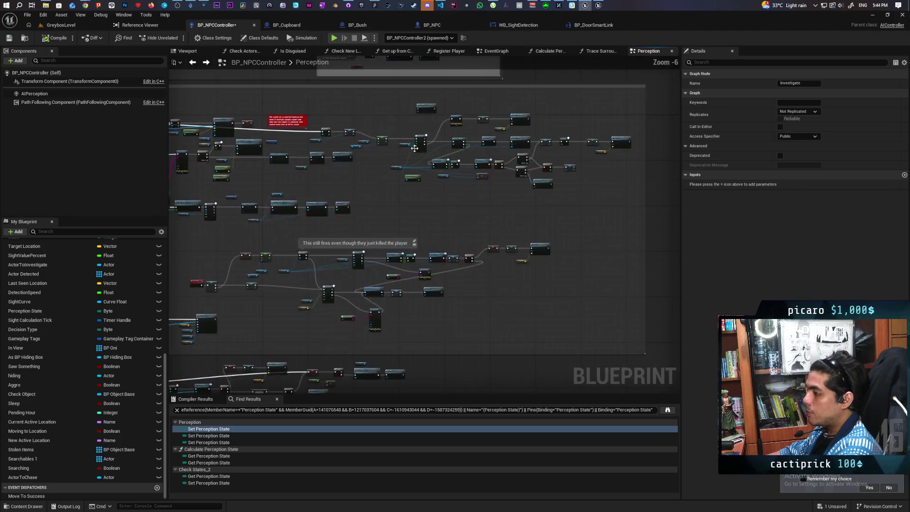
scroll(419, 160, "up", 4)
mouse_move(419, 160)
left_mouse_down()
mouse_move(477, 179)
mouse_move(418, 235)
mouse_move(444, 230)
left_mouse_up()
scroll(477, 179, "down", 2)
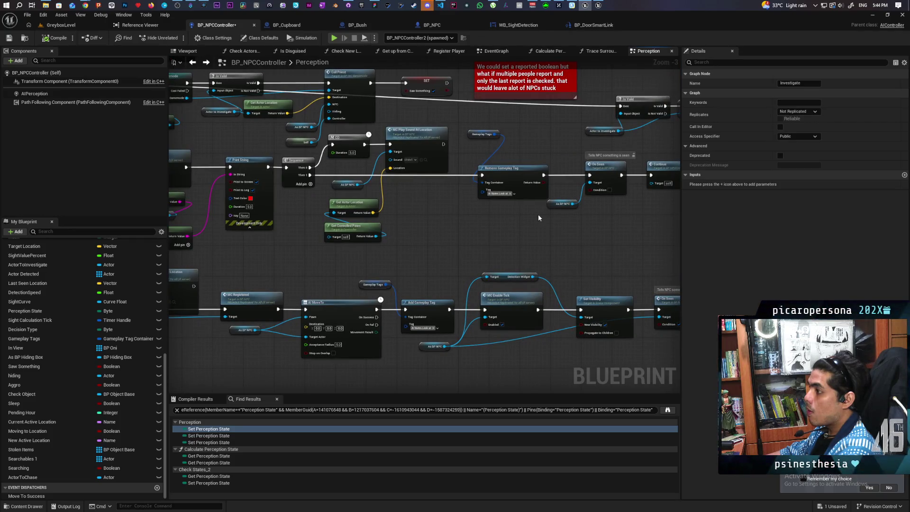
scroll(550, 209, "down", 5)
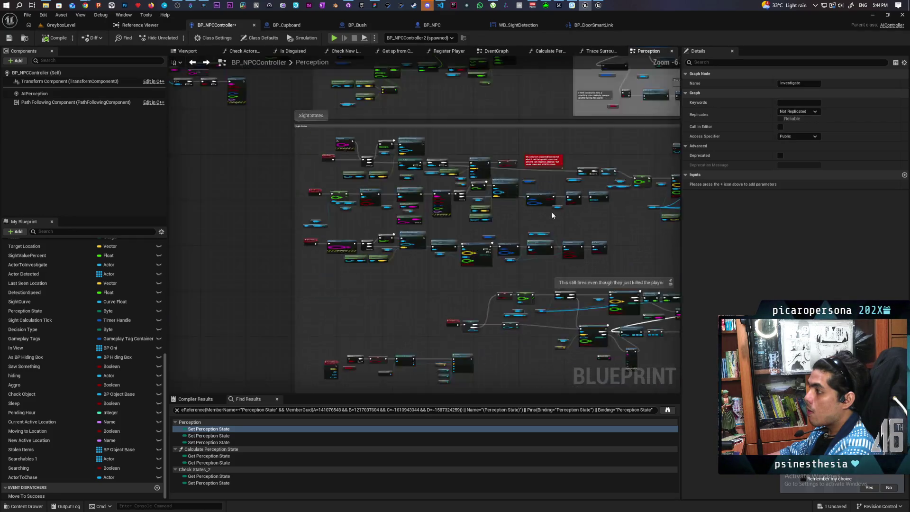
scroll(550, 212, "up", 4)
scroll(525, 191, "up", 1)
left_click_drag(525, 192, 456, 282)
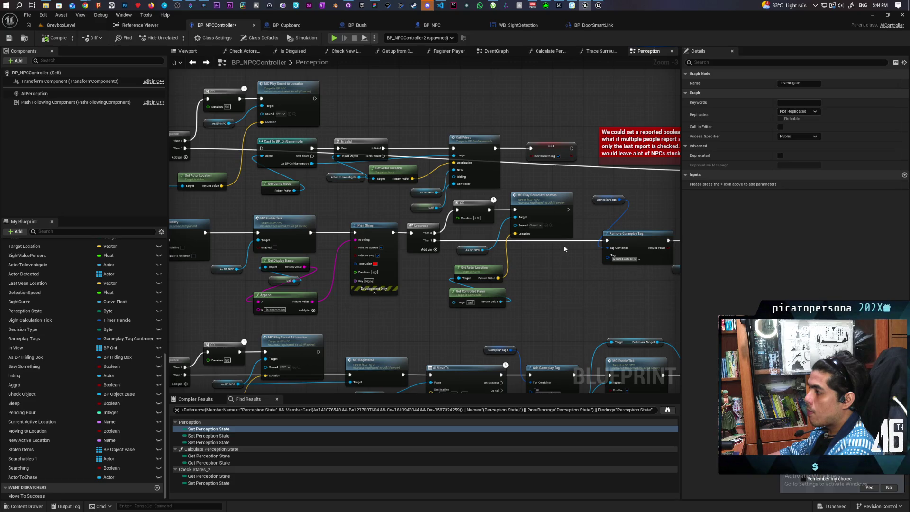
scroll(563, 244, "down", 4)
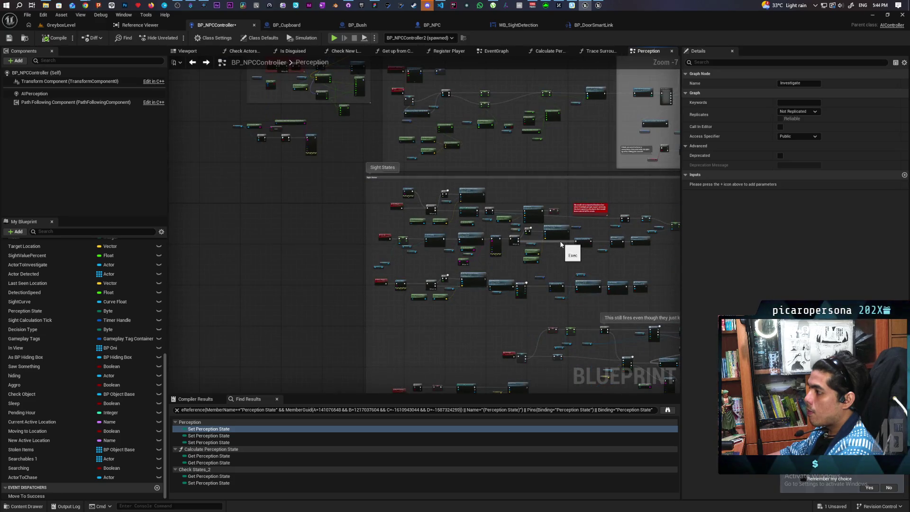
scroll(405, 215, "up", 6)
scroll(411, 234, "down", 1)
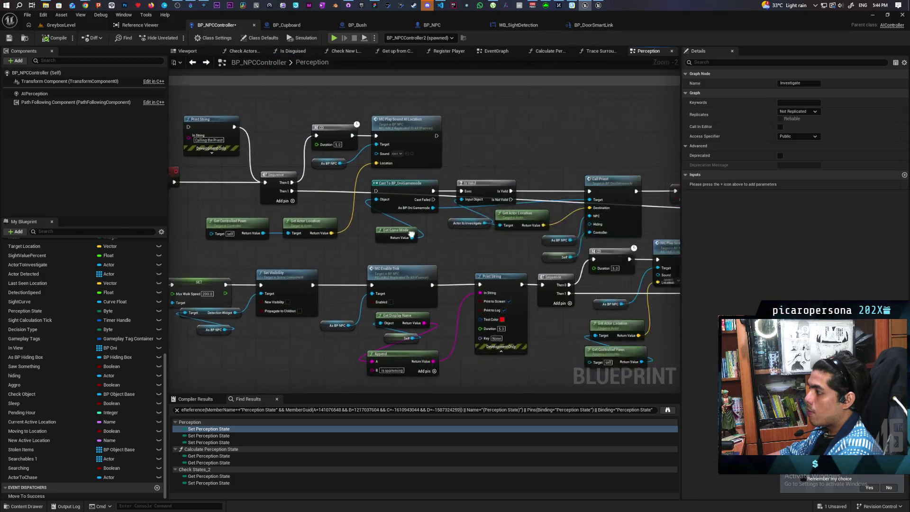
left_click_drag(411, 234, 461, 220)
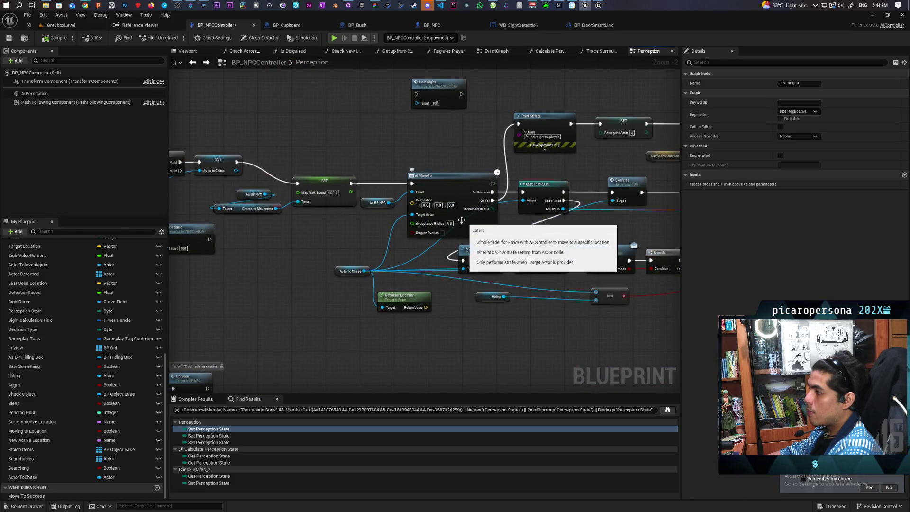
left_click_drag(379, 192, 441, 253)
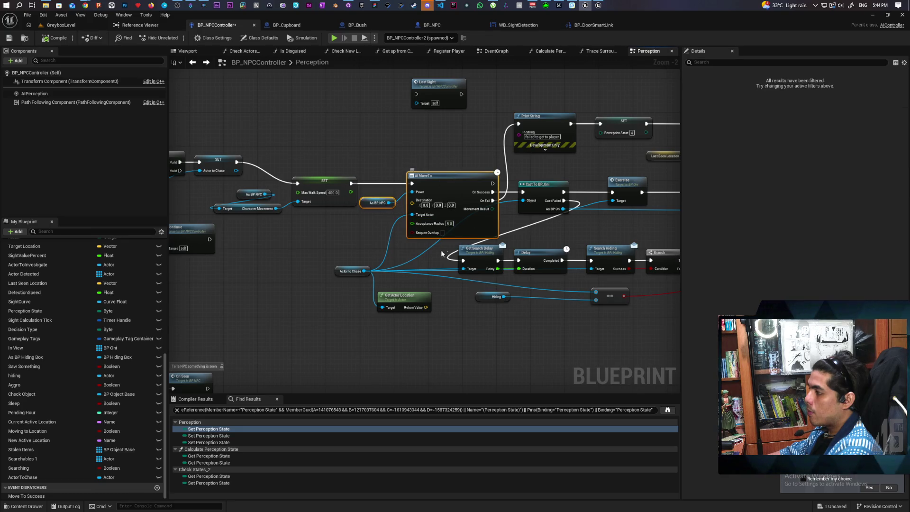
left_click(350, 270, "ctrl")
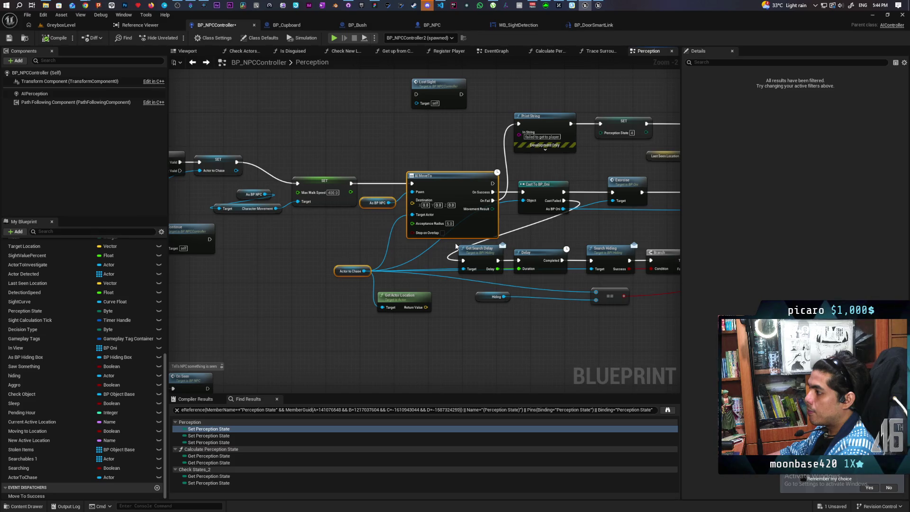
left_click(380, 245)
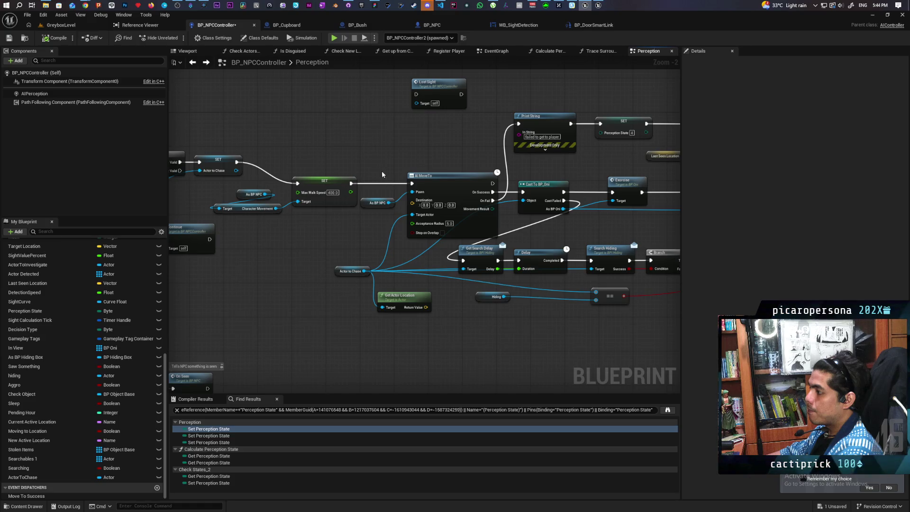
left_click_drag(380, 172, 412, 241)
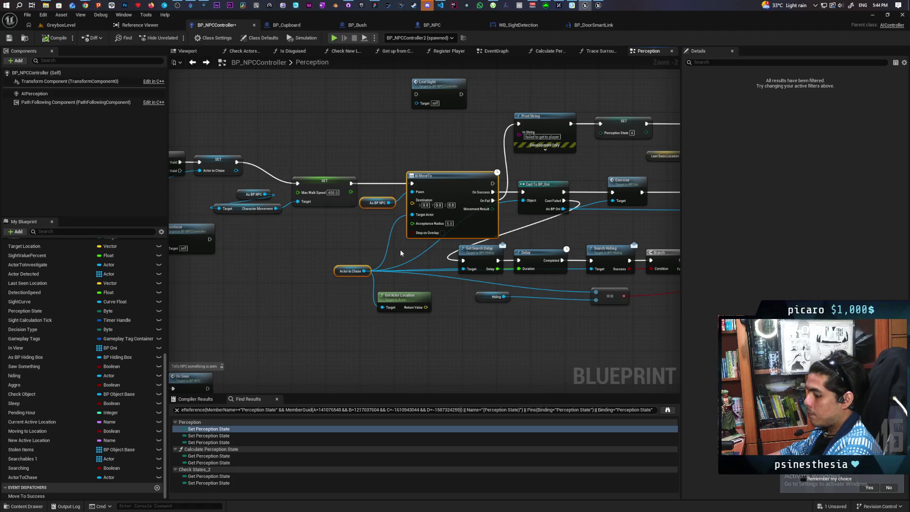
scroll(400, 253, "down", 7)
scroll(462, 252, "up", 4)
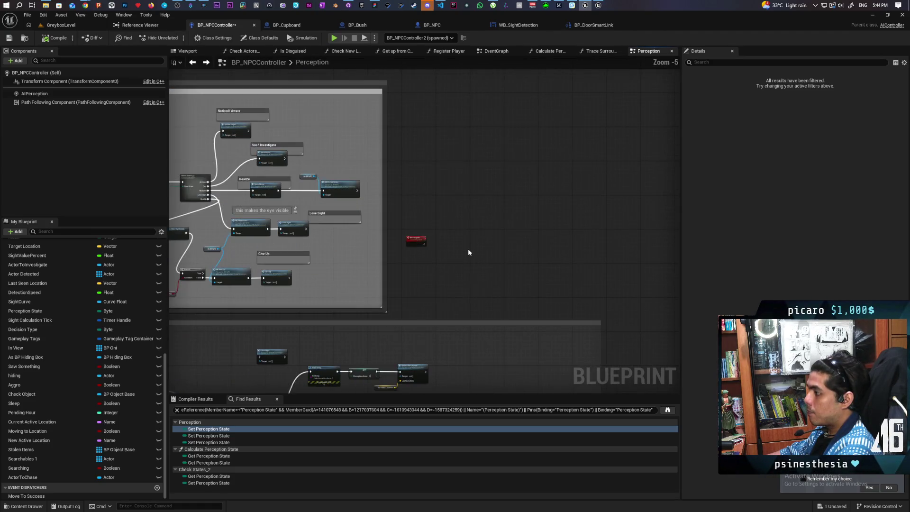
Paste AI MoveTo with As BP NPC and Actor to Chase, and wire Investigate into it
key("ctrl+v")
scroll(467, 252, "up", 4)
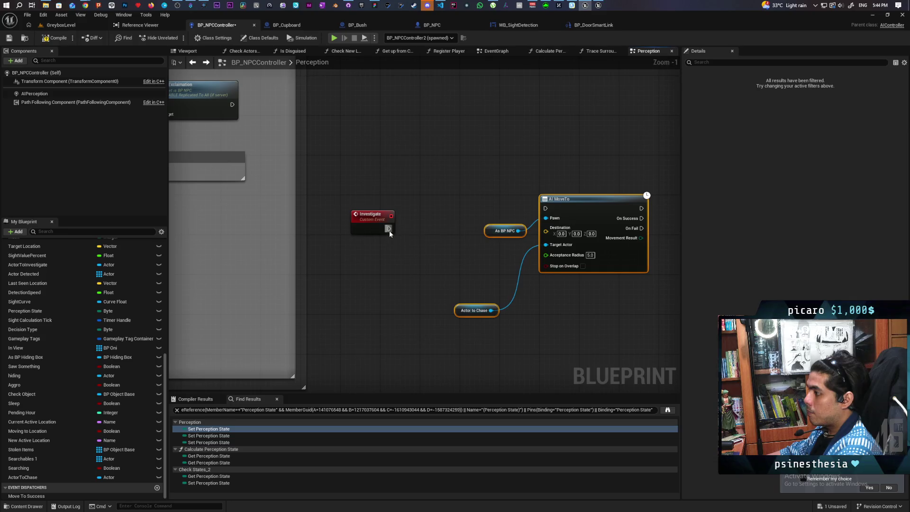
left_click_drag(389, 229, 544, 204)
left_click(503, 231)
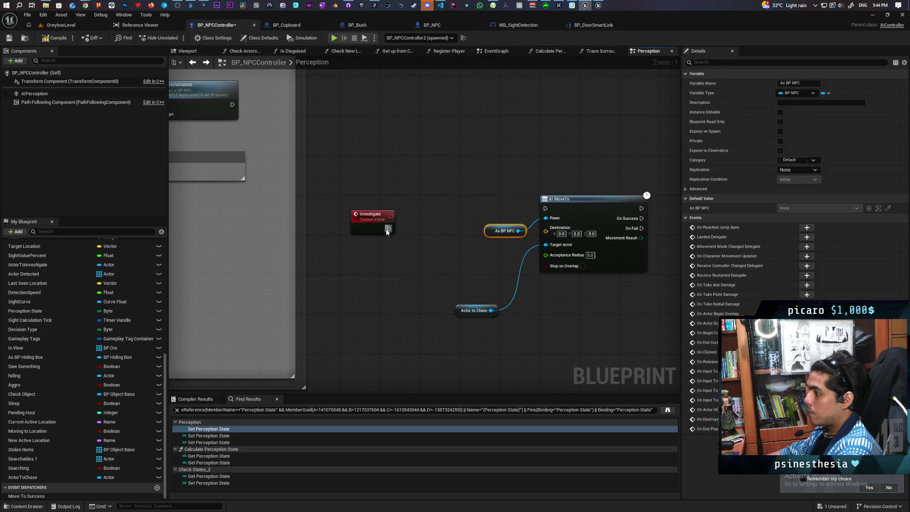
mouse_move(388, 228)
left_mouse_down()
mouse_move(545, 201)
mouse_move(570, 327)
left_mouse_up()
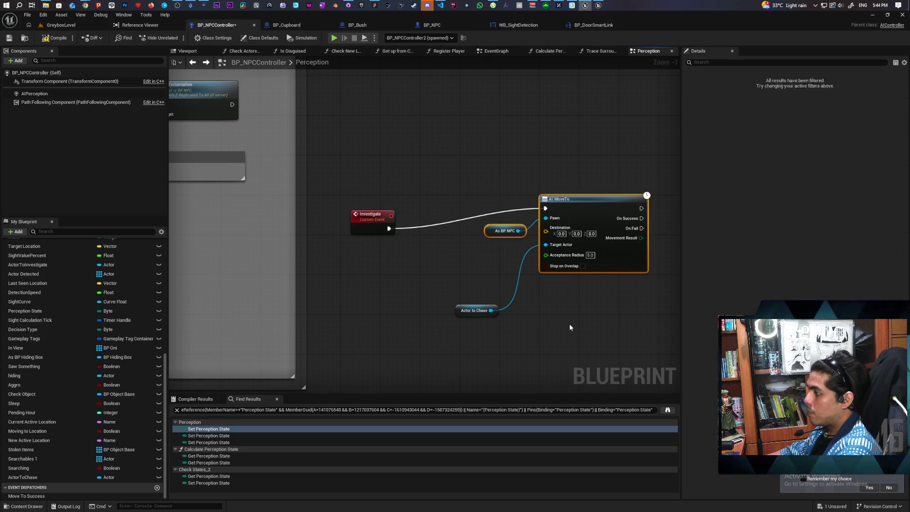
left_click(570, 327)
Arrange Actor to Chase beside the AI MoveTo group and save the blueprint
mouse_move(474, 310)
left_mouse_down()
mouse_move(494, 302)
mouse_move(504, 255)
left_mouse_up()
mouse_move(504, 164)
left_mouse_down()
mouse_move(566, 268)
mouse_move(481, 285)
left_mouse_up()
scroll(453, 326, "down", 1)
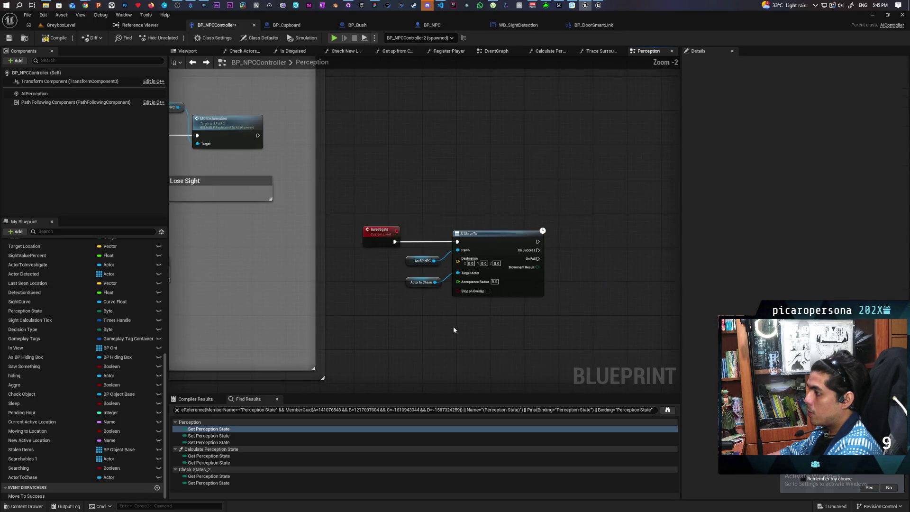
key("ctrl+s")
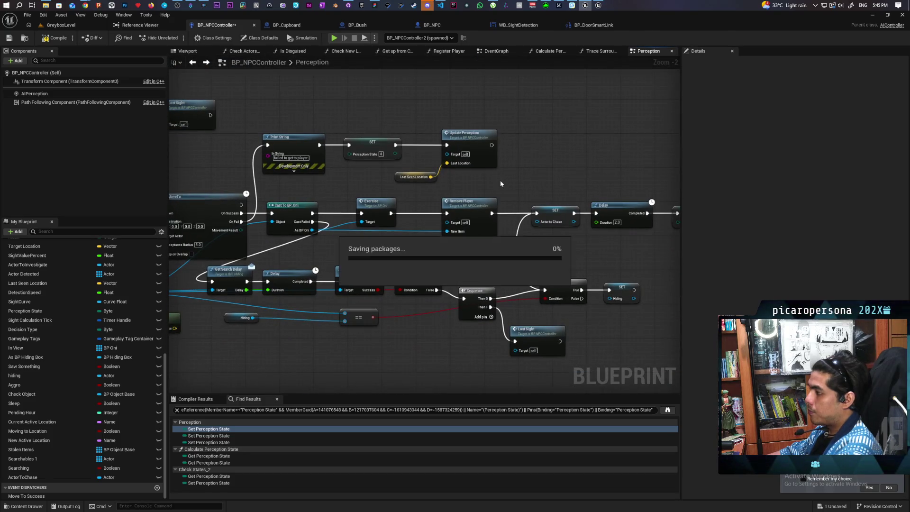
scroll(518, 171, "down", 2)
scroll(450, 189, "up", 1)
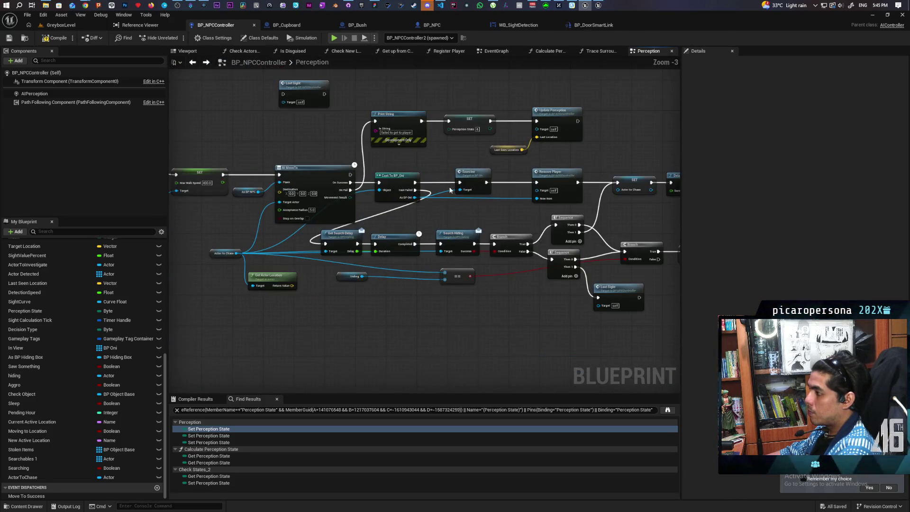
mouse_move(417, 210)
left_mouse_down()
mouse_move(498, 205)
mouse_move(331, 251)
left_mouse_up()
Pan to the Lose Sight and Give Up nodes and jump to the Lost Sight event definition
scroll(461, 185, "down", 5)
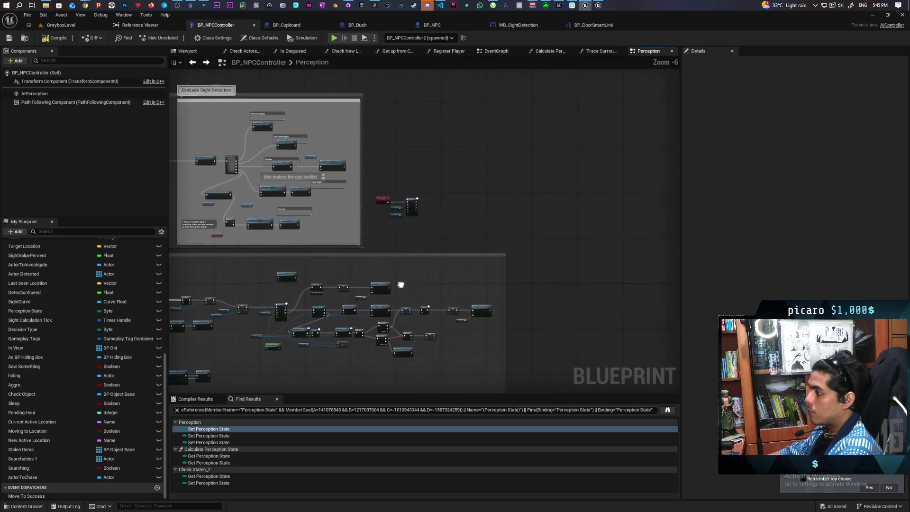
scroll(387, 224, "up", 5)
mouse_move(388, 228)
left_mouse_down()
mouse_move(487, 228)
mouse_move(530, 306)
mouse_move(509, 262)
mouse_move(425, 261)
mouse_move(457, 250)
mouse_move(558, 260)
mouse_move(579, 279)
mouse_move(579, 311)
mouse_move(527, 307)
left_mouse_up()
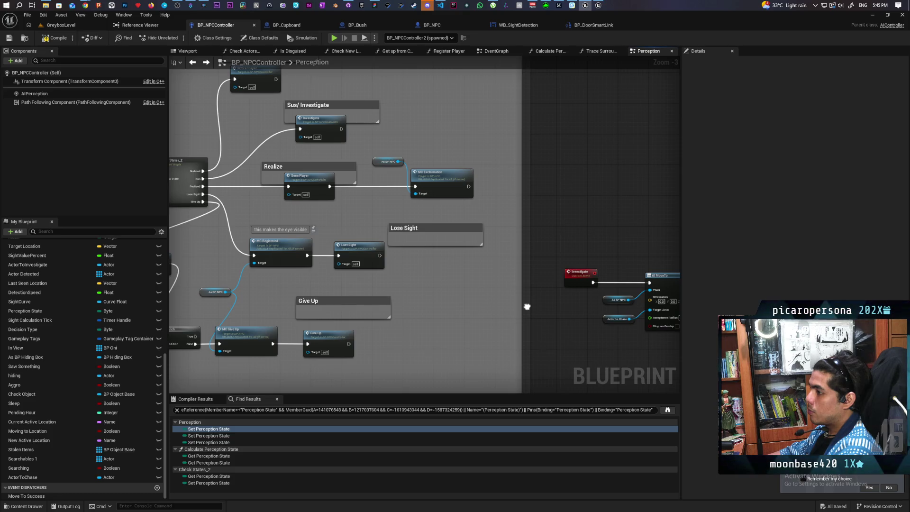
left_click_drag(527, 307, 526, 307)
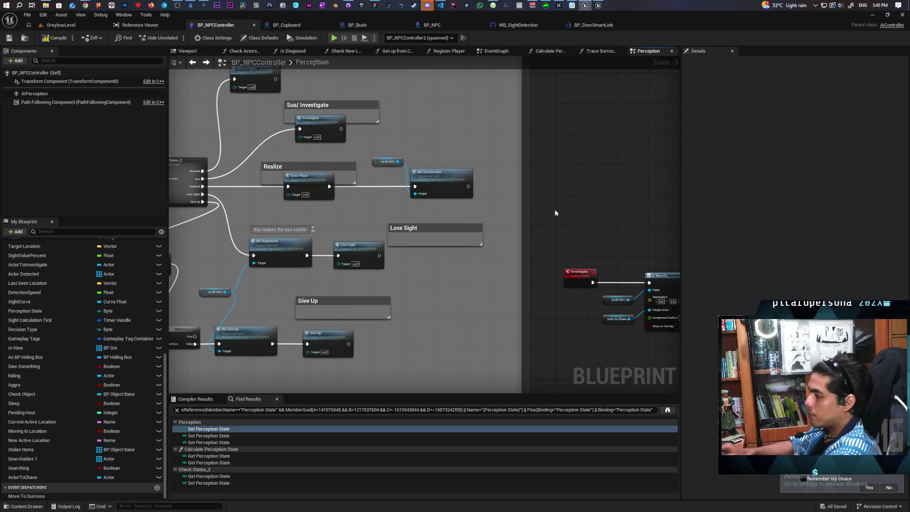
double_click(356, 248)
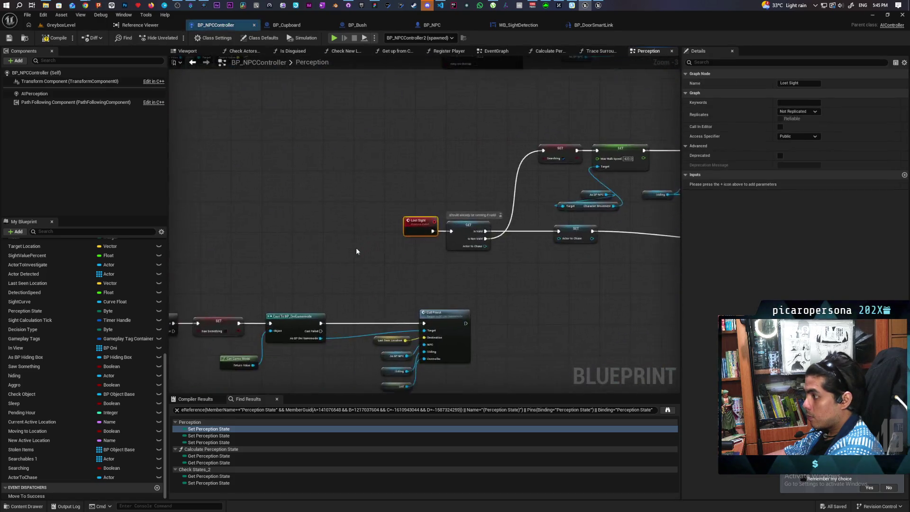
Slide SET Actor to Chase toward AI MoveTo and move the Lost Sight event further left
mouse_move(384, 257)
left_mouse_down()
mouse_move(260, 255)
mouse_move(229, 293)
mouse_move(471, 284)
mouse_move(444, 288)
left_mouse_up()
scroll(412, 284, "down", 2)
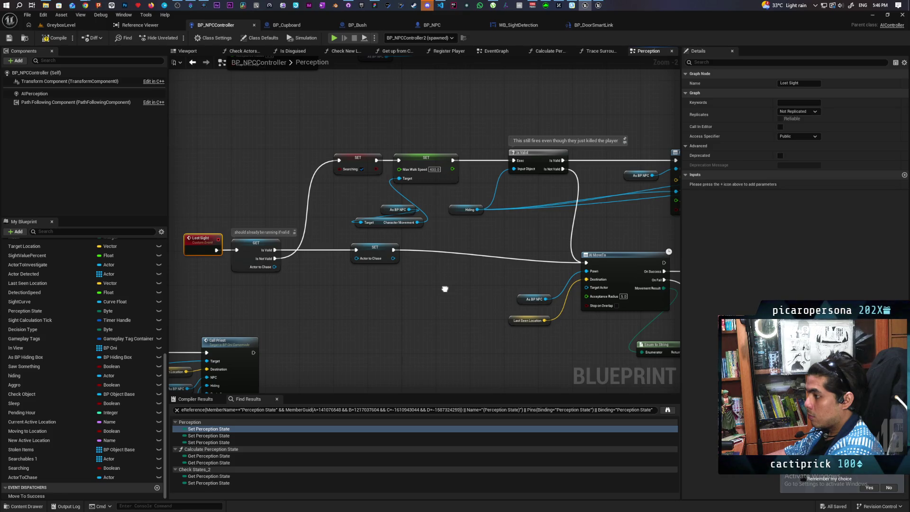
mouse_move(461, 221)
left_mouse_down()
mouse_move(243, 229)
mouse_move(425, 223)
mouse_move(297, 228)
mouse_move(490, 210)
left_mouse_up()
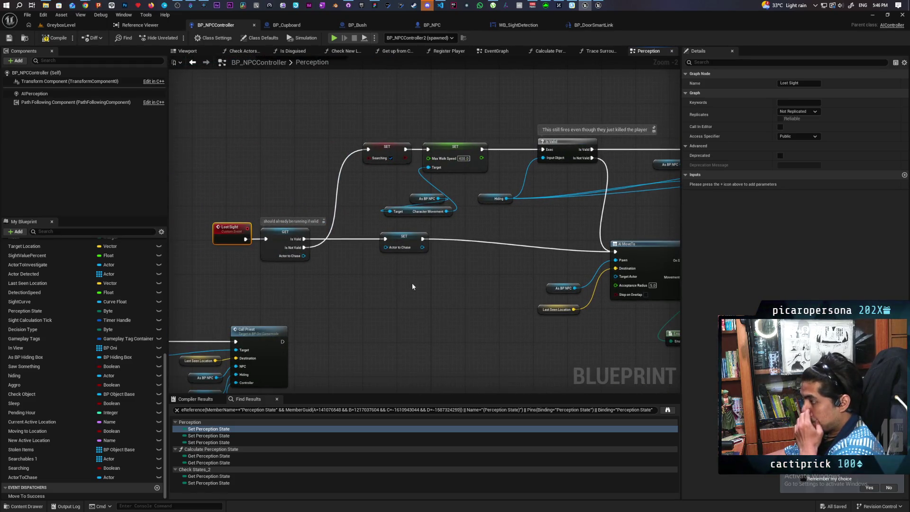
left_click_drag(403, 241, 367, 240)
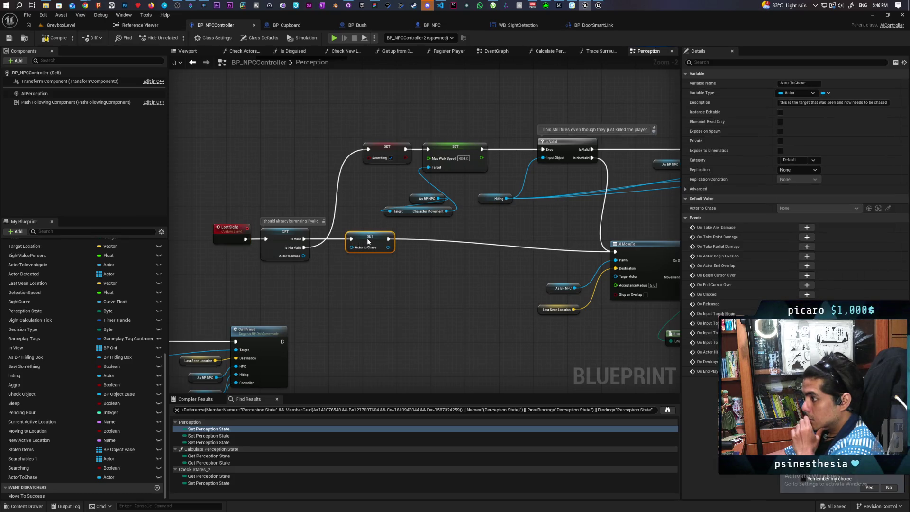
mouse_move(368, 240)
left_mouse_down()
mouse_move(547, 241)
mouse_move(534, 241)
left_mouse_up()
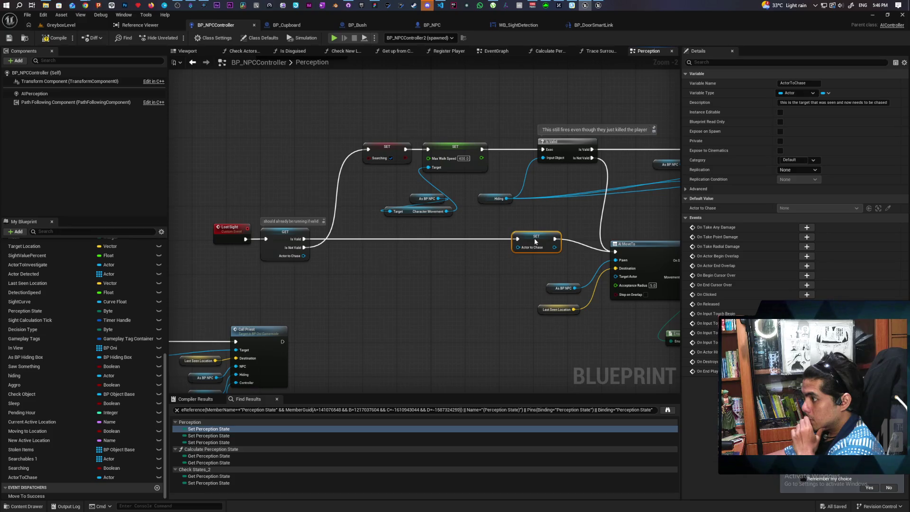
left_click(455, 274)
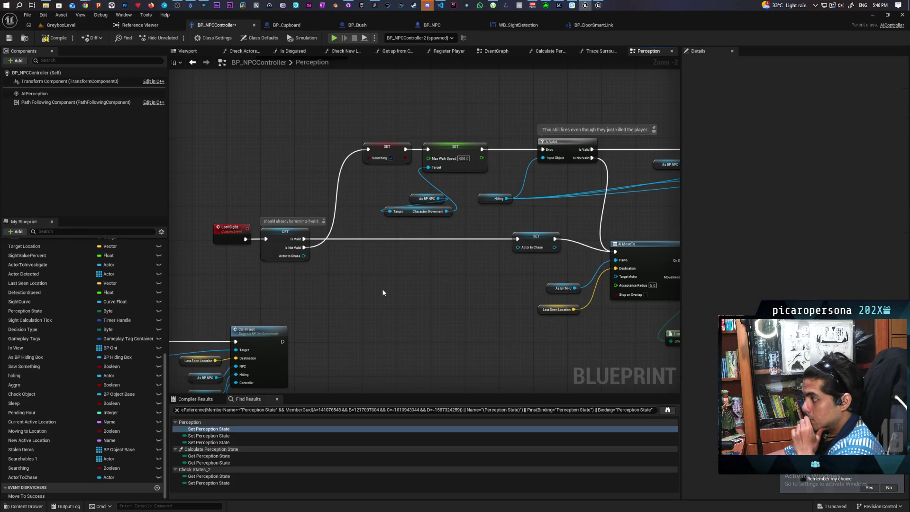
left_click_drag(278, 201, 293, 280)
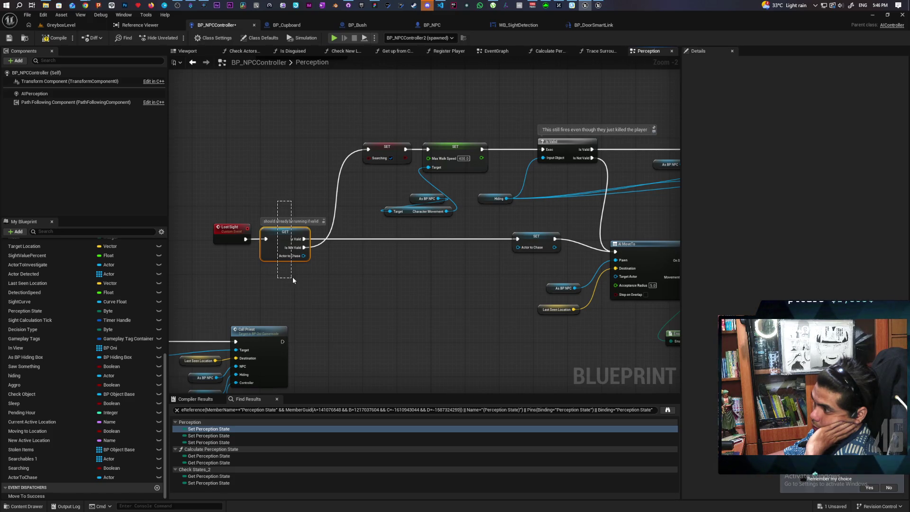
left_click(292, 280)
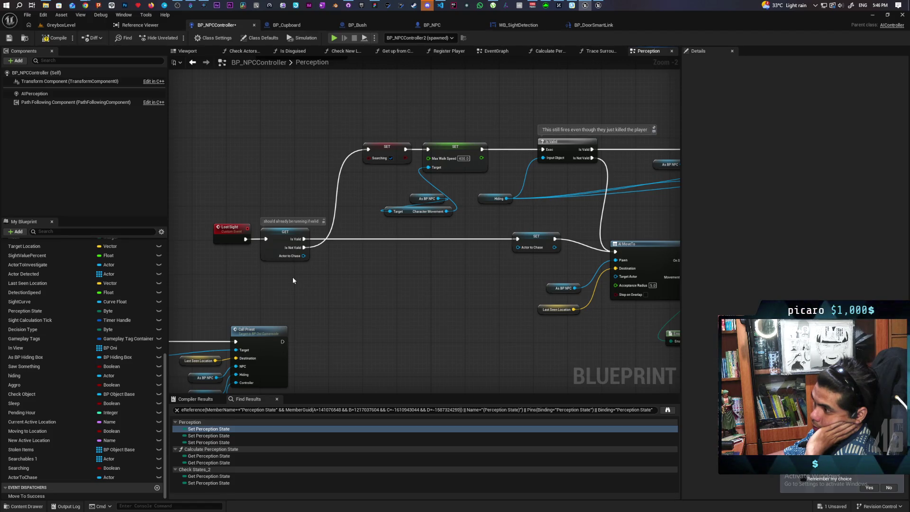
scroll(292, 279, "up", 1)
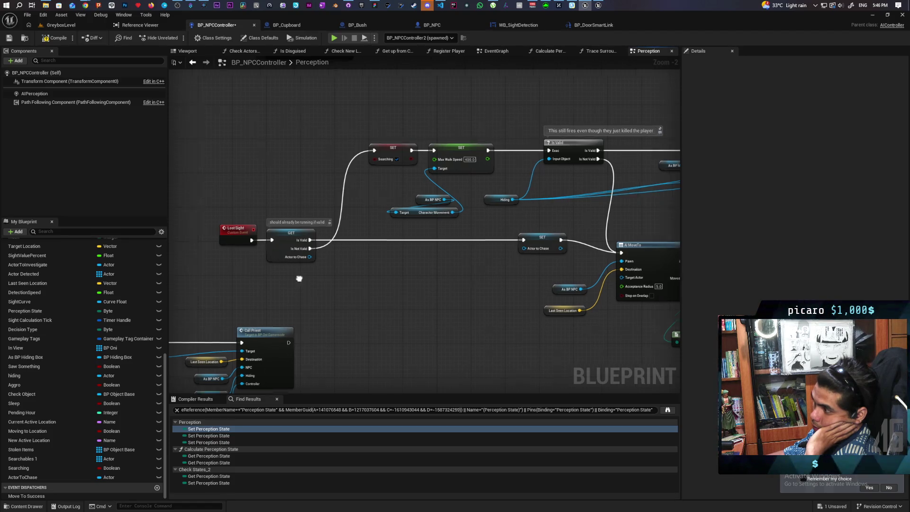
left_click_drag(359, 237, 239, 237)
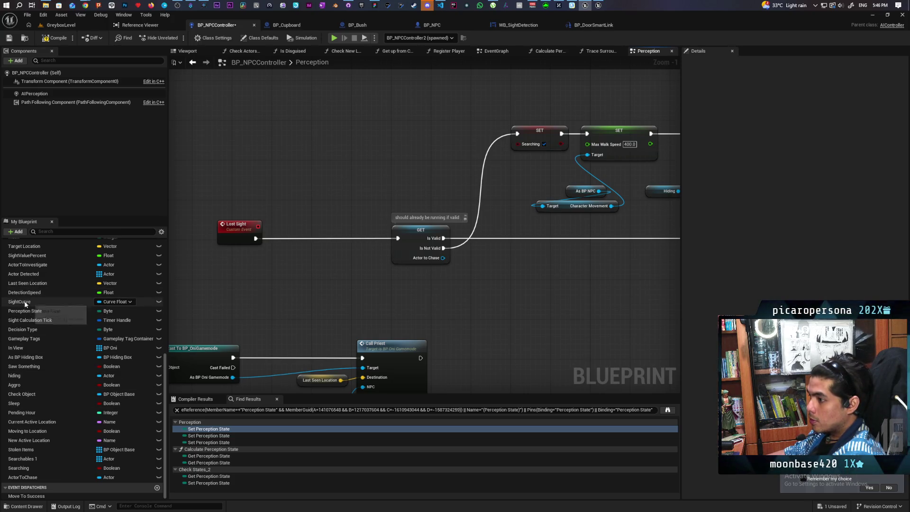
Add a Sight Value Percent getter feeding a greater-than comparison node
scroll(38, 277, "up", 2)
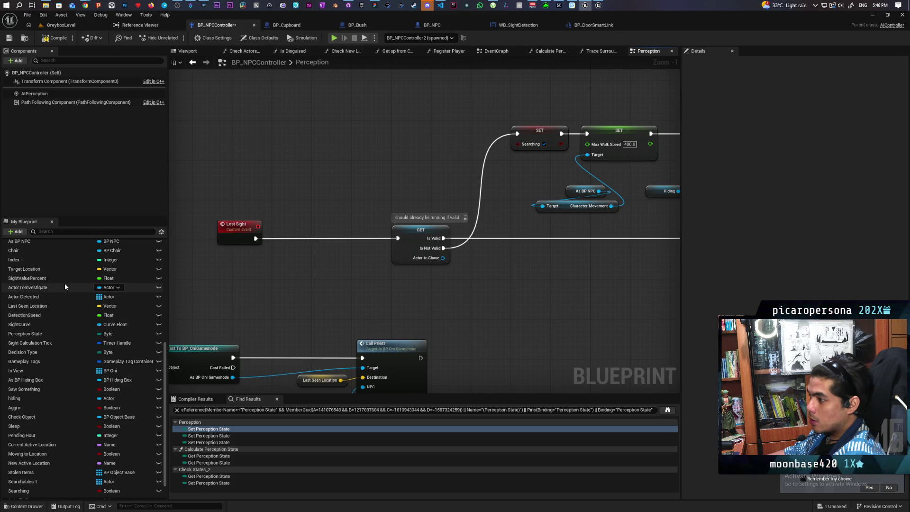
left_click(58, 278)
left_click_drag(220, 268, 282, 293)
type(">")
key("Return")
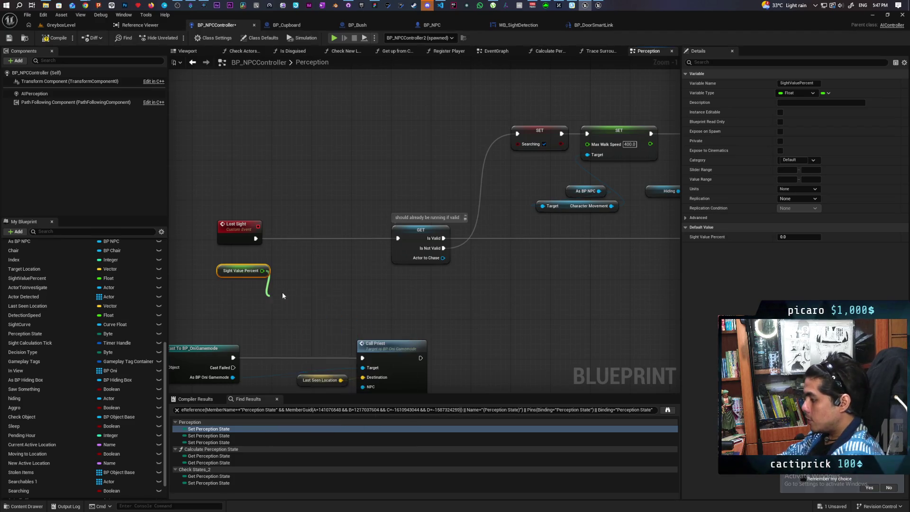
mouse_move(220, 275)
left_mouse_down()
mouse_move(191, 270)
mouse_move(211, 279)
left_mouse_up()
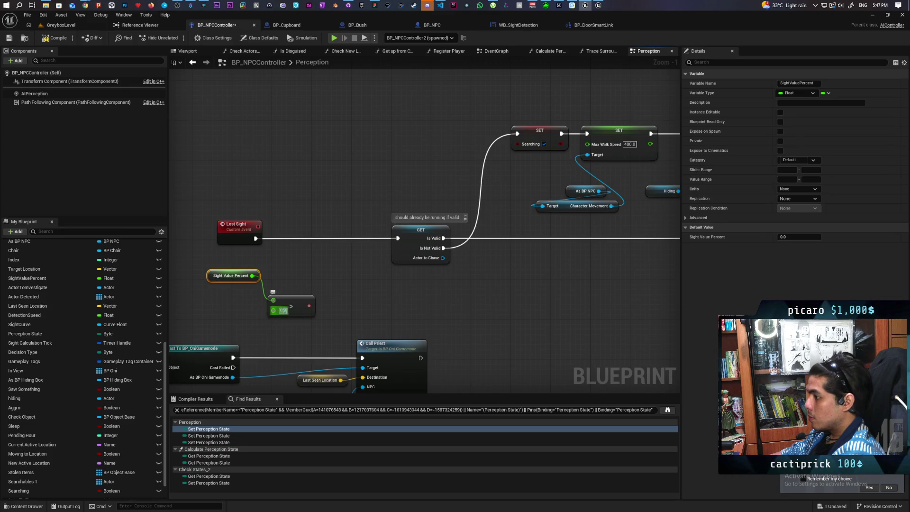
left_click(334, 293)
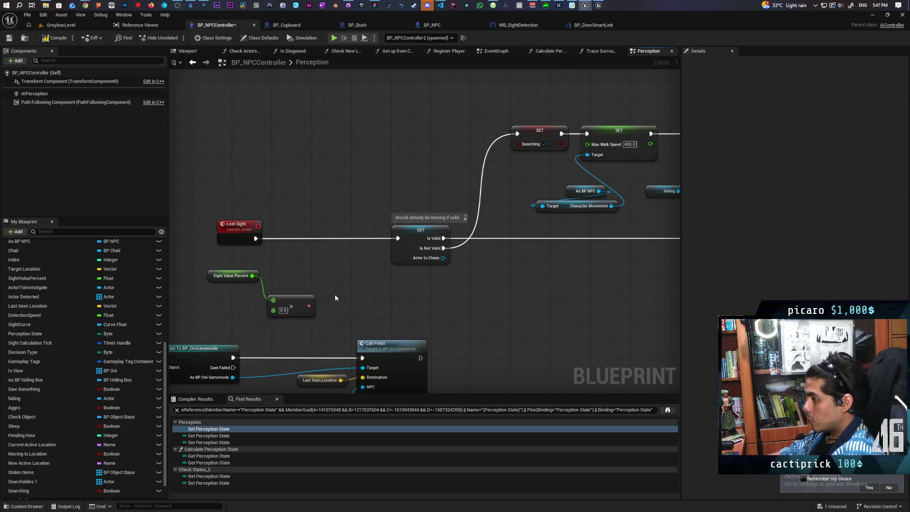
scroll(335, 293, "down", 4)
scroll(358, 157, "up", 3)
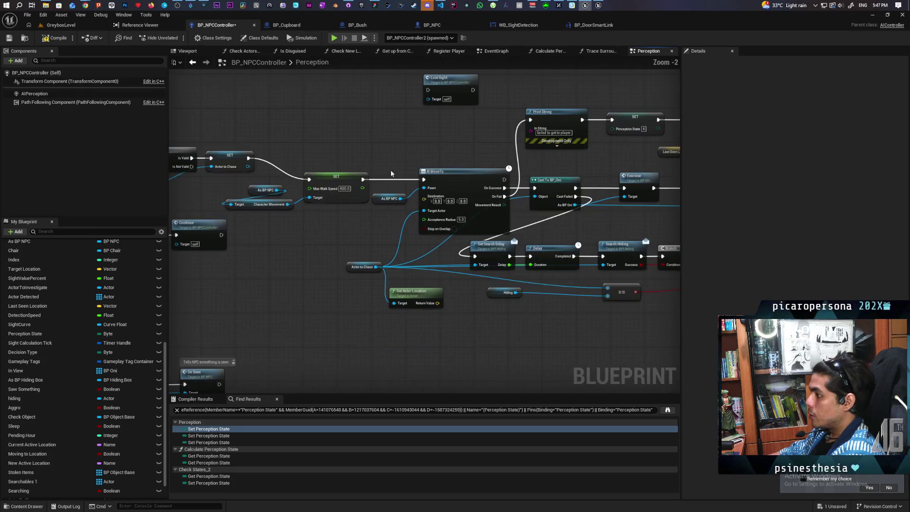
scroll(357, 156, "down", 3)
left_click_drag(322, 215, 547, 354)
scroll(436, 234, "up", 2)
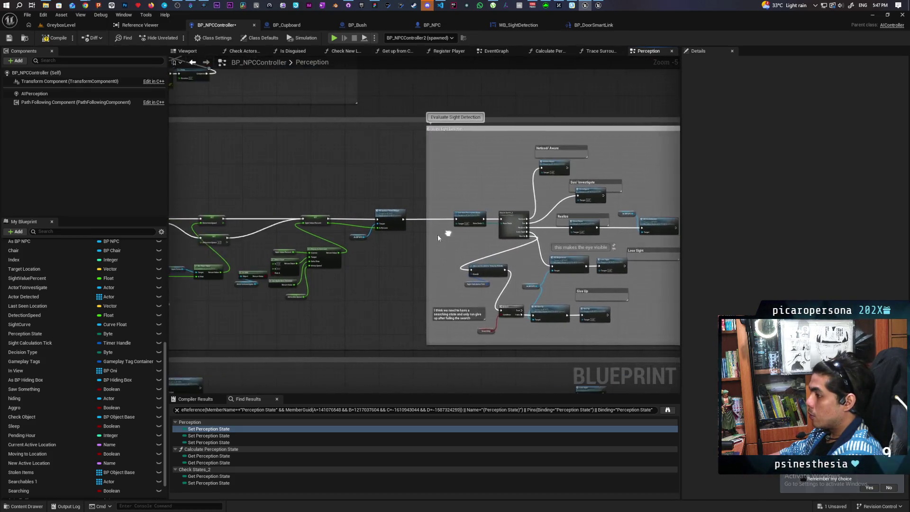
In Calculate Perception State, replace the >= 0.4 check with > 0.4 on the Branch
double_click(530, 200)
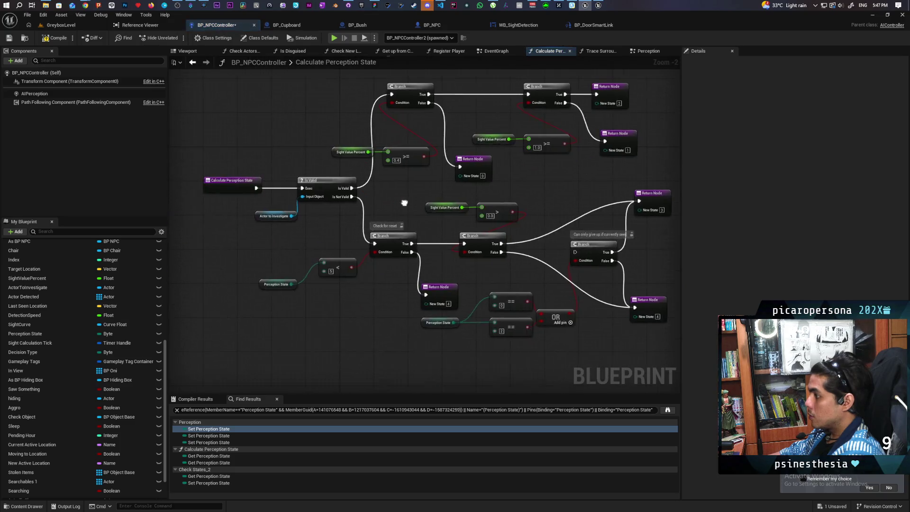
scroll(386, 220, "up", 2)
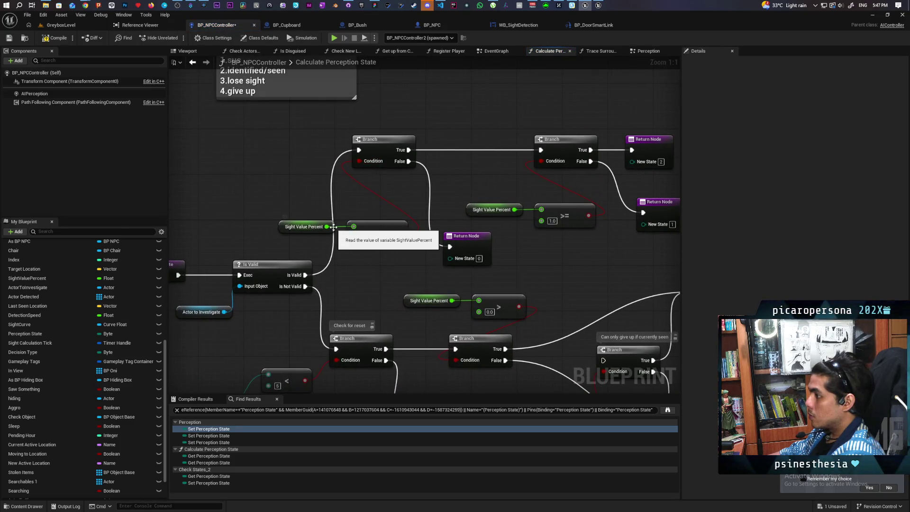
mouse_move(329, 227)
left_mouse_down()
mouse_move(347, 254)
mouse_move(312, 221)
mouse_move(347, 266)
left_mouse_up()
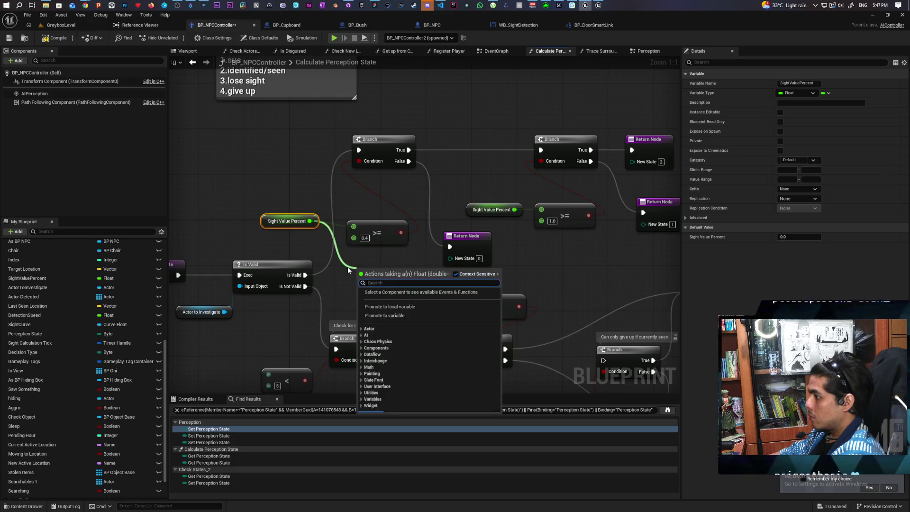
type(">")
key("Return")
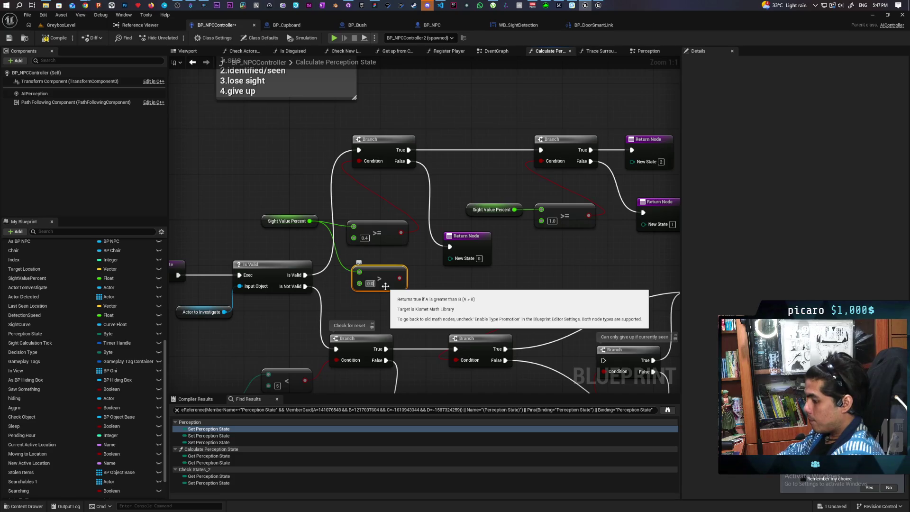
mouse_move(399, 278)
left_mouse_down()
mouse_move(371, 166)
mouse_move(360, 161)
left_mouse_up()
key("Delete")
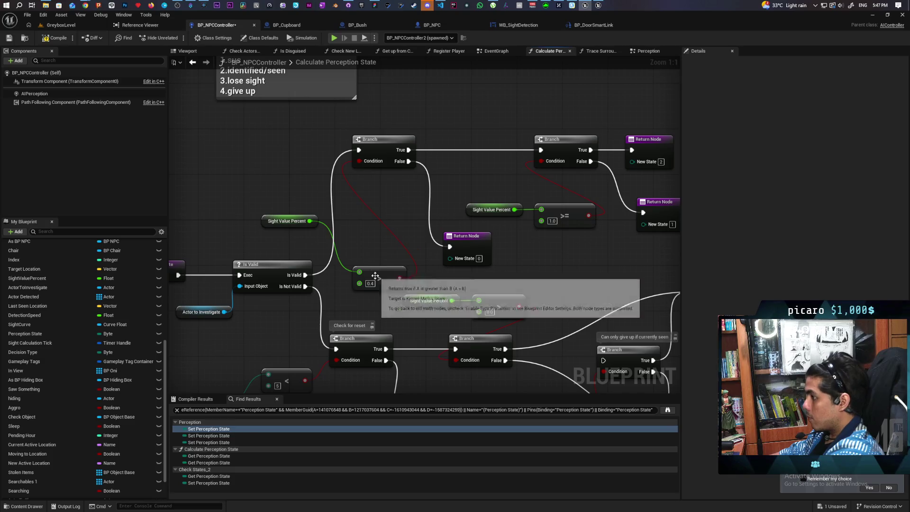
mouse_move(377, 277)
left_mouse_down()
mouse_move(371, 207)
mouse_move(361, 229)
left_mouse_up()
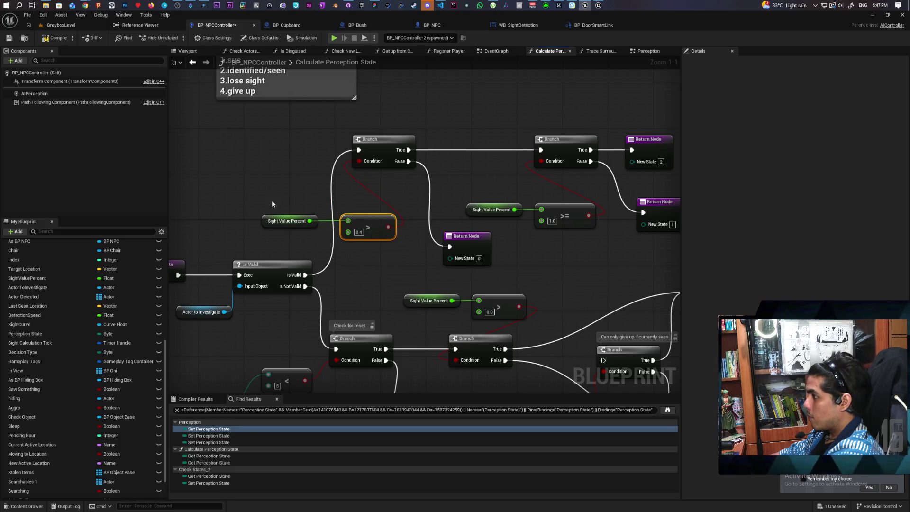
mouse_move(273, 204)
left_mouse_down()
mouse_move(332, 225)
mouse_move(362, 221)
mouse_move(356, 196)
left_mouse_up()
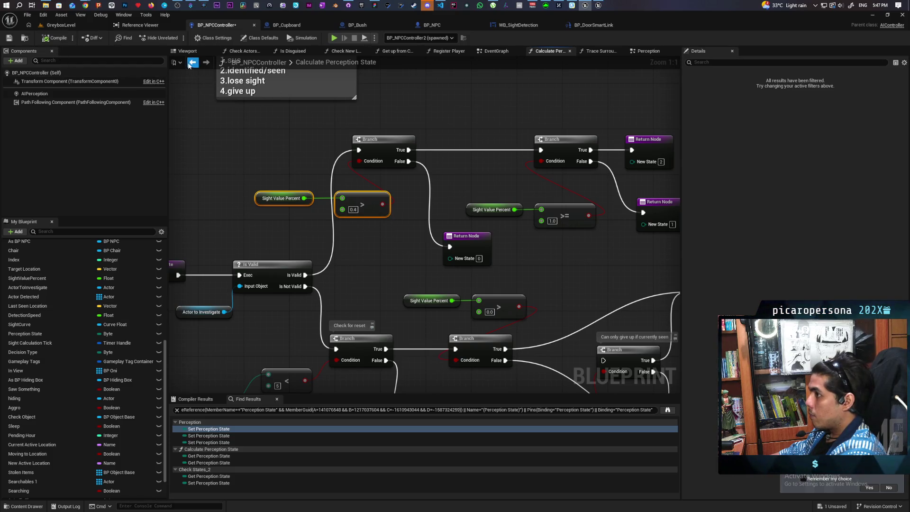
key("alt+Left")
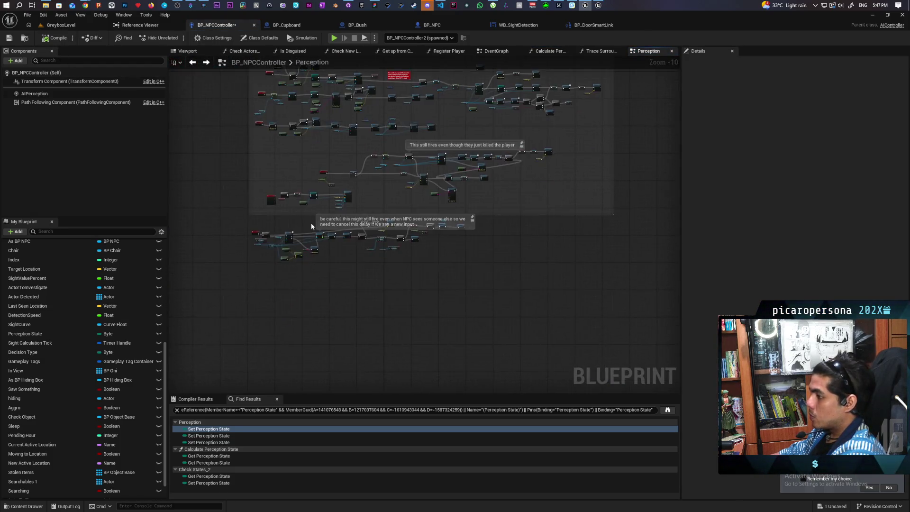
Insert a new Branch node on the wire between Lost Sight and the Actor to Chase GET
scroll(267, 245, "up", 2)
mouse_move(267, 244)
left_mouse_down()
mouse_move(341, 350)
mouse_move(328, 355)
mouse_move(278, 342)
mouse_move(253, 417)
left_mouse_up()
scroll(371, 249, "up", 2)
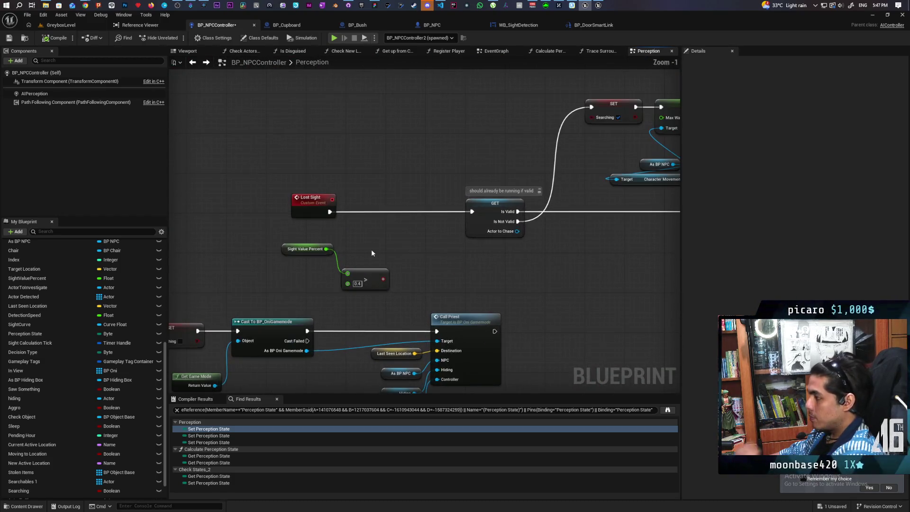
left_click(371, 217)
mouse_move(379, 223)
left_mouse_down()
mouse_move(374, 203)
mouse_move(394, 244)
mouse_move(382, 279)
left_mouse_up()
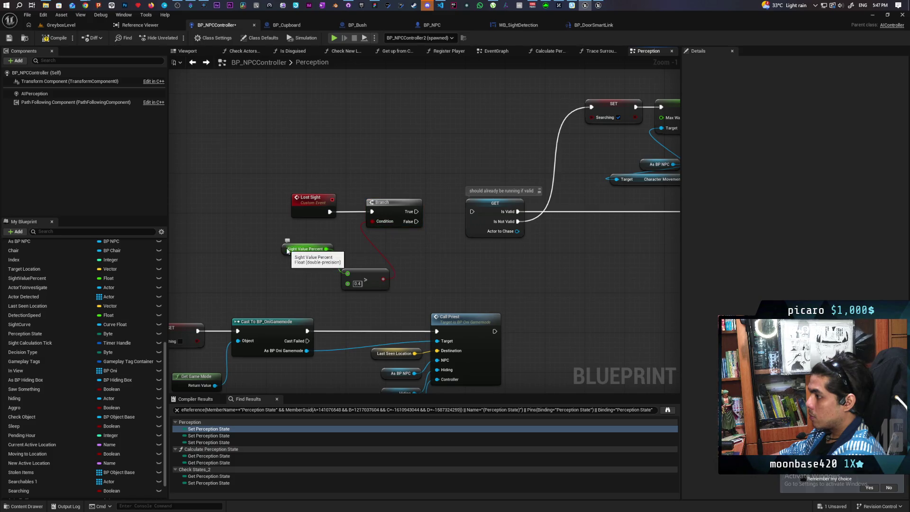
Align the Sight Value Percent node with the > comparison node feeding the Branch
left_click_drag(294, 252, 284, 252)
left_click(291, 284)
mouse_move(291, 285)
left_mouse_down()
mouse_move(383, 249)
mouse_move(345, 254)
mouse_move(362, 308)
left_mouse_up()
key("q")
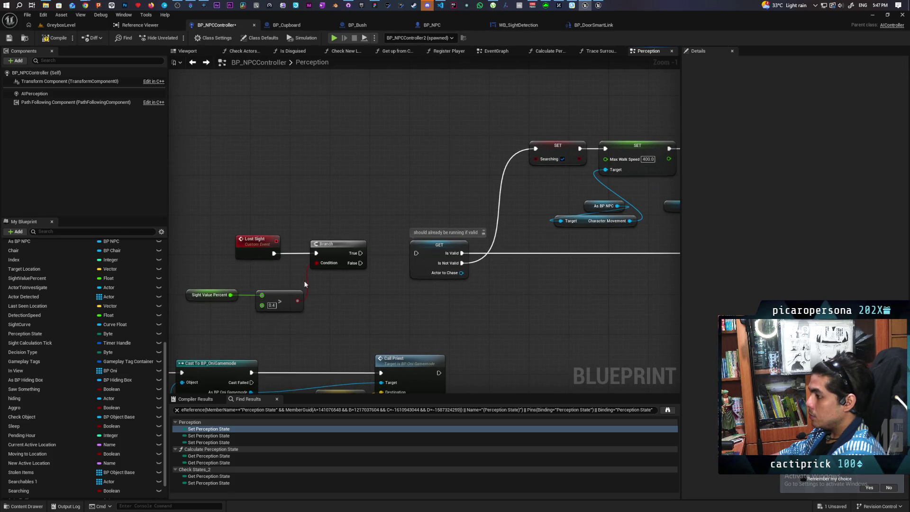
mouse_move(206, 215)
left_mouse_down()
mouse_move(306, 313)
mouse_move(323, 303)
left_mouse_up()
left_click(363, 302)
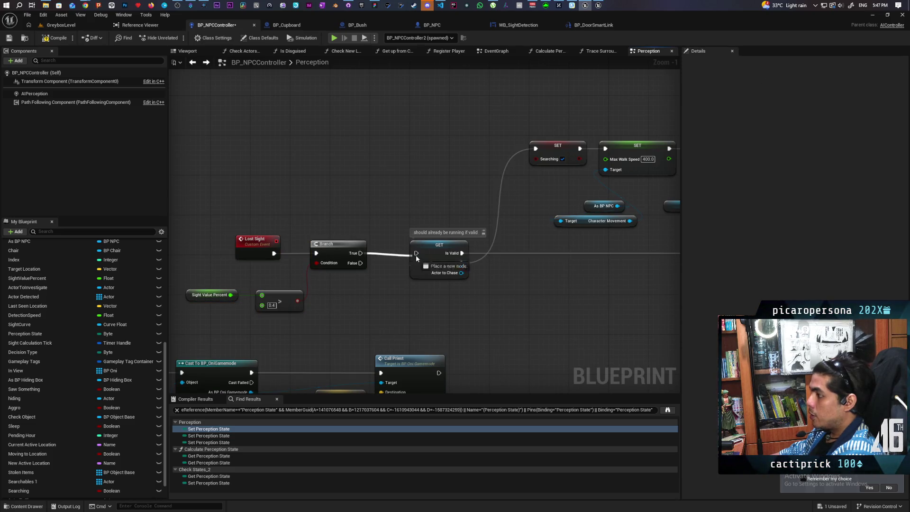
Try an Investigate node on the Branch's False output, delete it, and save the blueprint
left_click_drag(483, 315, 237, 235)
scroll(284, 244, "down", 6)
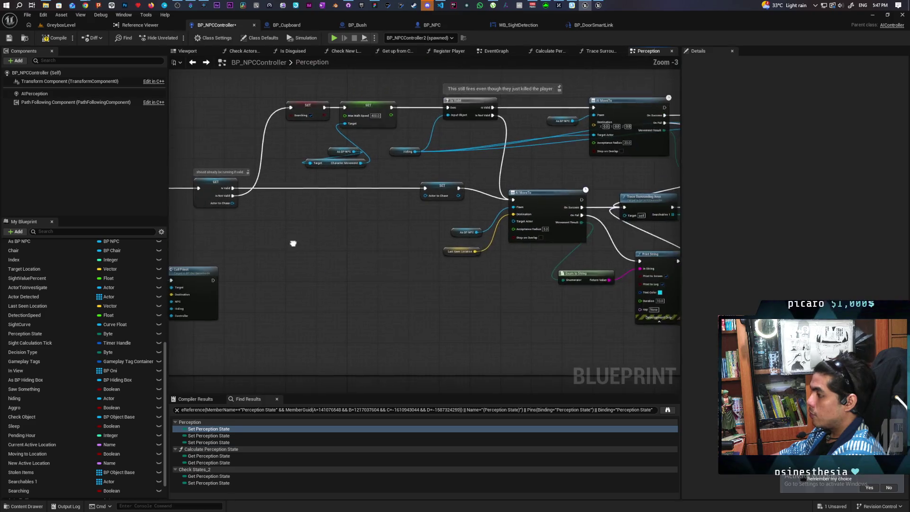
left_click_drag(282, 253, 386, 298)
scroll(354, 289, "up", 2)
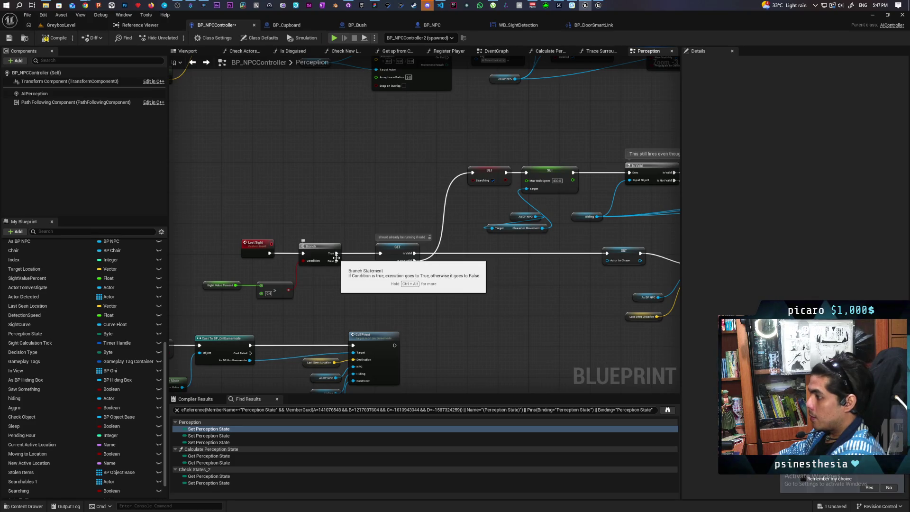
left_click_drag(336, 260, 344, 296)
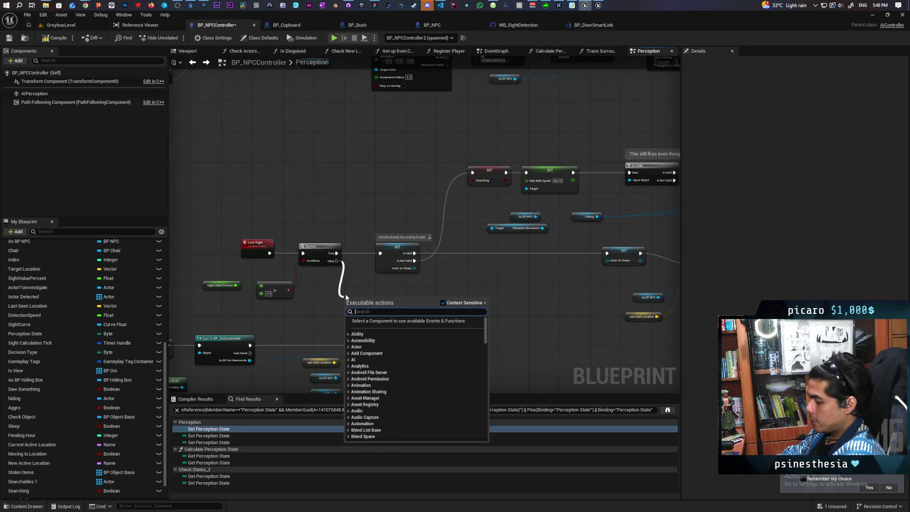
type("investi")
key("Return")
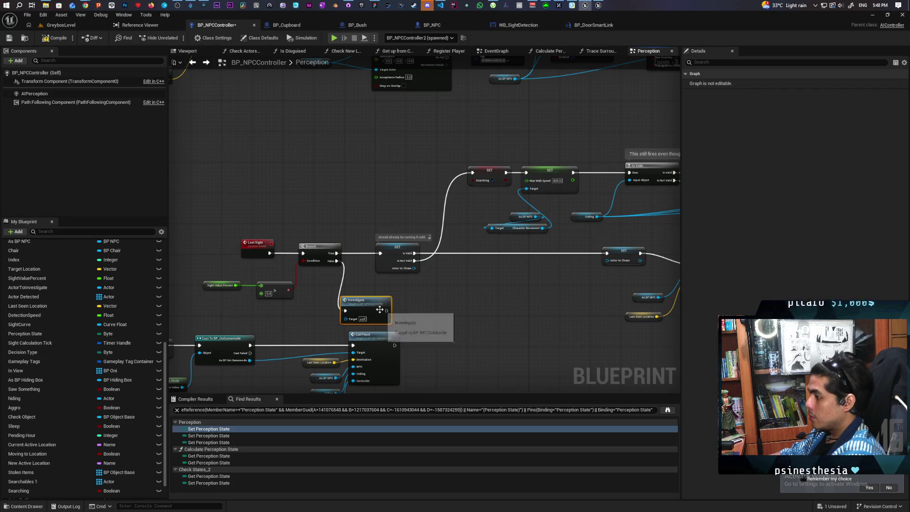
left_click_drag(387, 311, 389, 300)
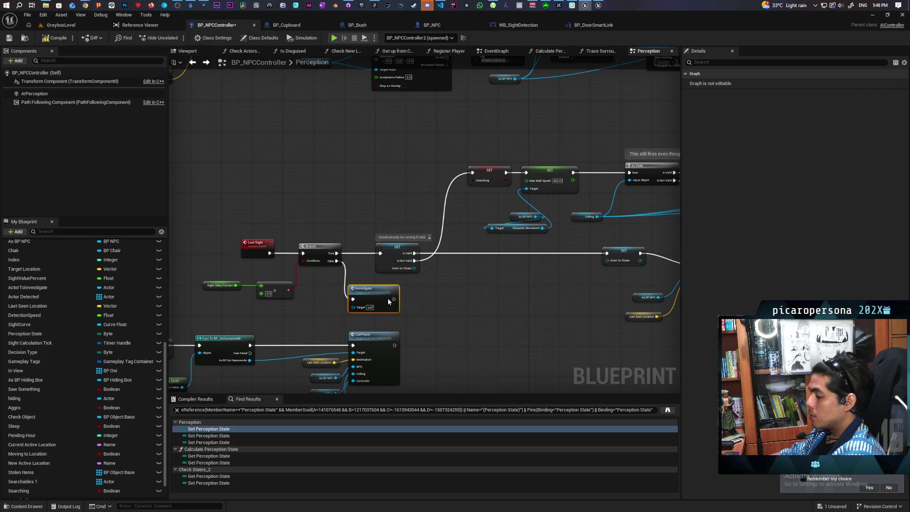
left_click(322, 301)
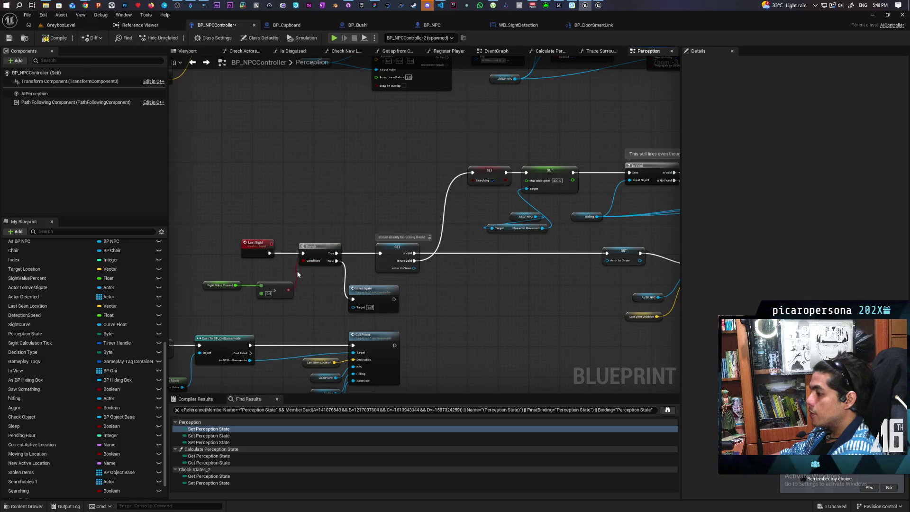
left_click(391, 305)
key("Delete")
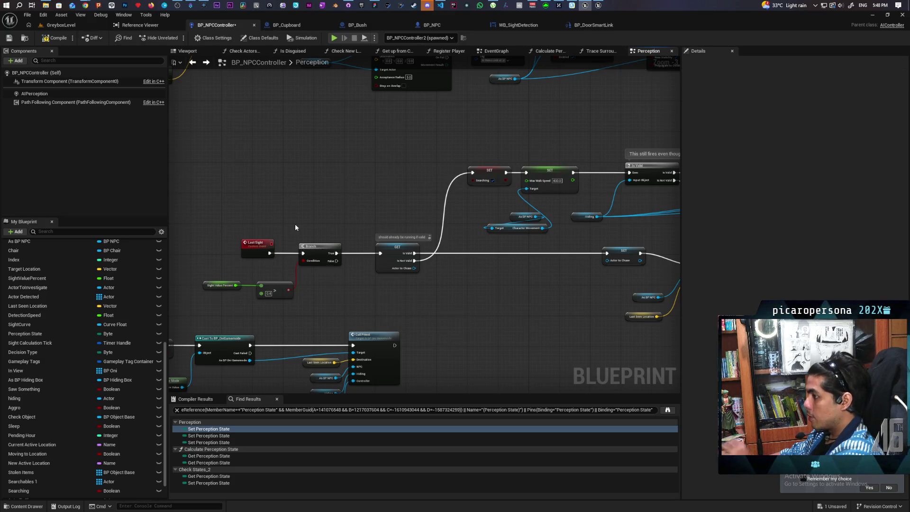
left_click(10, 38)
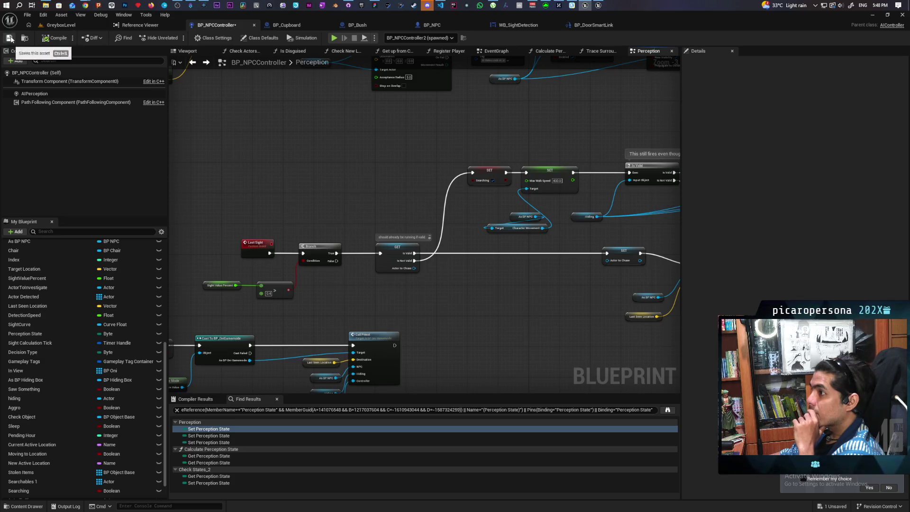
scroll(328, 176, "down", 5)
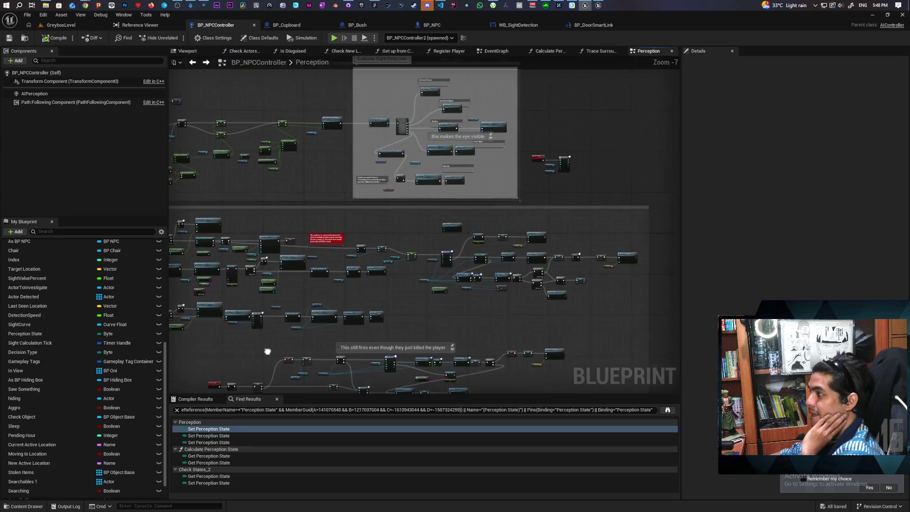
scroll(377, 225, "up", 4)
scroll(364, 238, "up", 3)
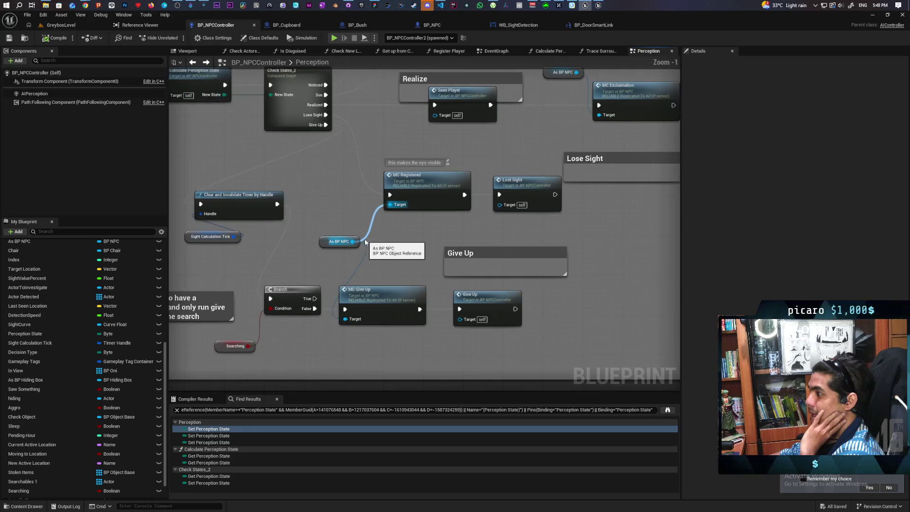
left_click_drag(411, 251, 413, 288)
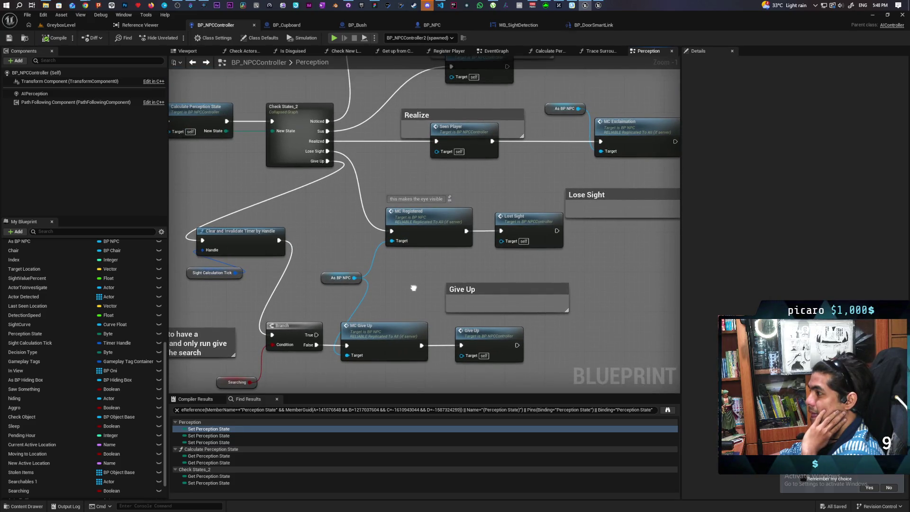
mouse_move(414, 287)
left_mouse_down()
mouse_move(426, 272)
mouse_move(441, 200)
left_mouse_up()
scroll(441, 200, "down", 4)
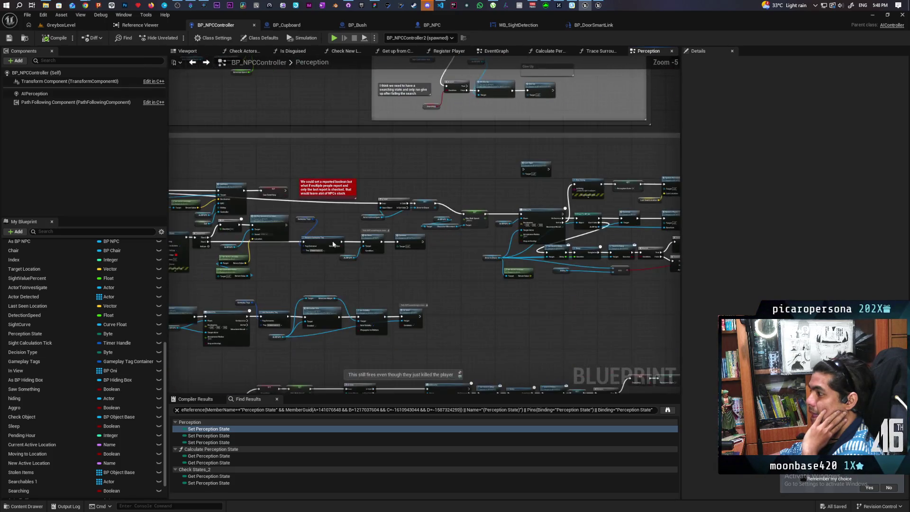
scroll(325, 212, "down", 1)
mouse_move(325, 211)
left_mouse_down()
mouse_move(439, 205)
mouse_move(398, 142)
mouse_move(372, 187)
mouse_move(356, 253)
mouse_move(373, 260)
mouse_move(365, 213)
left_mouse_up()
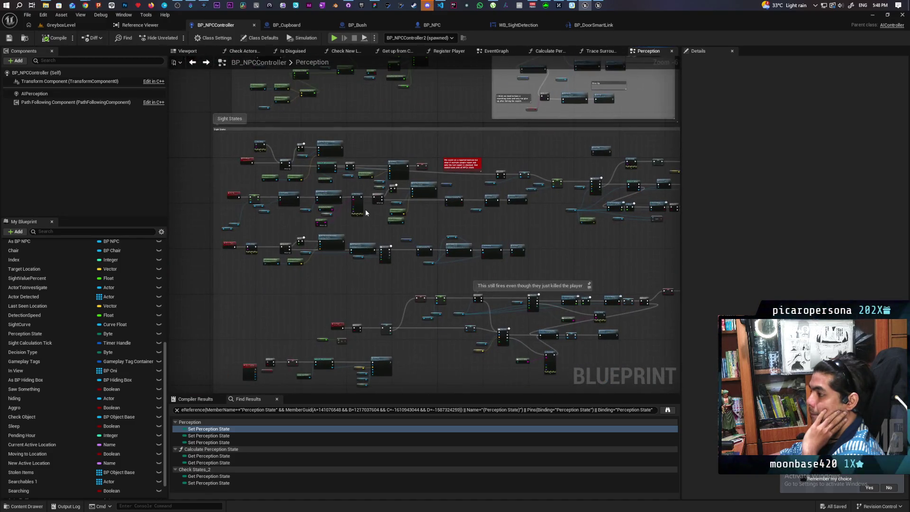
scroll(384, 226, "up", 2)
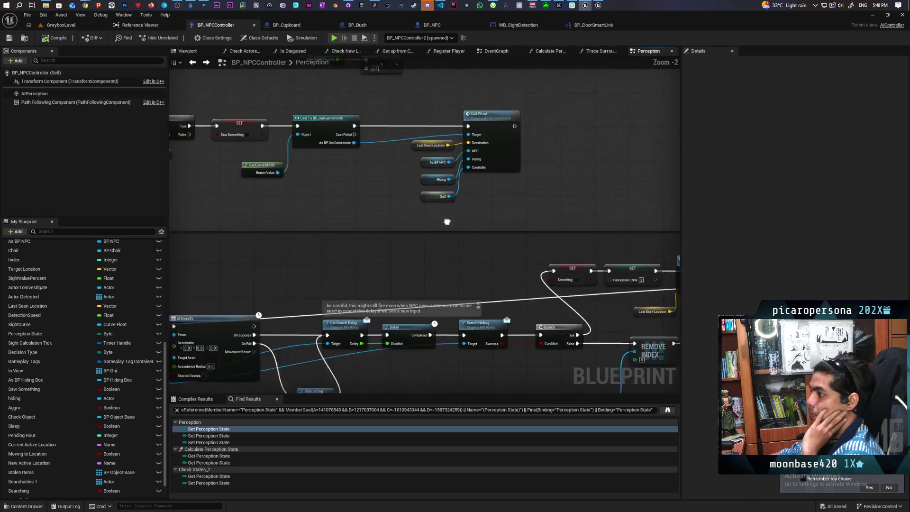
scroll(510, 215, "up", 2)
left_click_drag(408, 215, 402, 271)
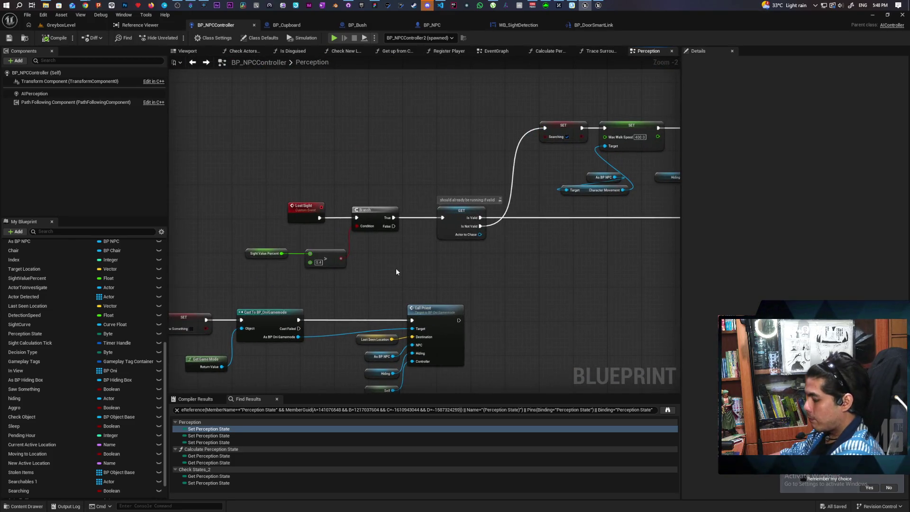
key("ctrl+v")
left_click_drag(393, 226, 403, 256)
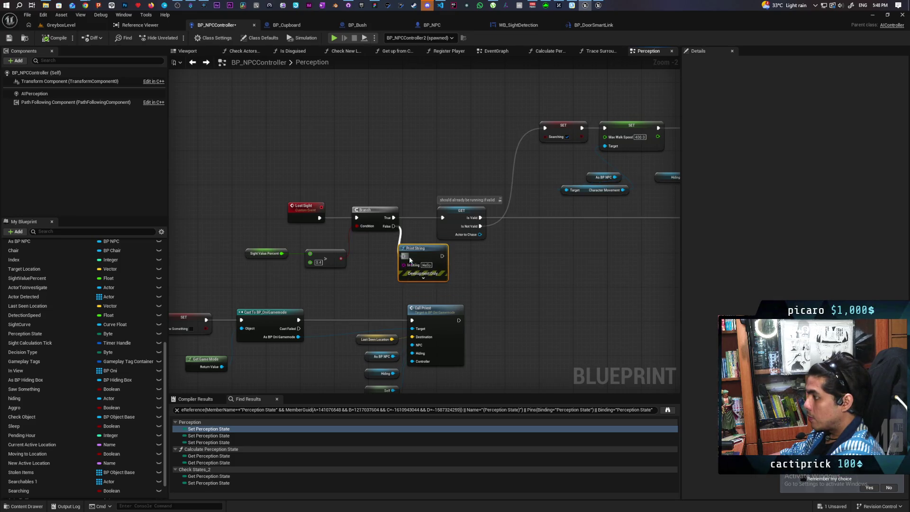
type("mis")
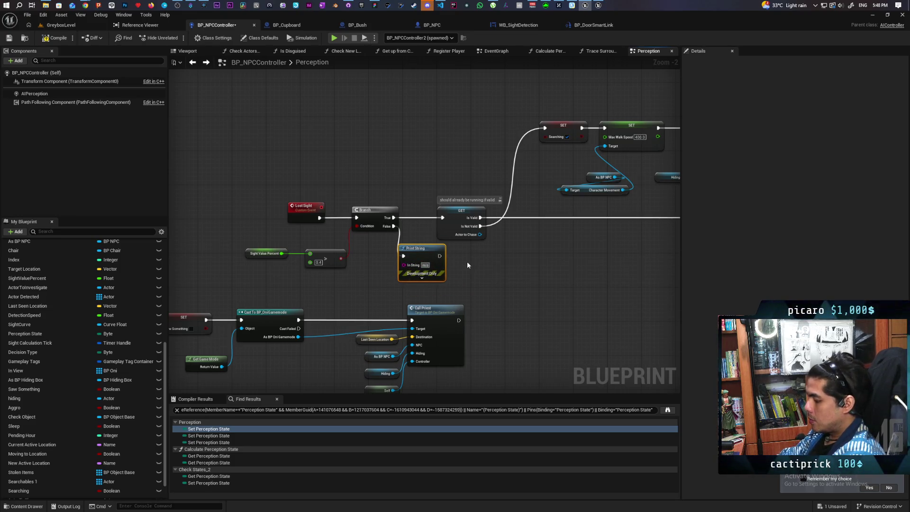
key("BackSpace")
key("BackSpace")
type("ust")
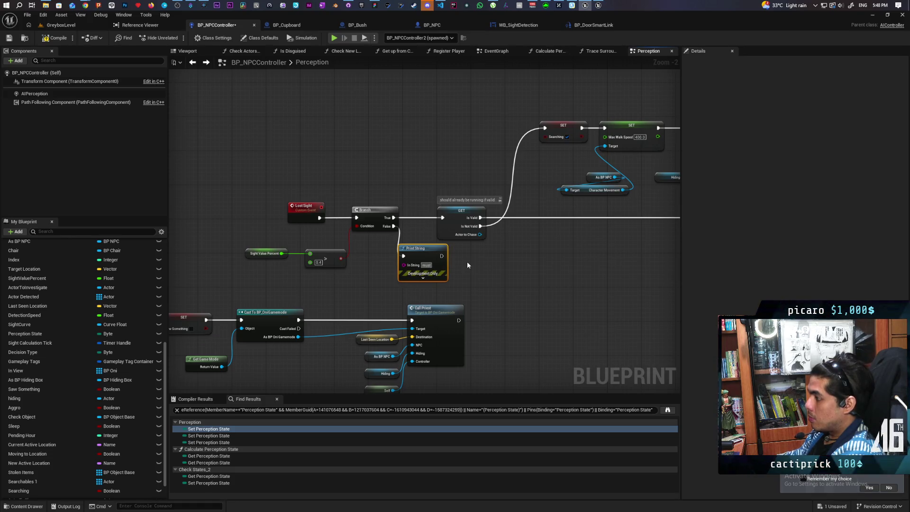
type("'ve")
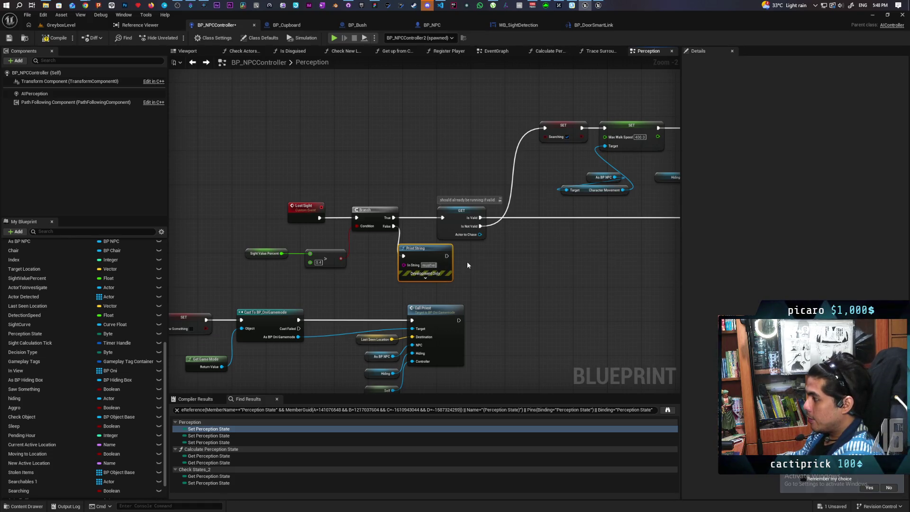
type(" been the wind")
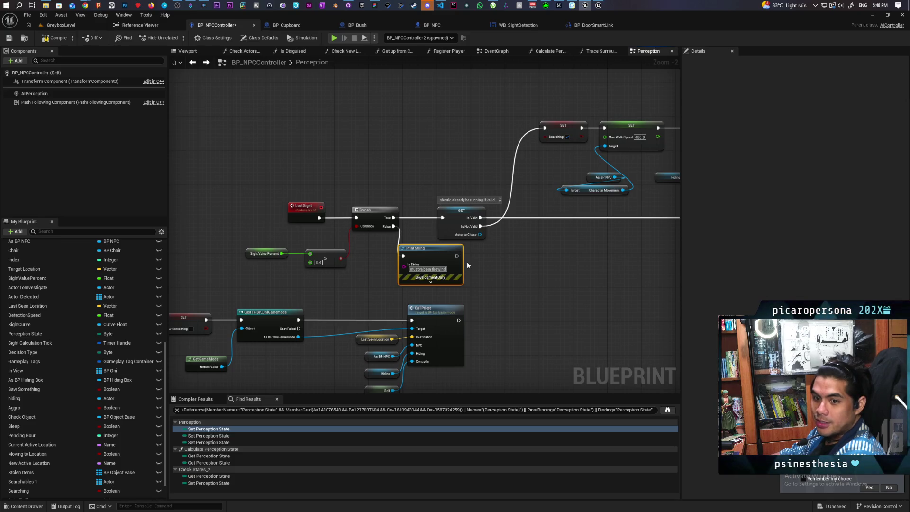
left_click(488, 270)
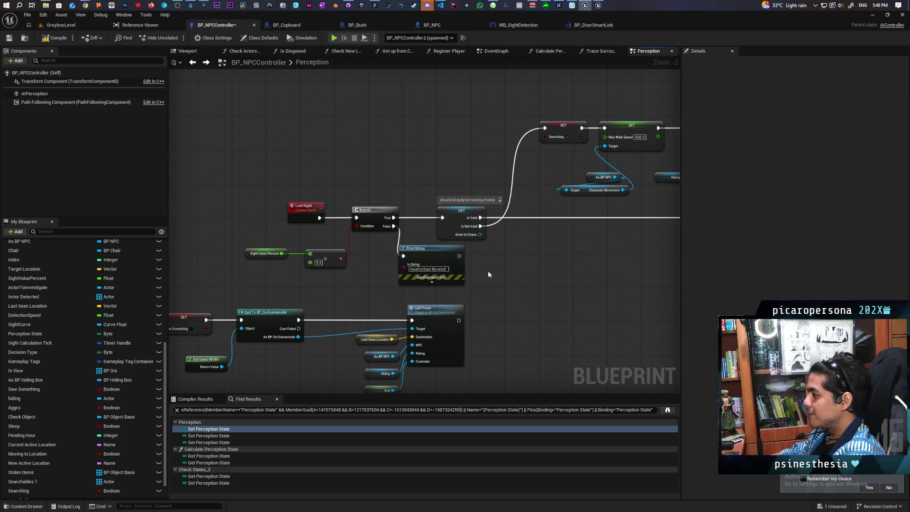
left_click(51, 42)
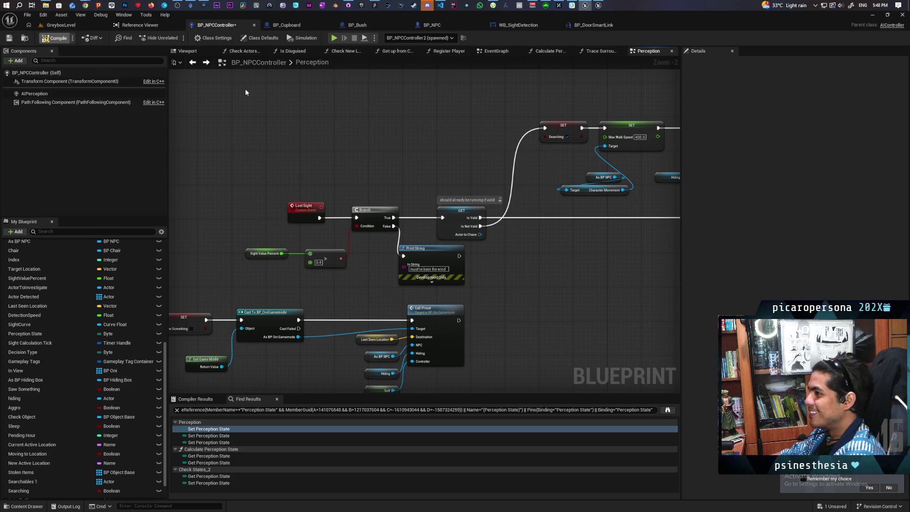
key("ctrl+s")
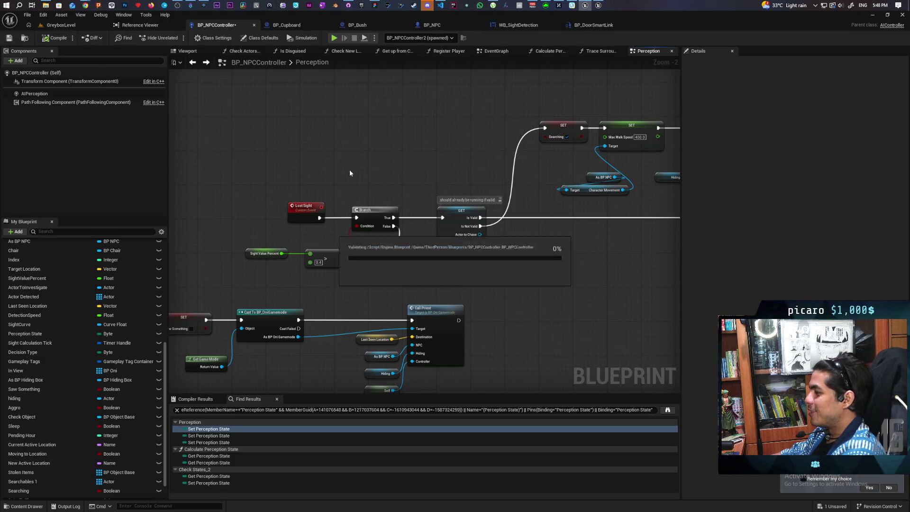
scroll(361, 165, "down", 2)
scroll(324, 199, "up", 3)
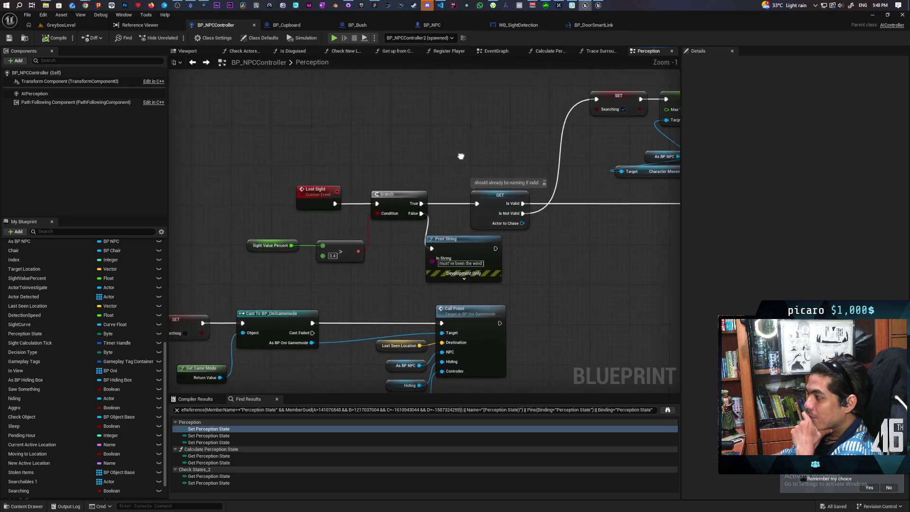
left_click_drag(335, 175, 352, 198)
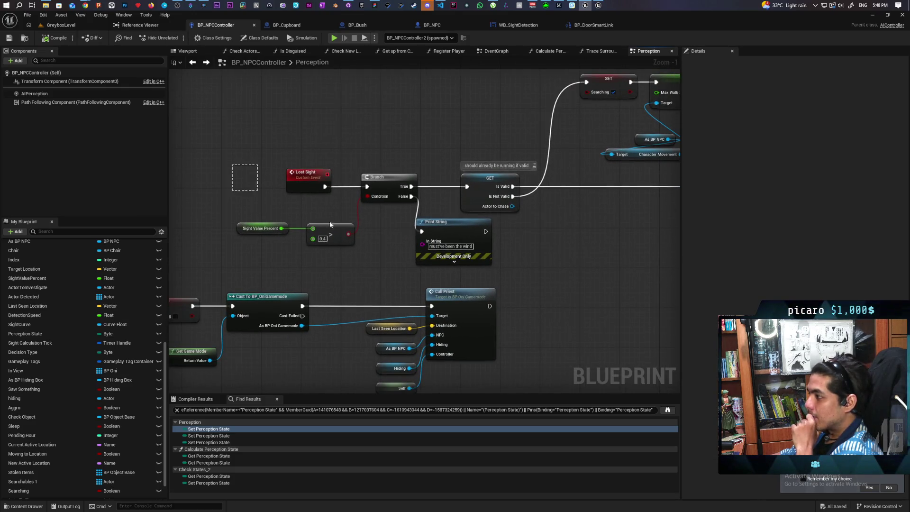
left_click_drag(381, 237, 276, 219)
left_click(374, 237)
scroll(465, 252, "down", 2)
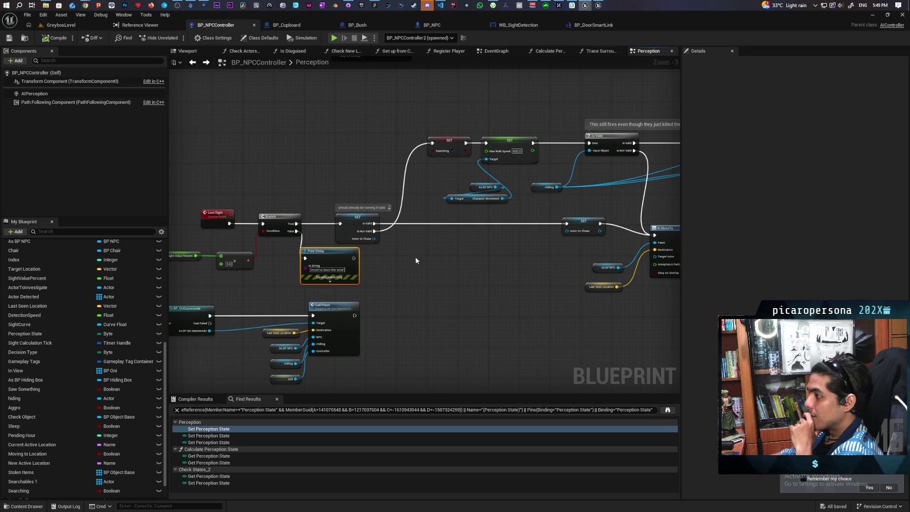
scroll(459, 255, "down", 2)
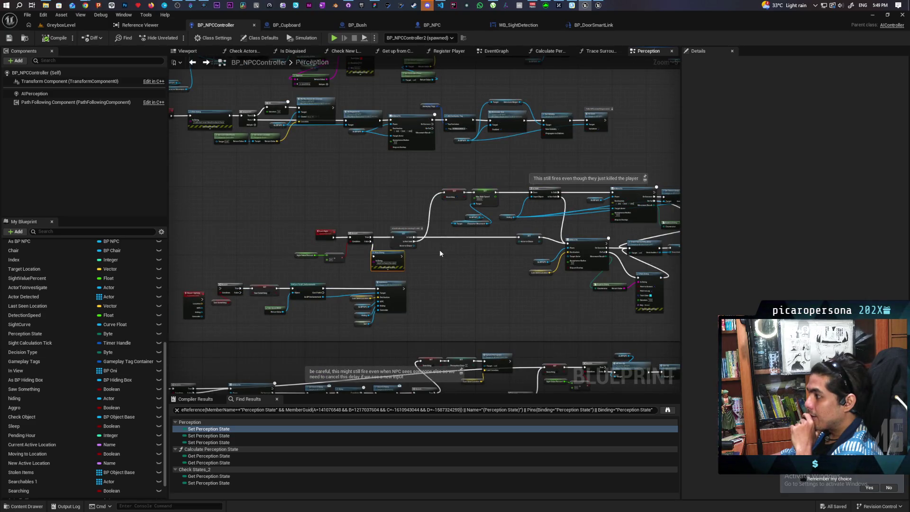
scroll(439, 251, "down", 6)
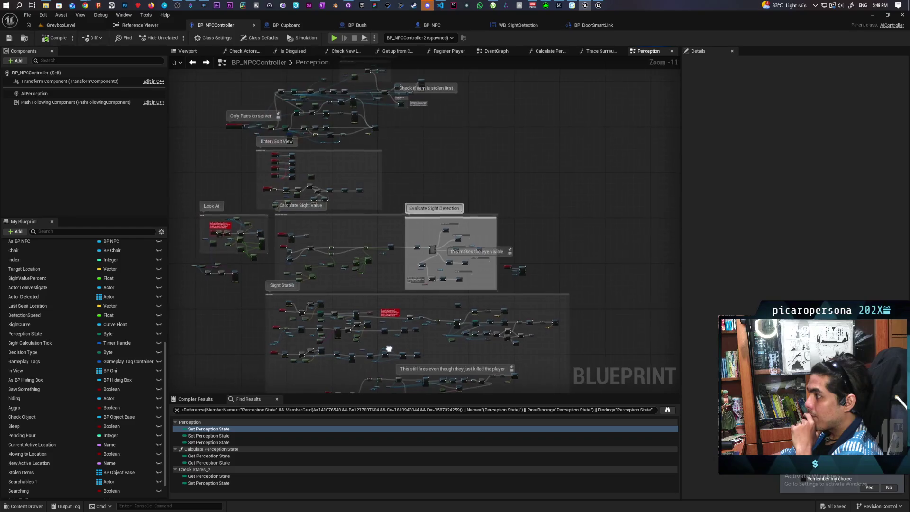
left_click_drag(419, 221, 422, 206)
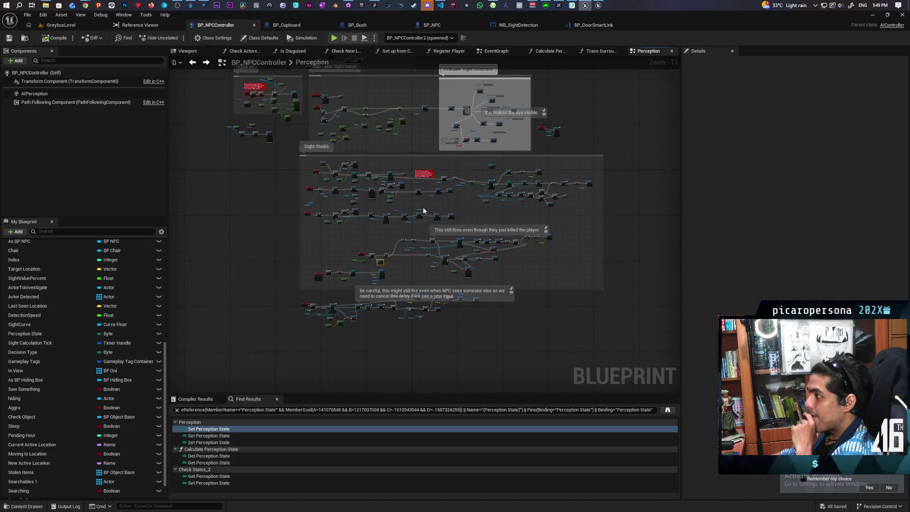
scroll(368, 264, "up", 3)
scroll(368, 263, "up", 5)
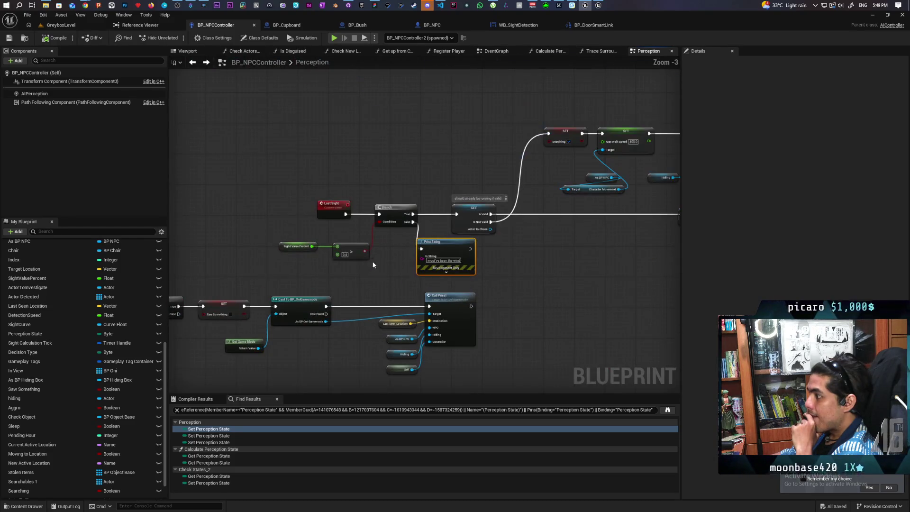
mouse_move(513, 264)
left_mouse_down()
mouse_move(385, 280)
mouse_move(505, 270)
left_mouse_up()
scroll(458, 190, "down", 5)
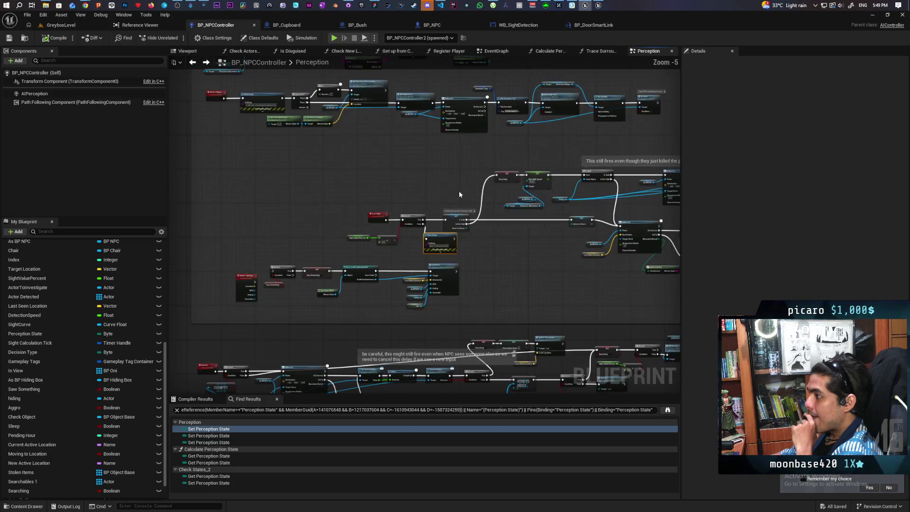
scroll(502, 213, "up", 3)
mouse_move(501, 213)
left_mouse_down()
mouse_move(476, 266)
mouse_move(471, 314)
mouse_move(624, 326)
mouse_move(339, 313)
mouse_move(440, 306)
mouse_move(322, 308)
left_mouse_up()
scroll(539, 292, "up", 2)
left_click_drag(518, 289, 590, 334)
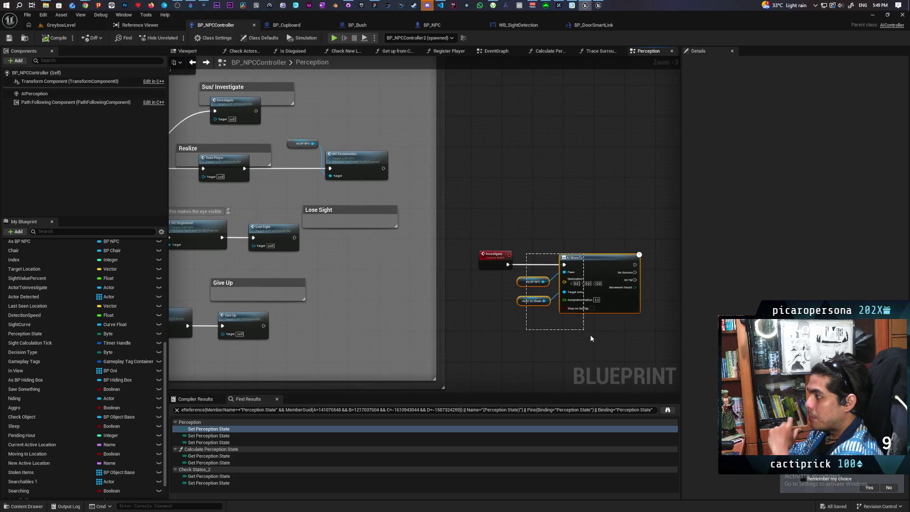
left_click(501, 324)
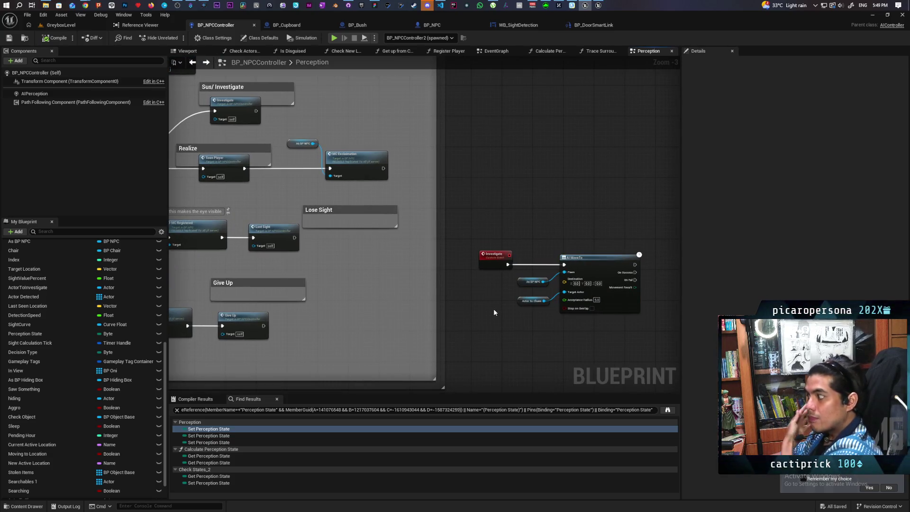
left_click_drag(533, 244, 597, 315)
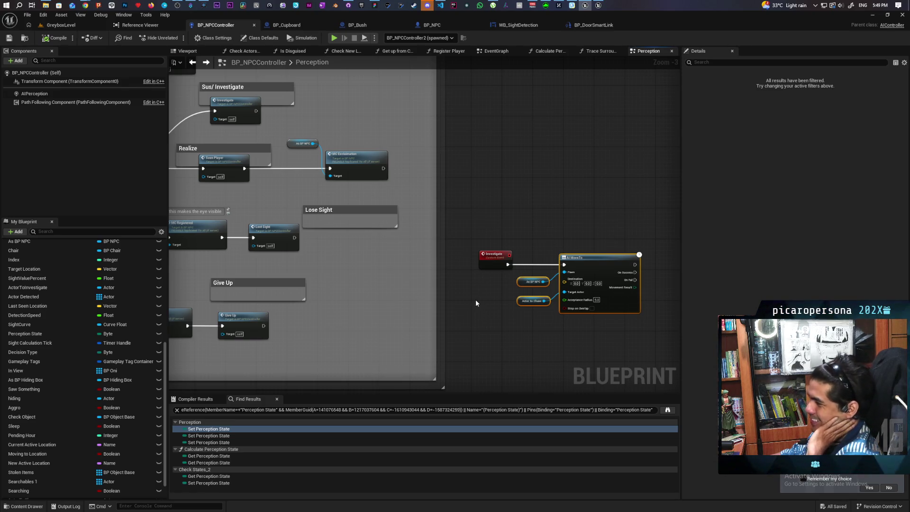
scroll(476, 300, "down", 2)
scroll(456, 274, "up", 1)
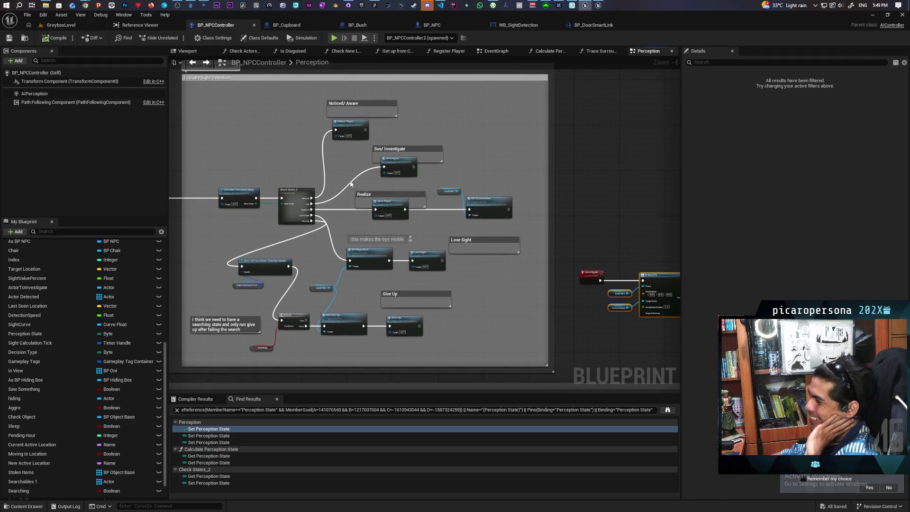
Slide the Sus/ Investigate comment group left and pull Notice Player up into the Noticed/ Aware comment
scroll(351, 184, "up", 3)
scroll(353, 183, "up", 1)
scroll(374, 179, "down", 1)
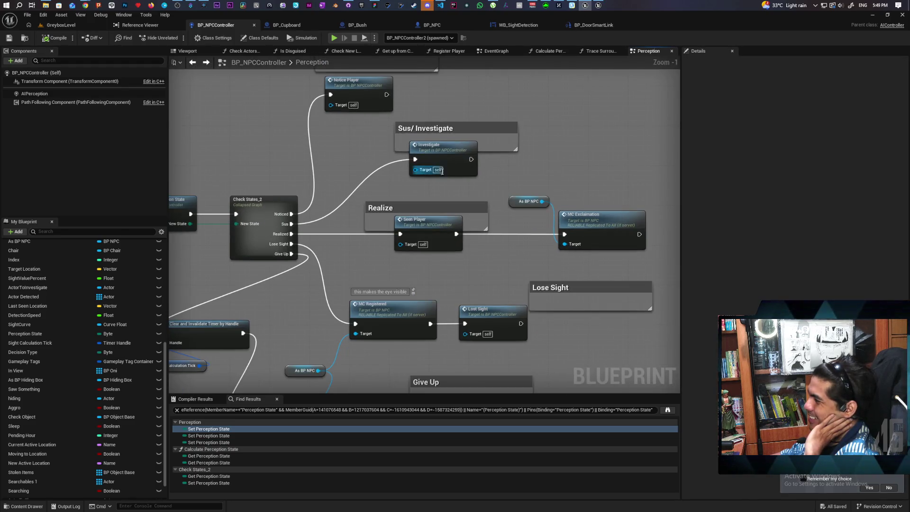
mouse_move(446, 152)
left_mouse_down()
mouse_move(419, 151)
mouse_move(428, 160)
mouse_move(432, 283)
left_mouse_up()
left_click(462, 189)
left_click(449, 187)
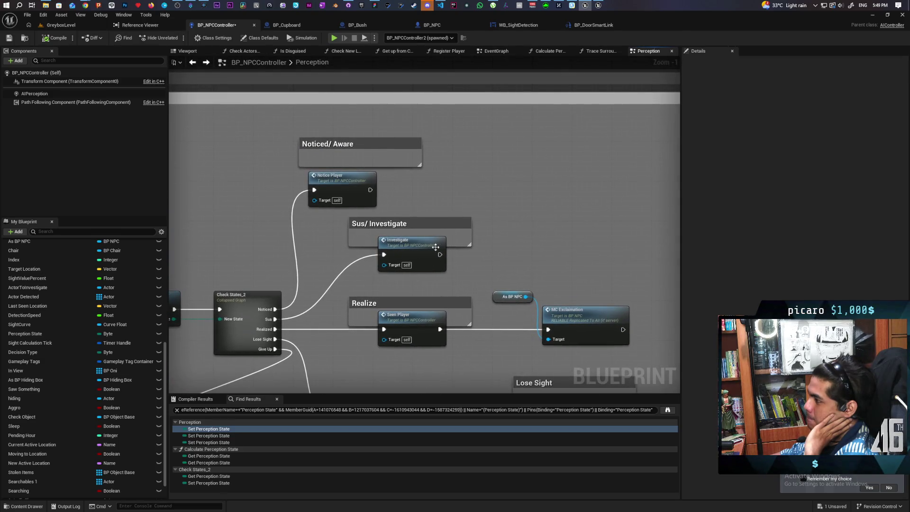
left_click_drag(347, 188, 356, 171)
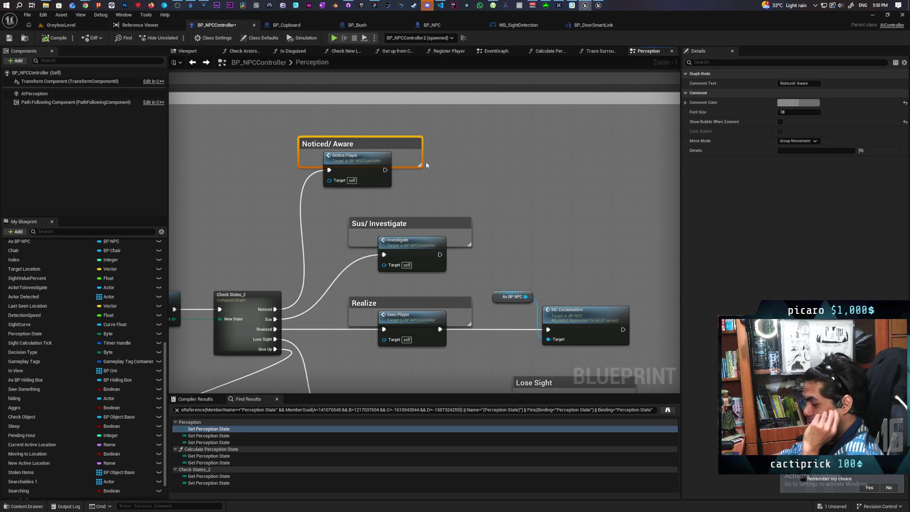
Move Noticed/ Aware with Notice Player right, and add reroutes aligned to Notice Player and Investigate
left_click(363, 161, "ctrl")
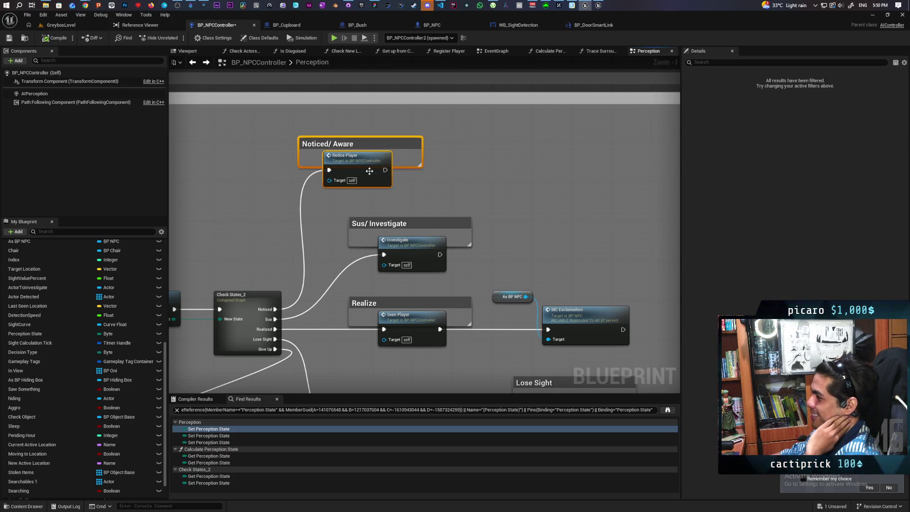
left_click_drag(364, 164, 414, 167)
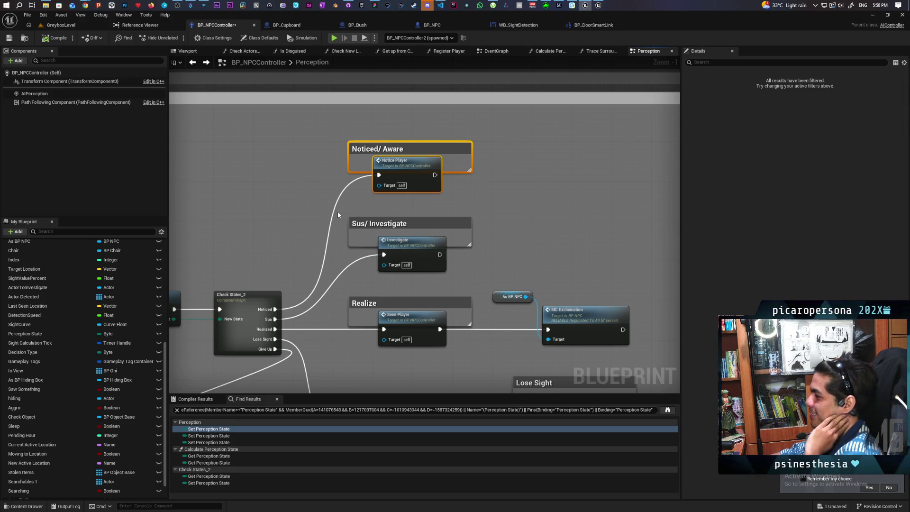
double_click(339, 197)
left_click_drag(339, 198, 340, 178)
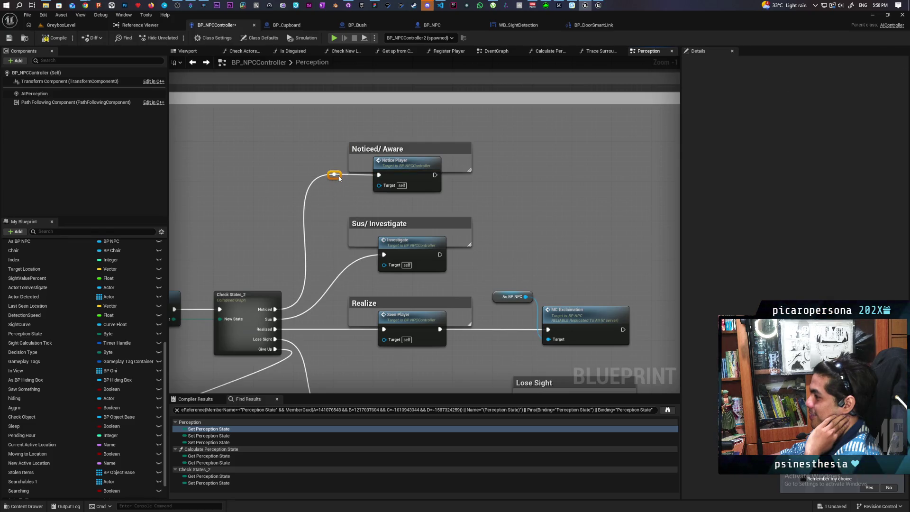
double_click(349, 264)
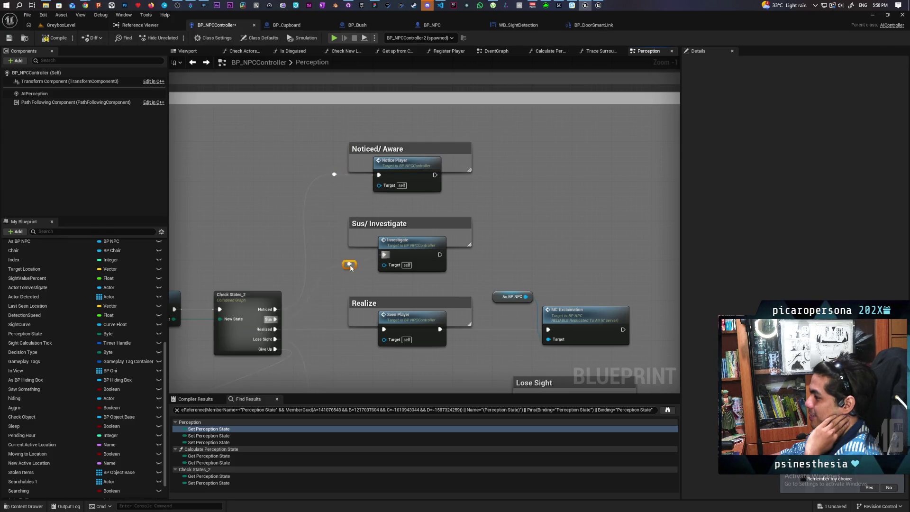
mouse_move(354, 269)
left_mouse_down()
mouse_move(339, 256)
mouse_move(349, 257)
mouse_move(344, 261)
left_mouse_up()
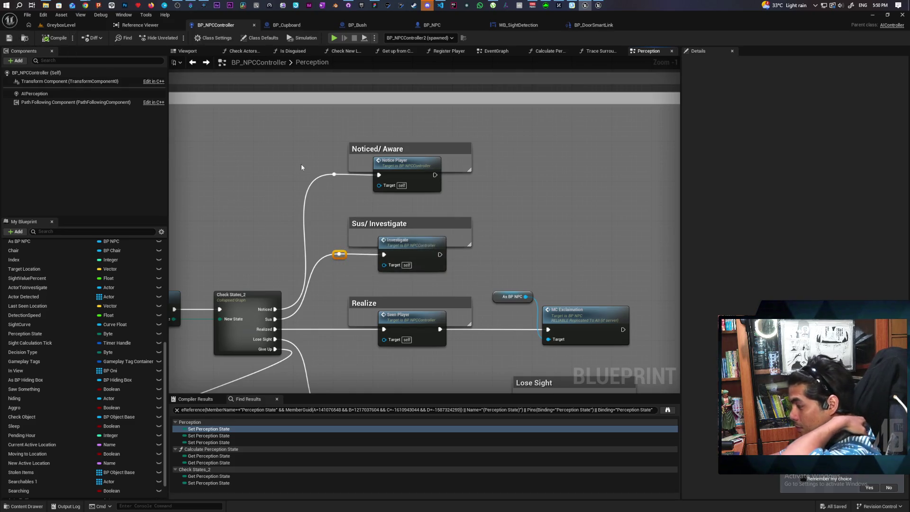
Move Clear and Invalidate Timer by Handle and Sight Calculation Tick beside MC Registered, then save
scroll(320, 189, "down", 2)
left_click_drag(320, 188, 318, 191)
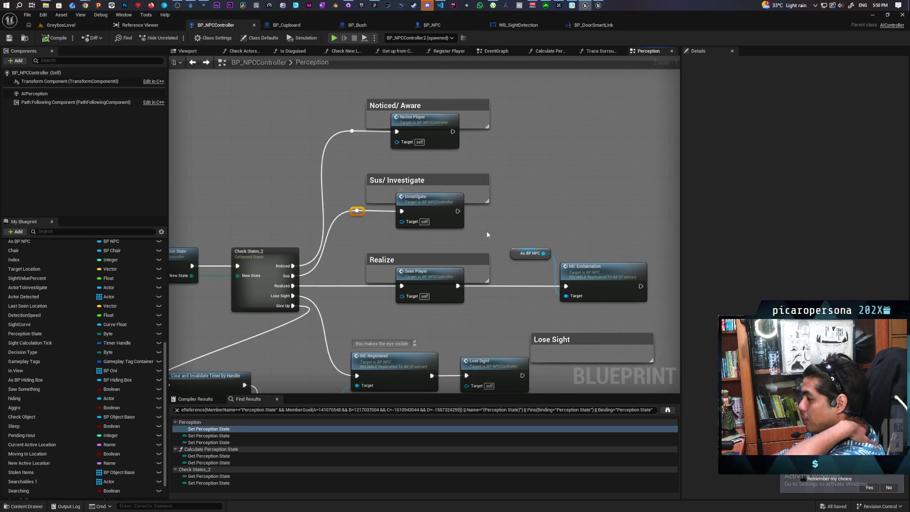
mouse_move(486, 234)
left_mouse_down()
mouse_move(417, 171)
mouse_move(457, 159)
mouse_move(445, 133)
mouse_move(610, 105)
left_mouse_up()
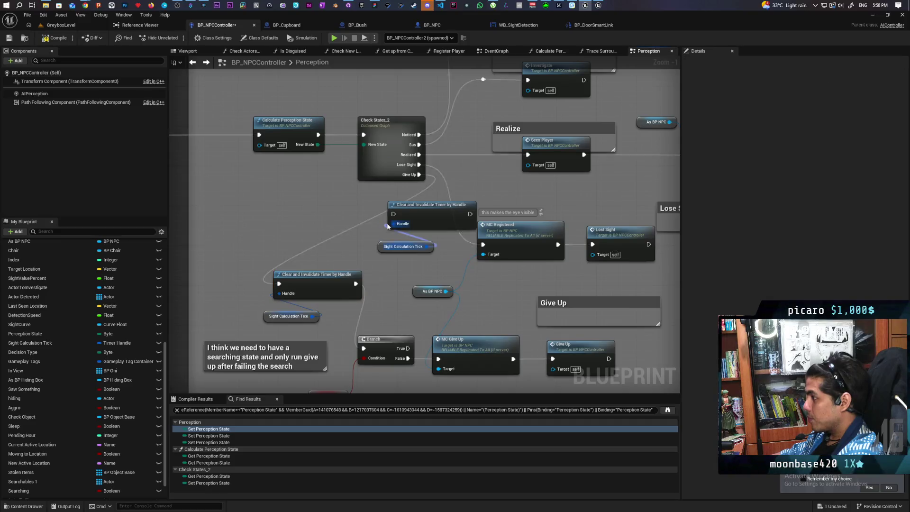
left_click_drag(419, 165, 394, 217)
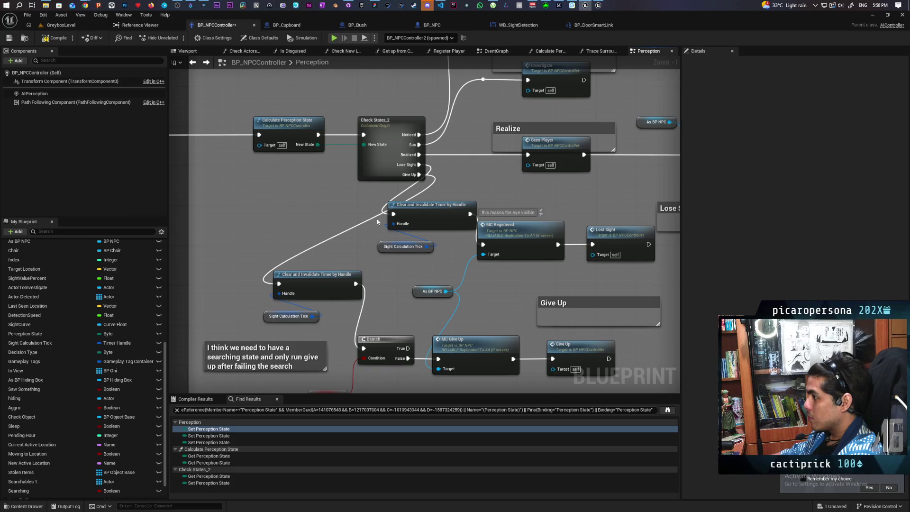
mouse_move(456, 245)
left_mouse_down()
mouse_move(432, 212)
mouse_move(419, 241)
left_mouse_up()
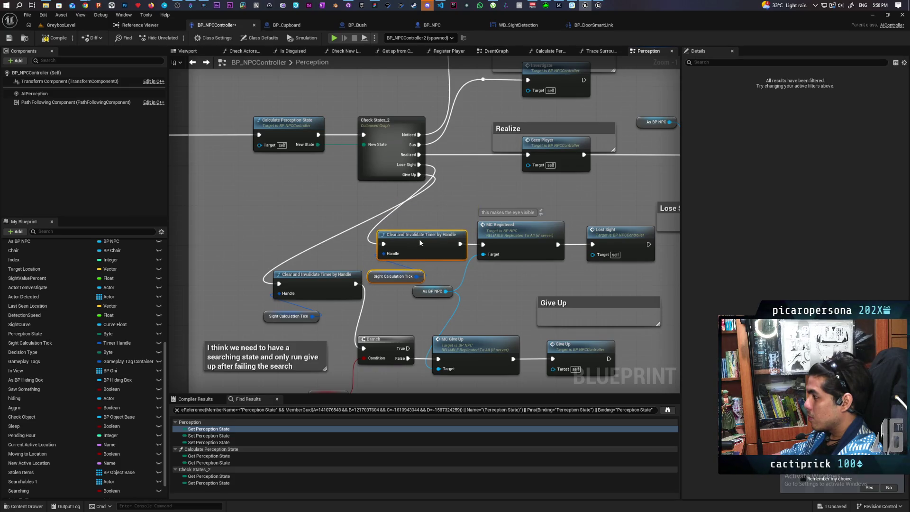
left_click(429, 210)
mouse_move(431, 214)
left_mouse_down()
mouse_move(388, 184)
mouse_move(378, 162)
mouse_move(363, 180)
mouse_move(375, 234)
left_mouse_up()
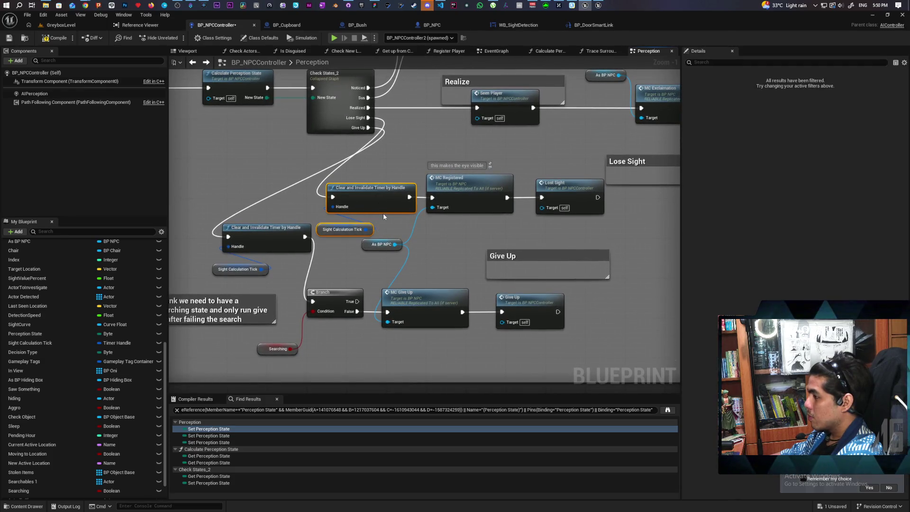
key("ctrl+s")
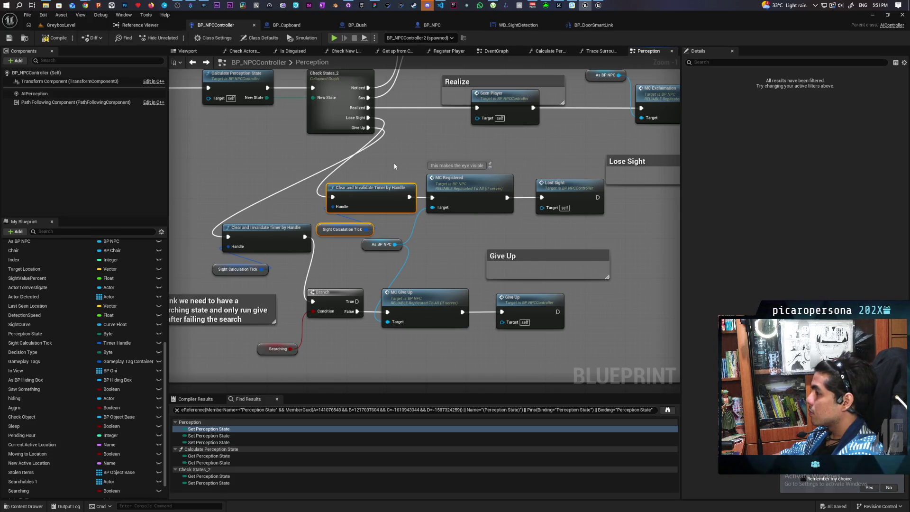
mouse_move(393, 164)
left_mouse_down()
mouse_move(400, 192)
mouse_move(525, 205)
left_mouse_up()
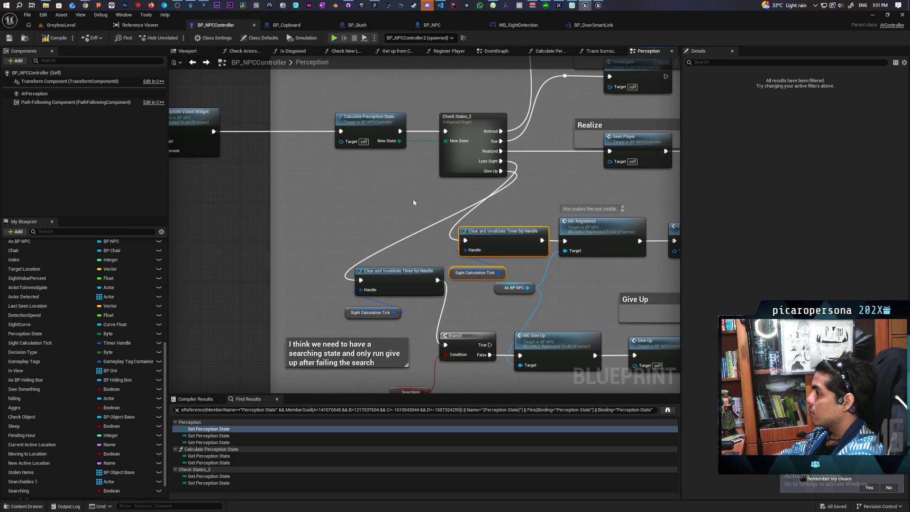
Jump to the Lost Sight event definition and find the Update Perception node after AI MoveTo
scroll(413, 202, "down", 4)
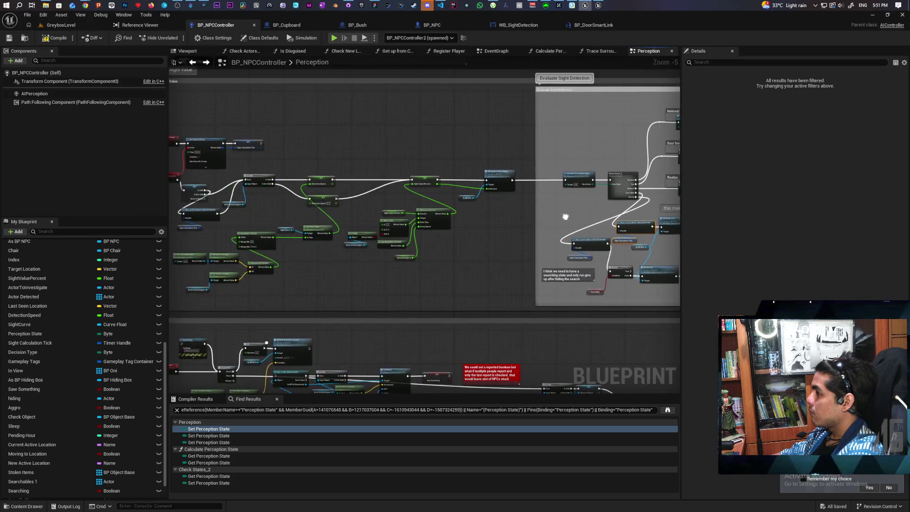
scroll(384, 207, "up", 2)
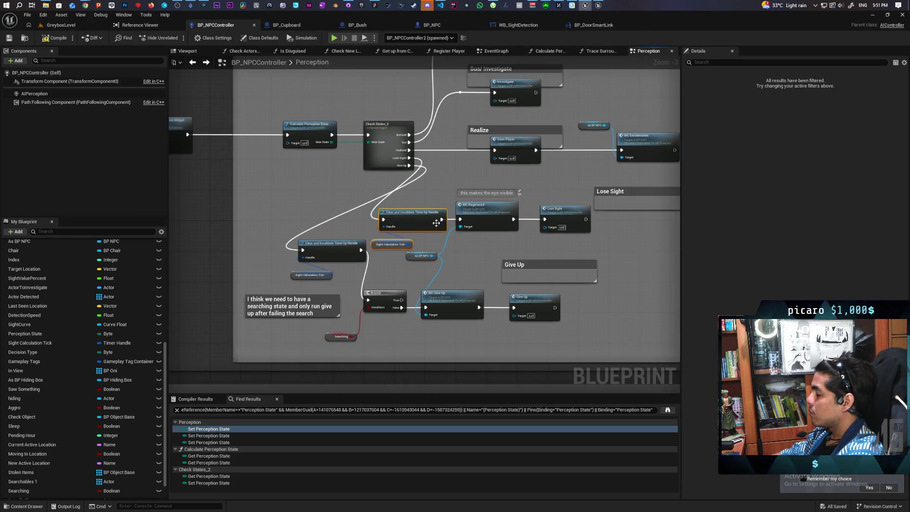
double_click(565, 223)
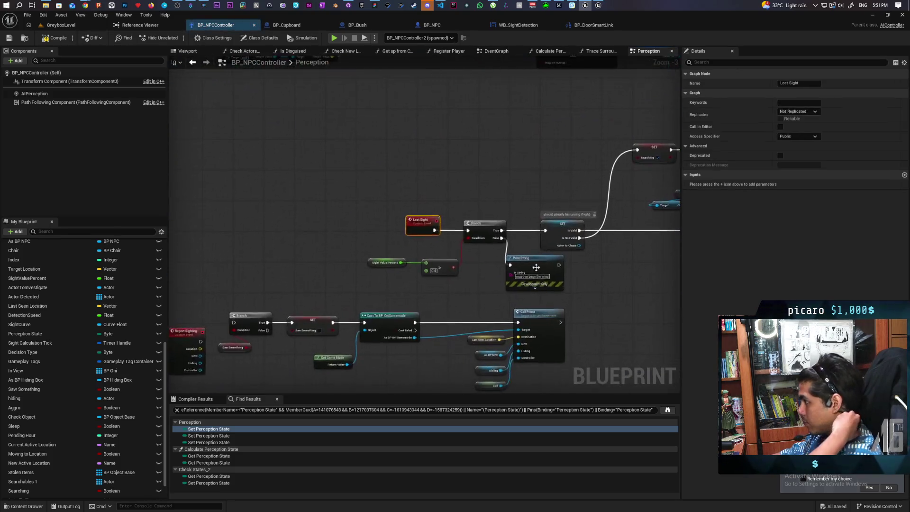
left_click_drag(466, 236, 439, 230)
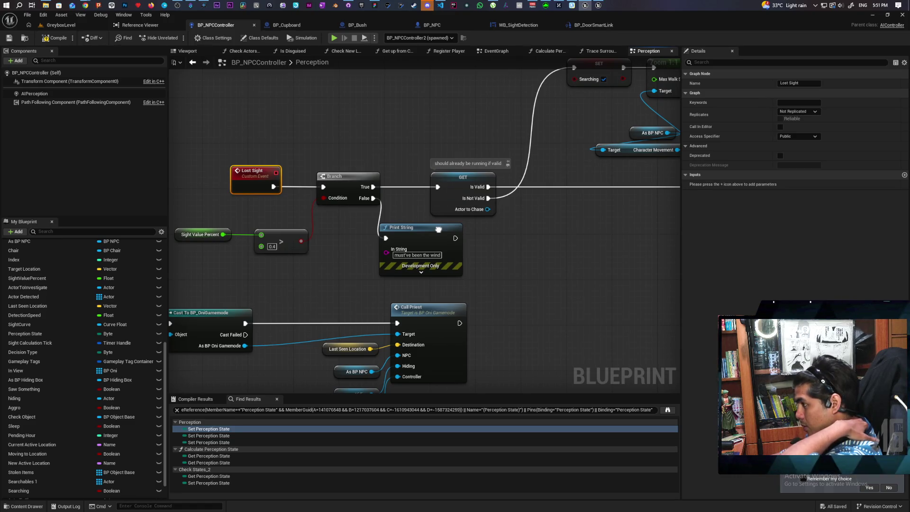
scroll(438, 229, "down", 2)
scroll(459, 243, "down", 1)
mouse_move(527, 240)
left_mouse_down()
mouse_move(276, 268)
mouse_move(538, 147)
left_mouse_up()
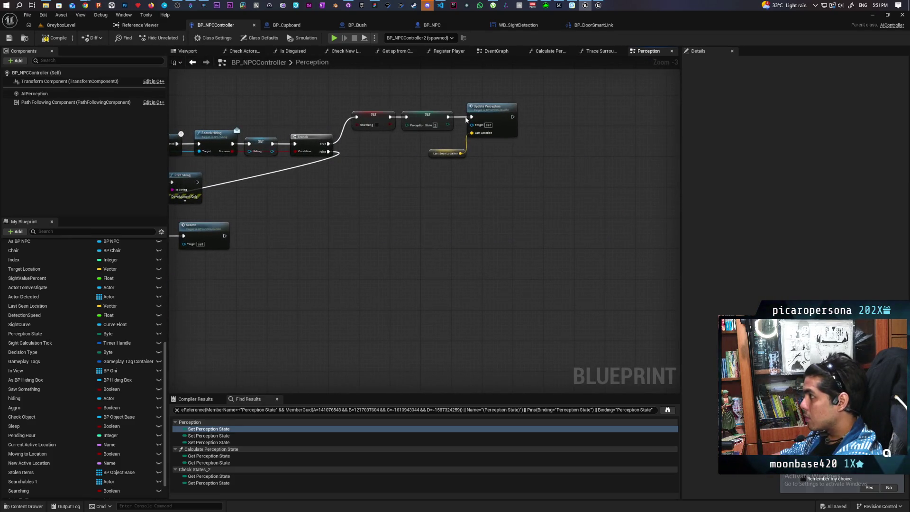
left_click(466, 119)
Give Update Perception the node comment 'continue the timer' and save the blueprint
scroll(484, 171, "down", 3)
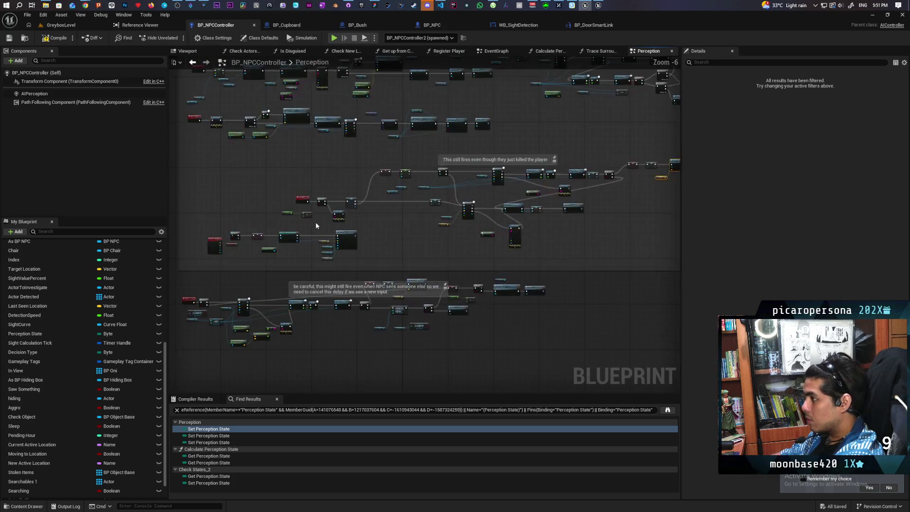
scroll(316, 226, "up", 2)
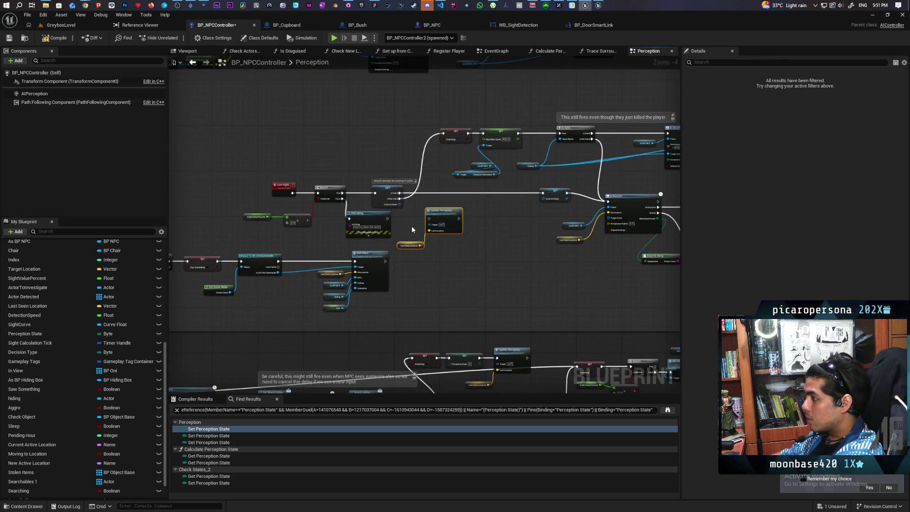
scroll(411, 225, "up", 4)
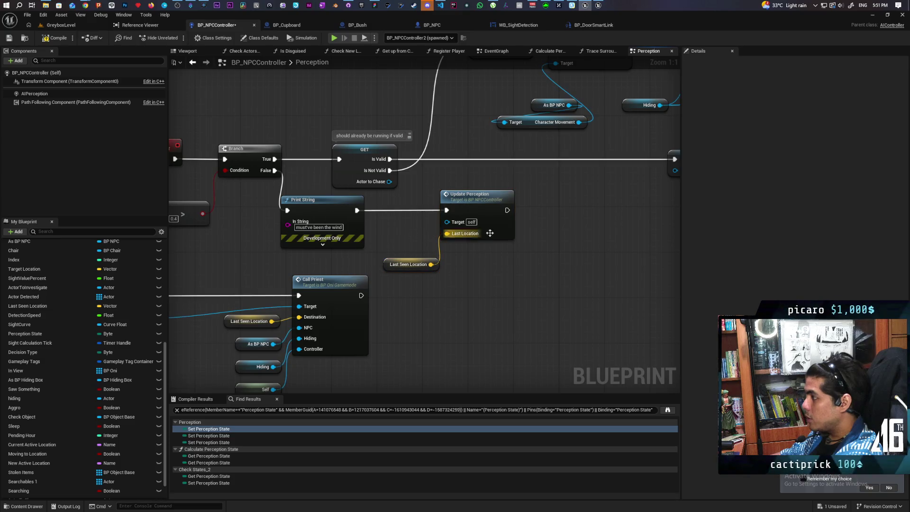
mouse_move(396, 220)
left_mouse_down()
mouse_move(486, 235)
mouse_move(378, 227)
left_mouse_up()
left_click(394, 214)
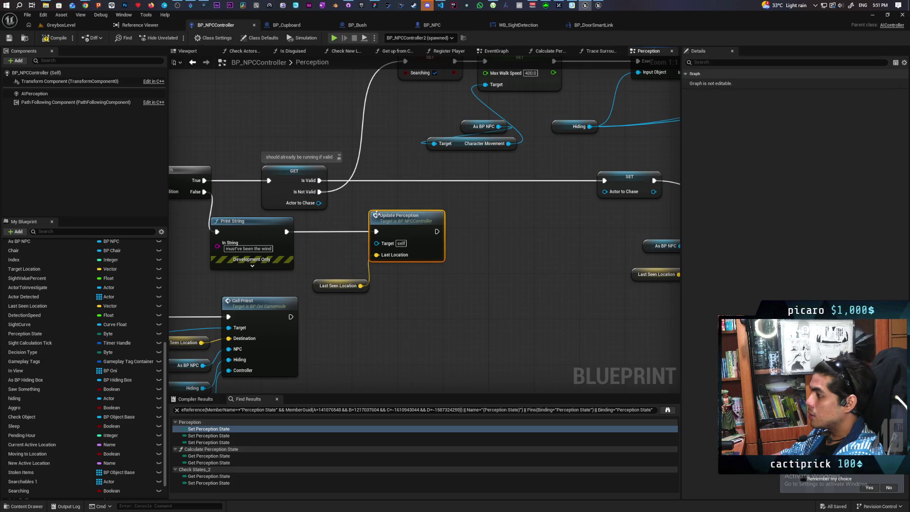
left_click(376, 214)
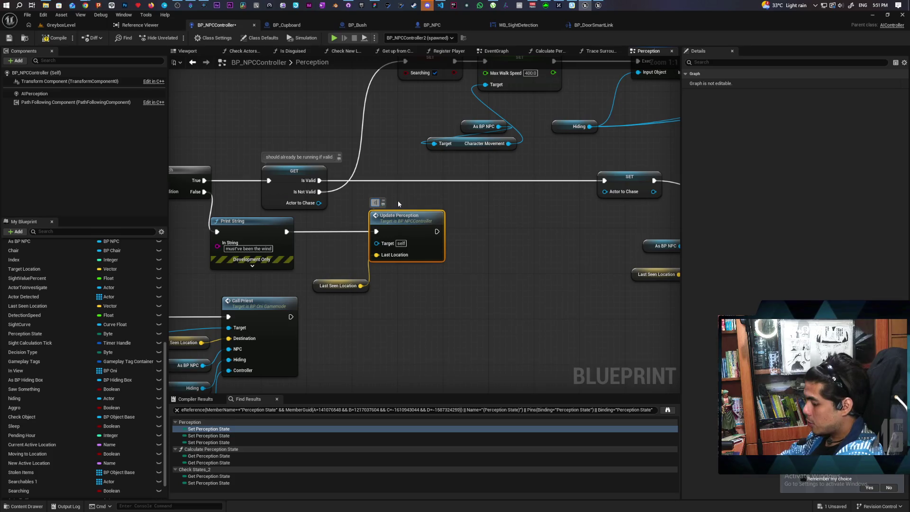
type("continue the timer")
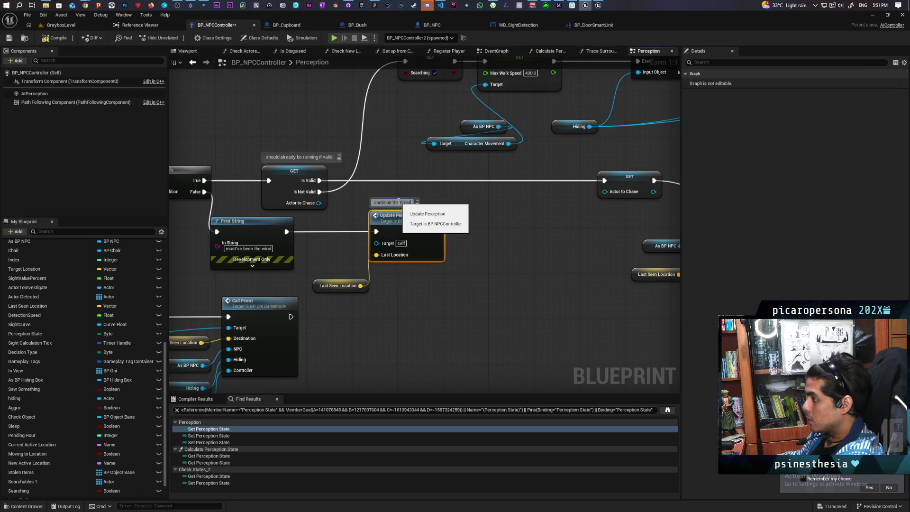
left_click(418, 278)
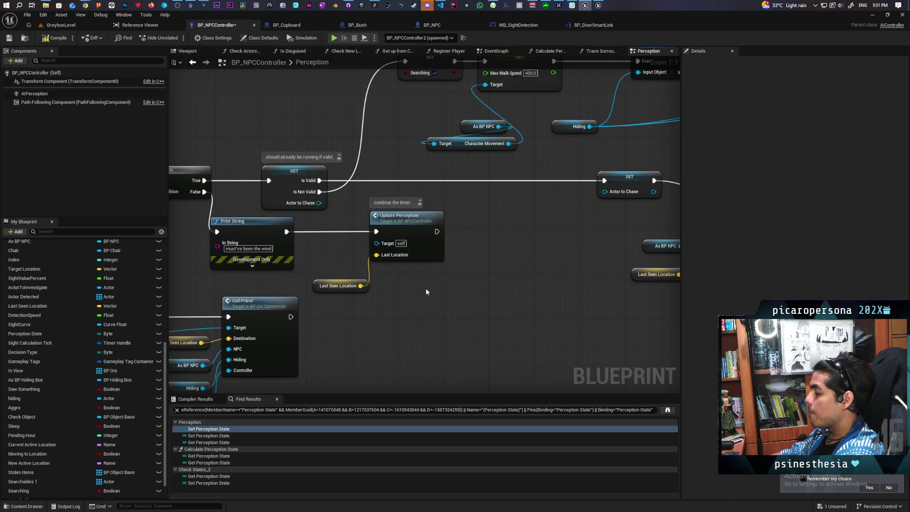
key("ctrl+s")
scroll(426, 290, "down", 2)
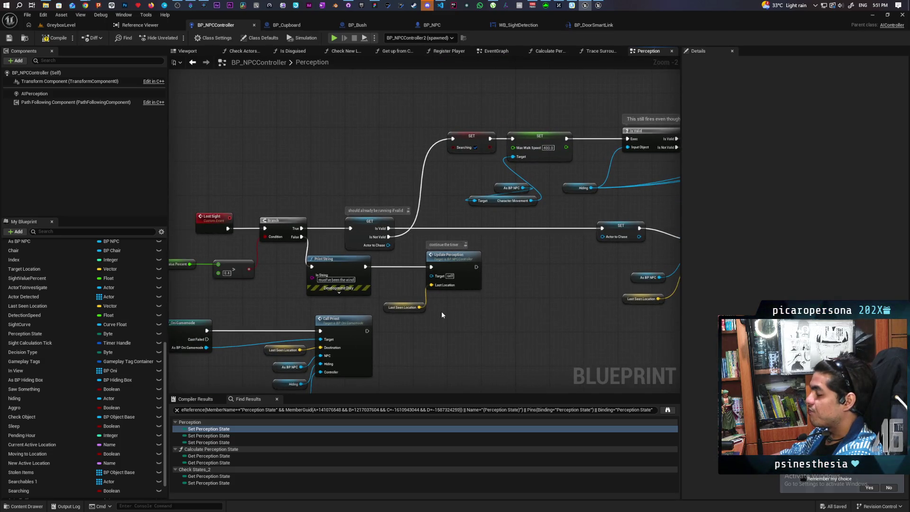
scroll(442, 315, "down", 2)
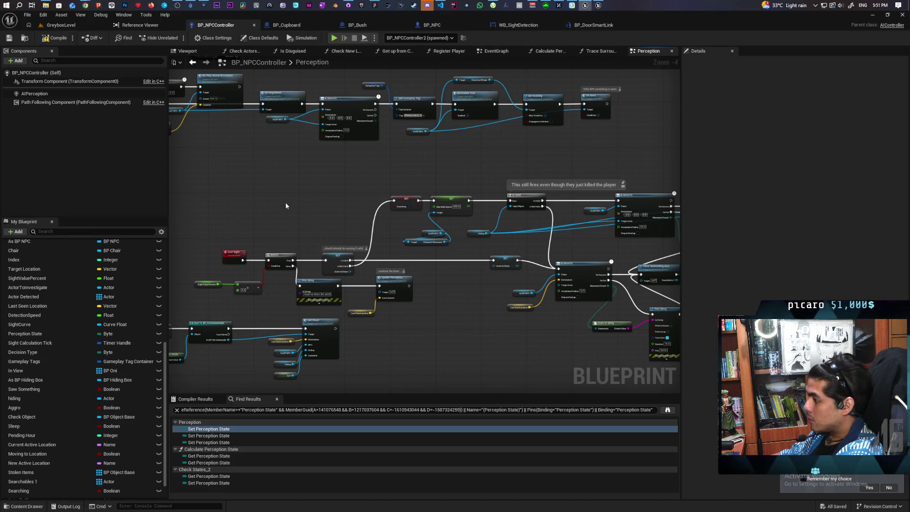
scroll(262, 268, "down", 2)
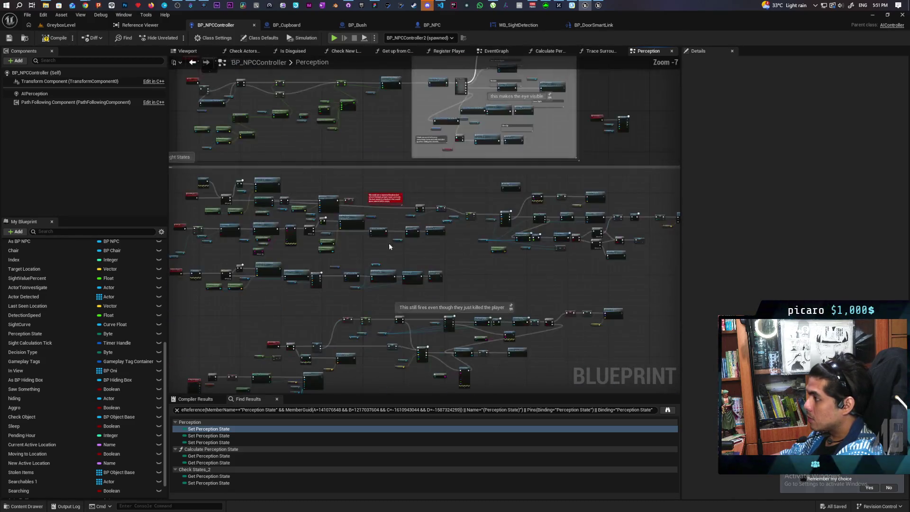
scroll(370, 246, "up", 2)
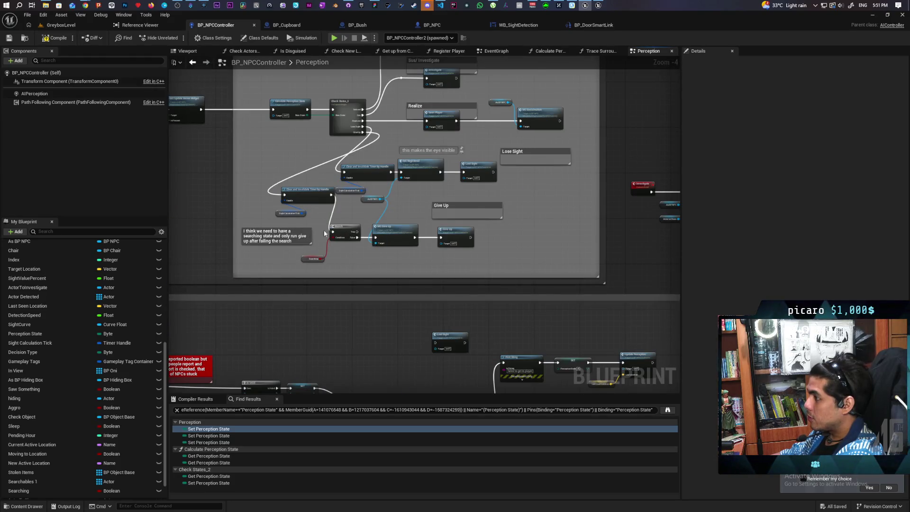
scroll(324, 233, "up", 2)
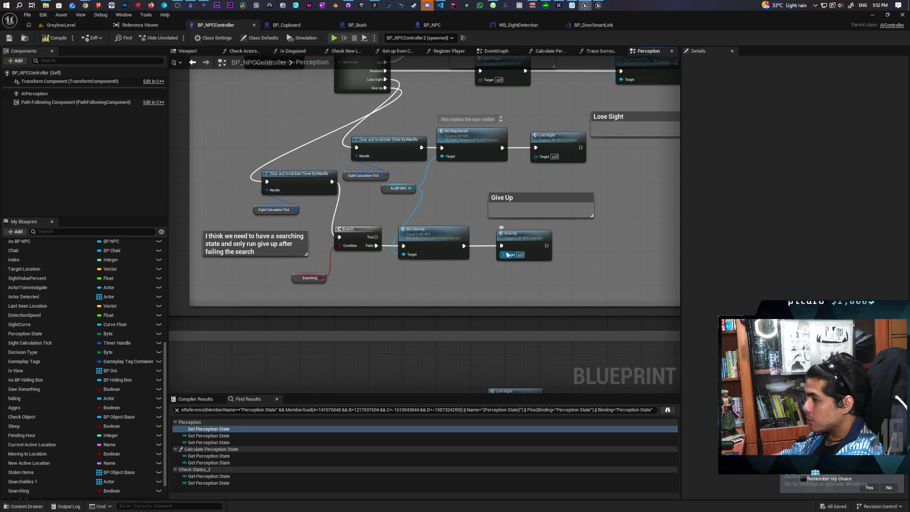
scroll(493, 252, "down", 2)
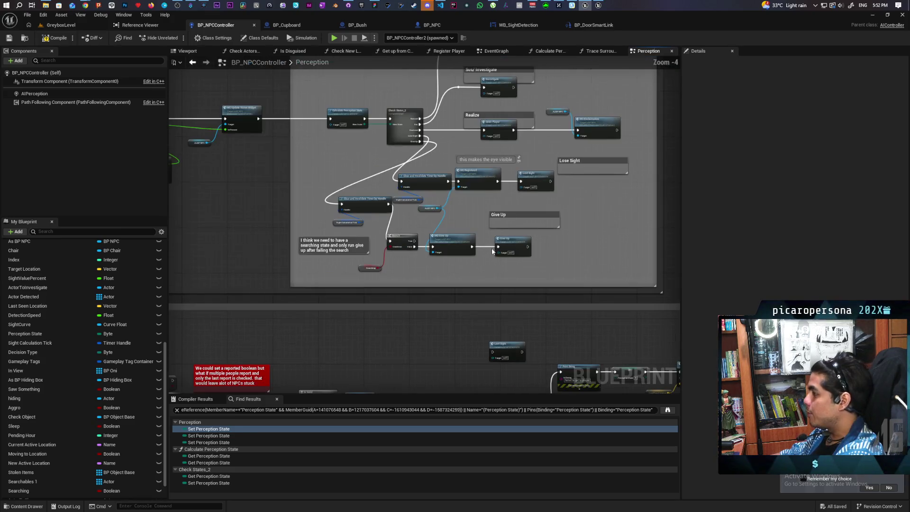
scroll(368, 236, "down", 3)
scroll(450, 197, "up", 3)
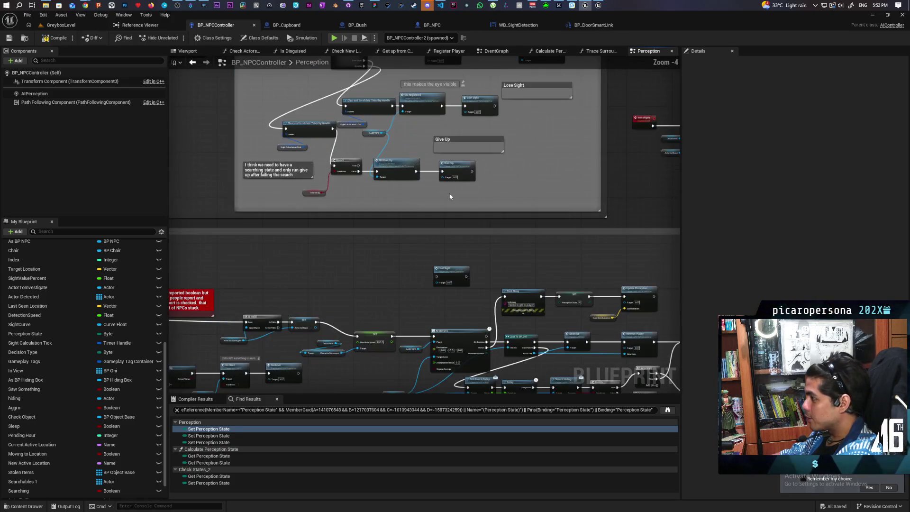
scroll(450, 197, "down", 2)
scroll(339, 221, "up", 2)
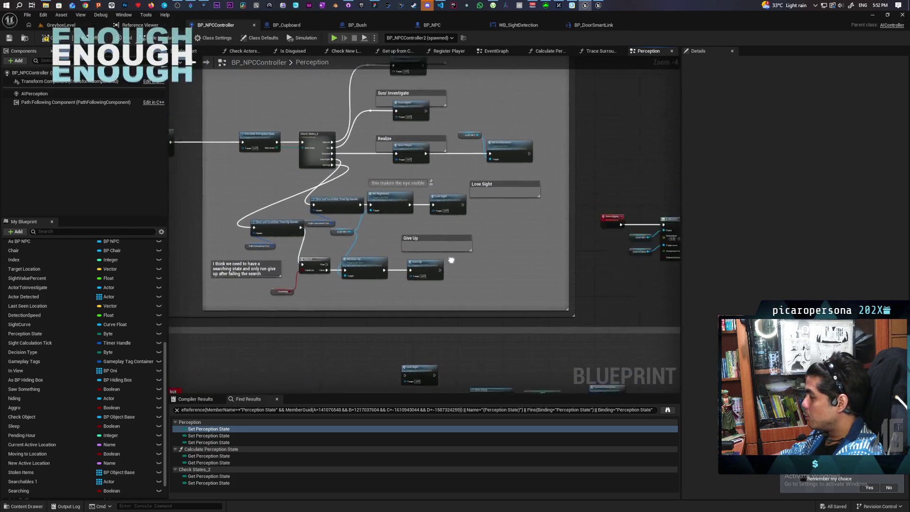
mouse_move(465, 271)
left_mouse_down()
mouse_move(330, 282)
mouse_move(403, 254)
mouse_move(454, 248)
mouse_move(345, 246)
mouse_move(418, 268)
left_mouse_up()
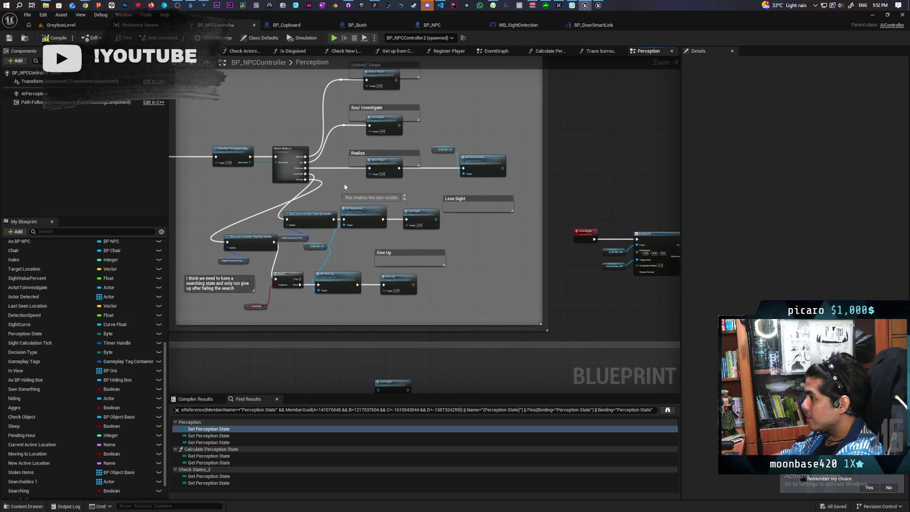
scroll(344, 187, "up", 2)
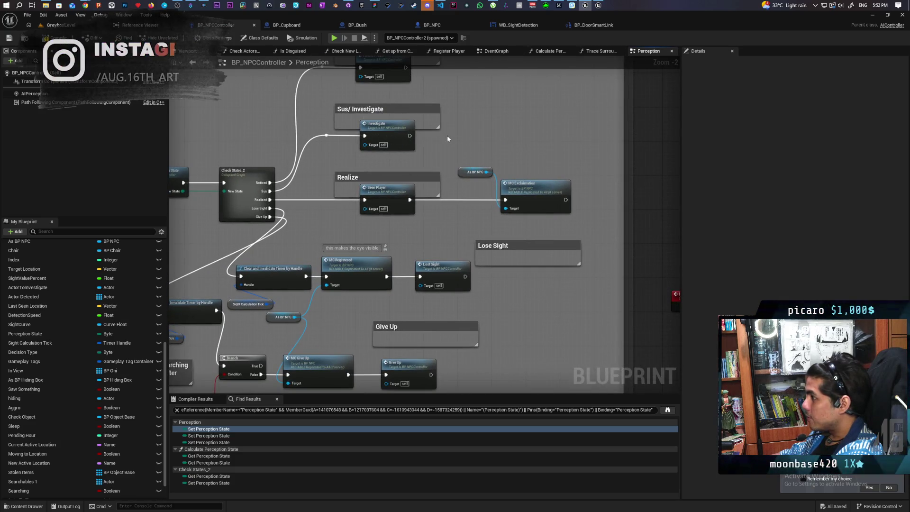
left_click(426, 109)
left_click(330, 160)
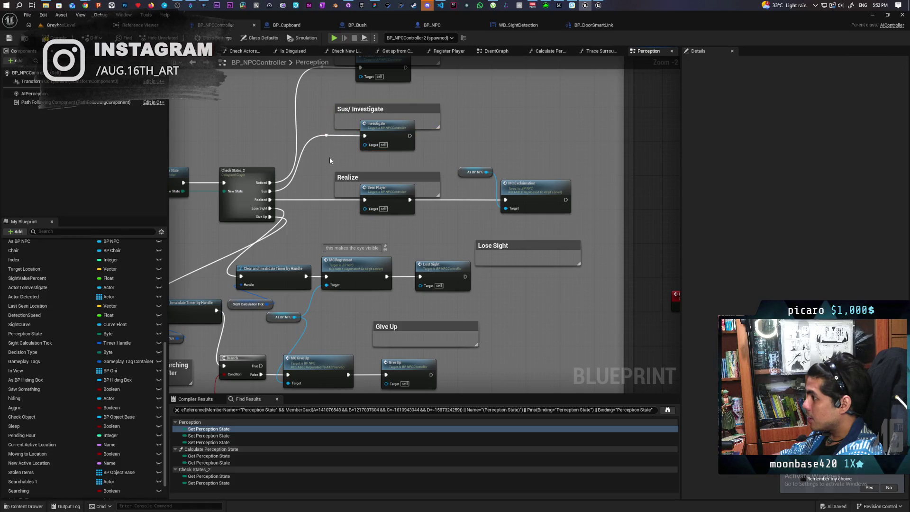
double_click(386, 128)
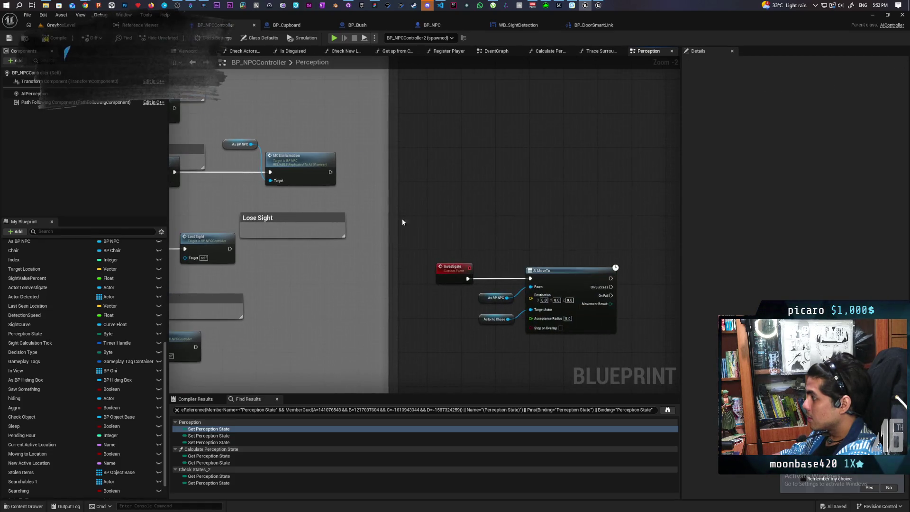
scroll(490, 339, "down", 2)
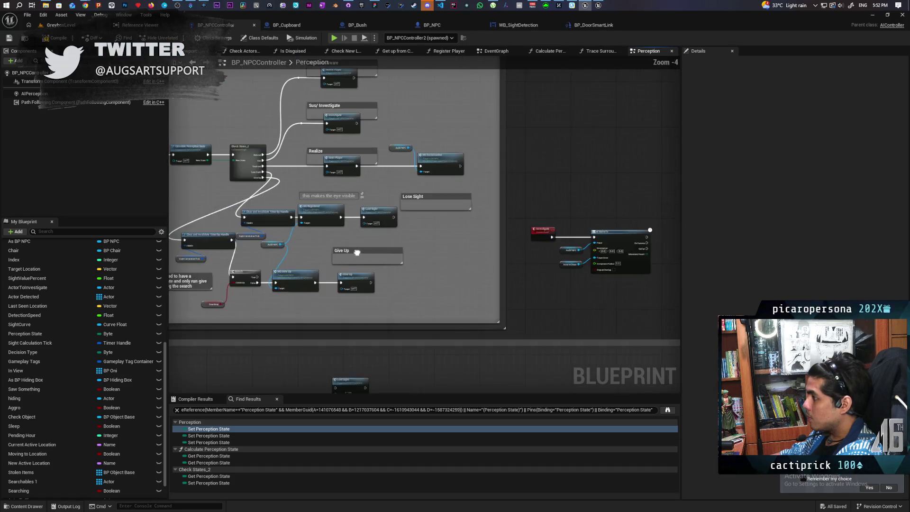
left_click_drag(357, 252, 504, 273)
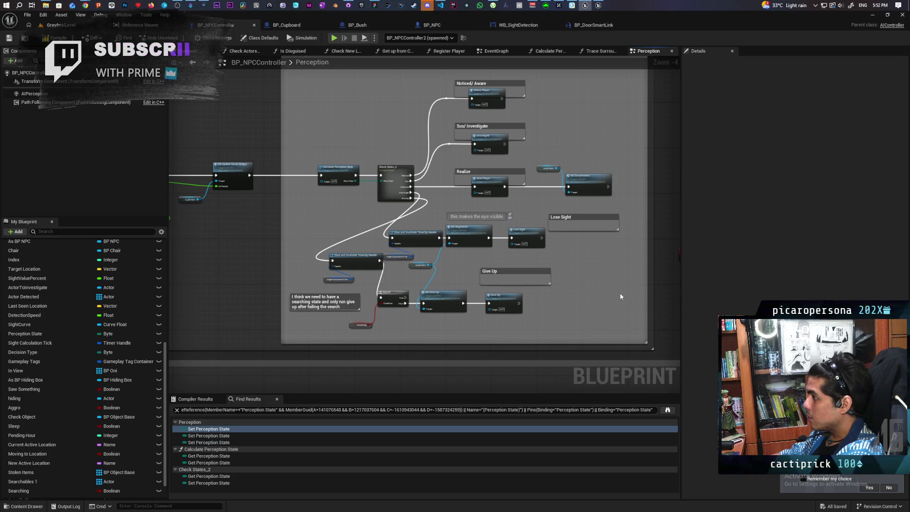
scroll(620, 297, "down", 4)
mouse_move(537, 330)
left_mouse_down()
mouse_move(519, 207)
mouse_move(499, 202)
left_mouse_up()
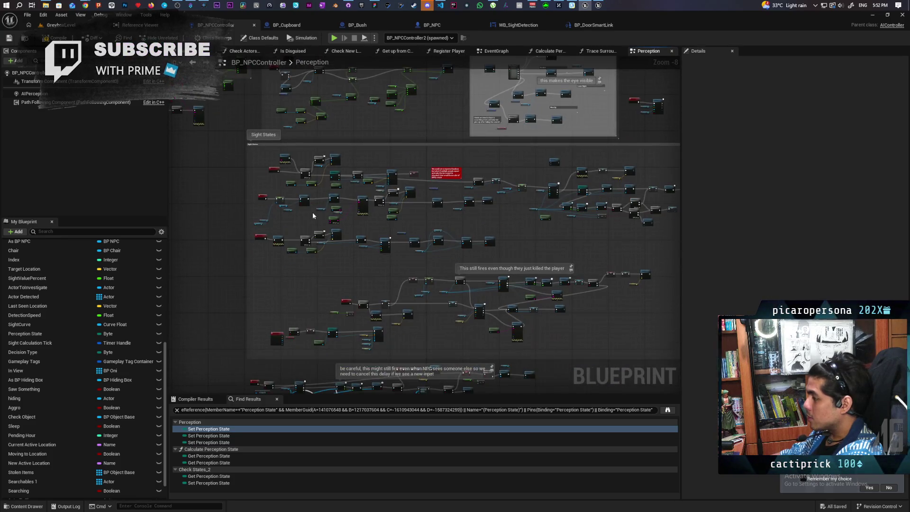
scroll(492, 164, "up", 4)
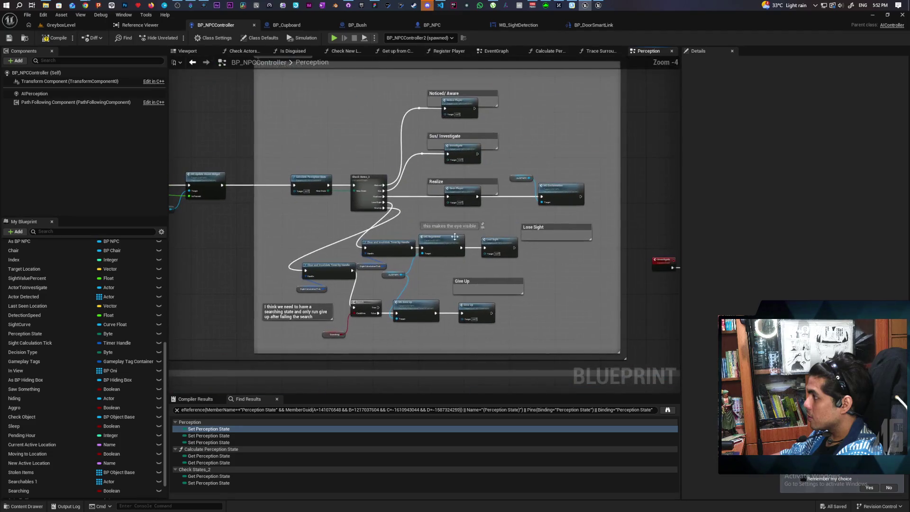
Jump to the Lost Sight custom event and view its Branch and Print String nodes
double_click(499, 244)
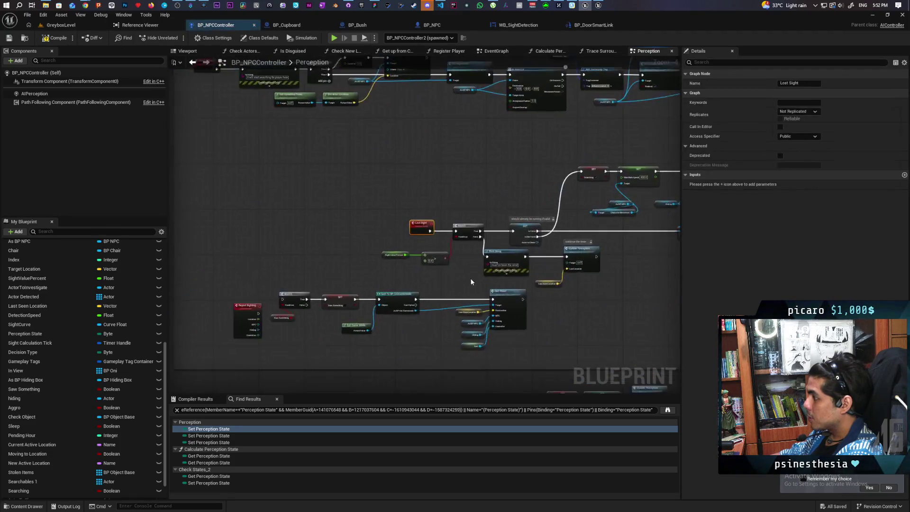
scroll(365, 220, "up", 2)
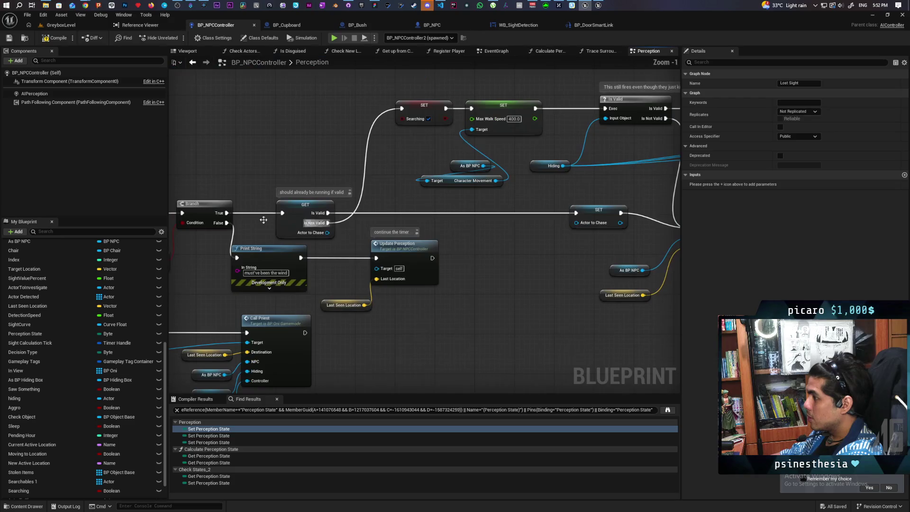
scroll(370, 180, "up", 1)
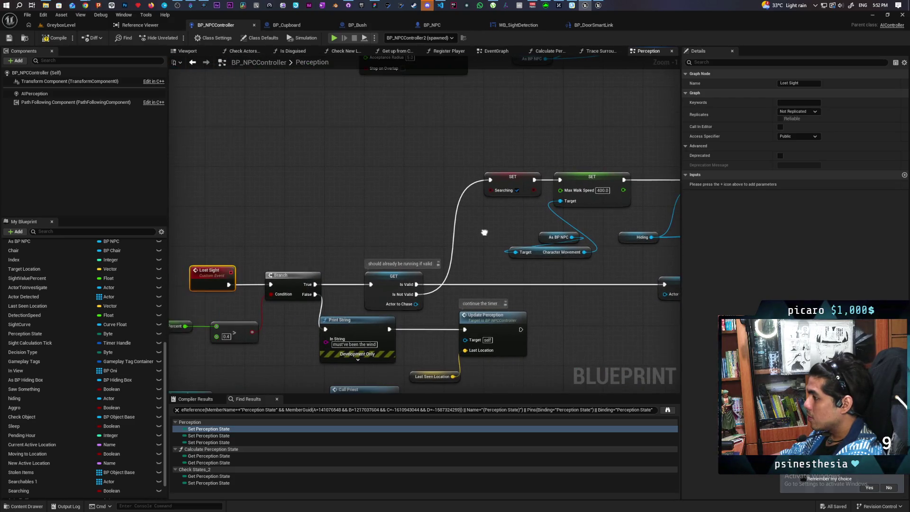
left_click(318, 260)
left_click_drag(303, 236, 341, 306)
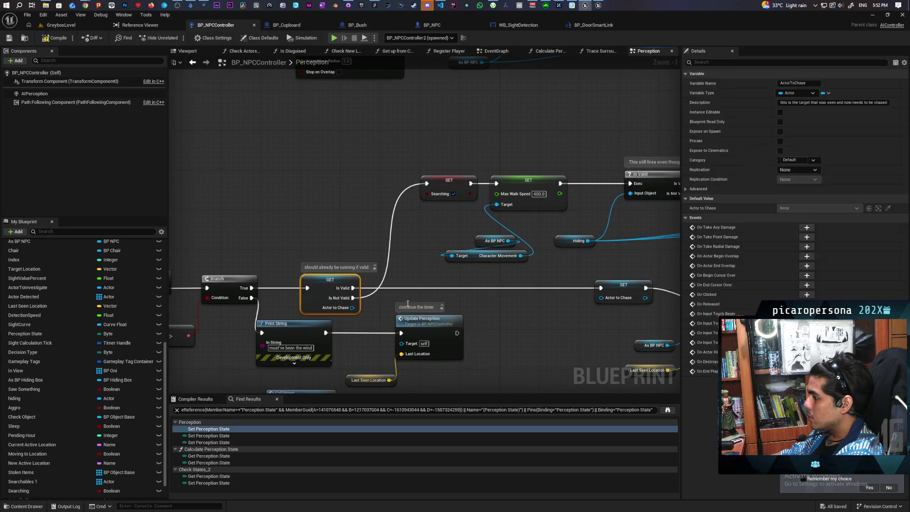
left_click(306, 245)
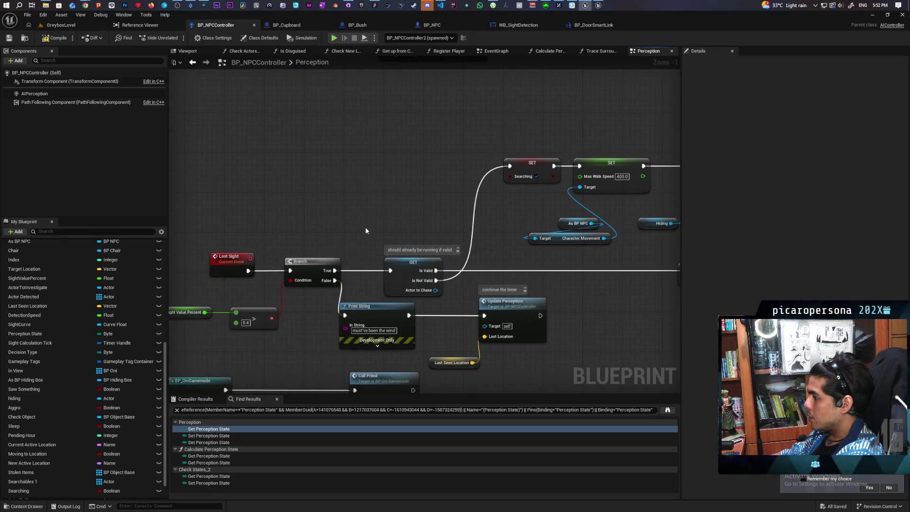
mouse_move(312, 278)
left_mouse_down()
mouse_move(199, 308)
mouse_move(277, 282)
mouse_move(149, 278)
mouse_move(183, 268)
left_mouse_up()
mouse_move(275, 220)
left_mouse_down()
mouse_move(482, 218)
mouse_move(484, 189)
mouse_move(308, 249)
left_mouse_up()
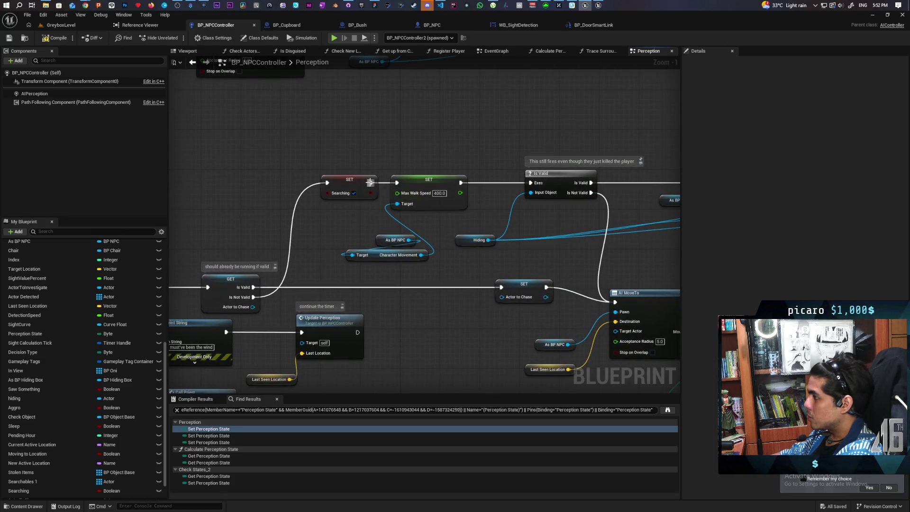
Connect the Max Walk Speed SET exec output into Is Valid and save the blueprint
left_click_drag(461, 182, 529, 183)
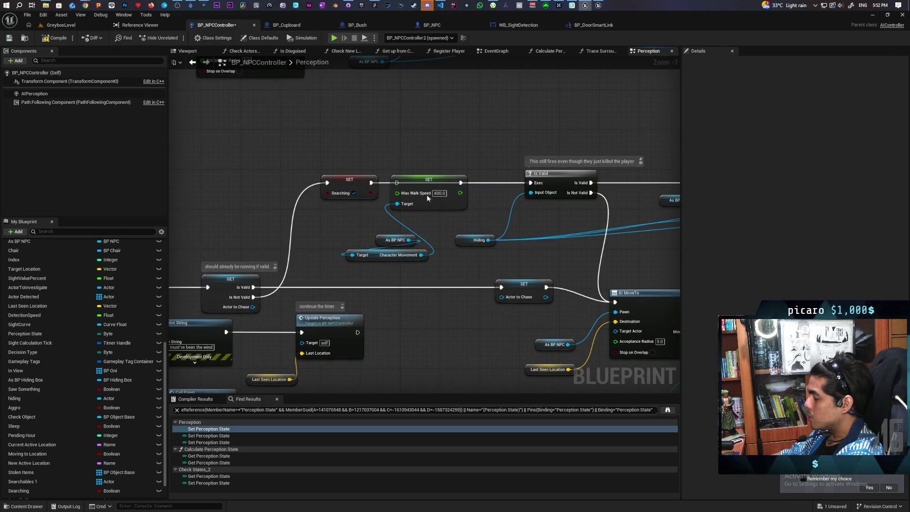
left_click_drag(428, 181, 430, 205)
left_click(478, 206)
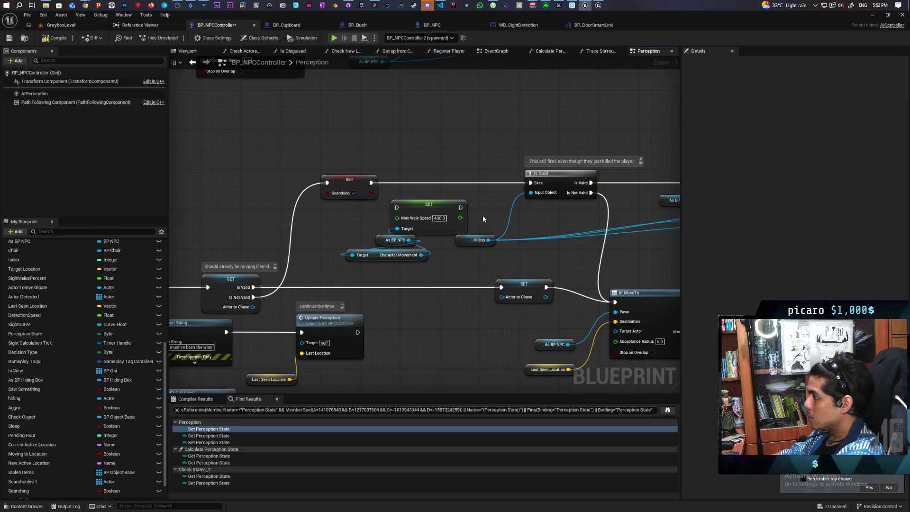
scroll(483, 216, "down", 1)
key("ctrl+s")
scroll(467, 238, "down", 3)
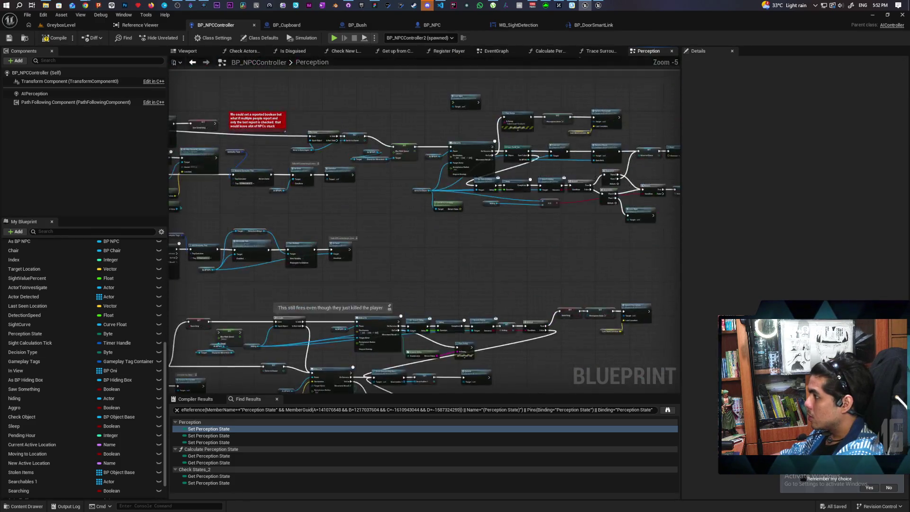
left_click_drag(363, 312, 470, 291)
scroll(470, 292, "up", 4)
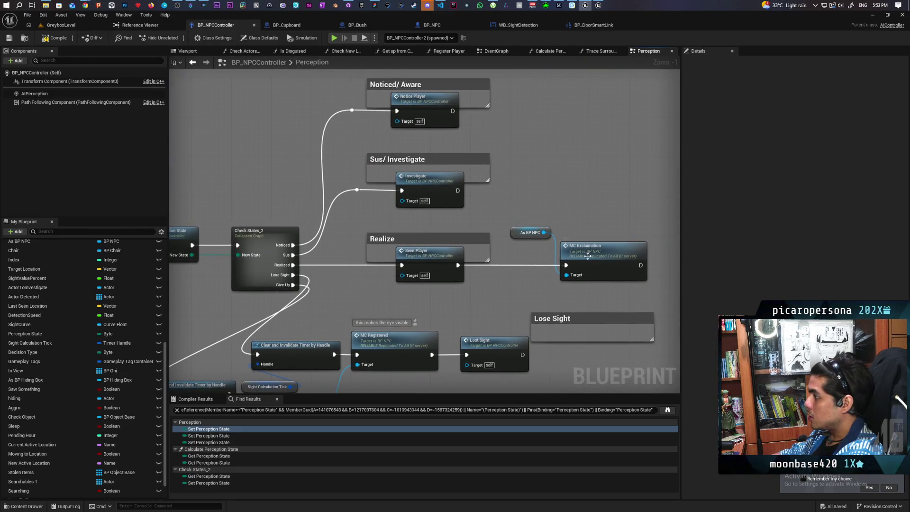
double_click(418, 255)
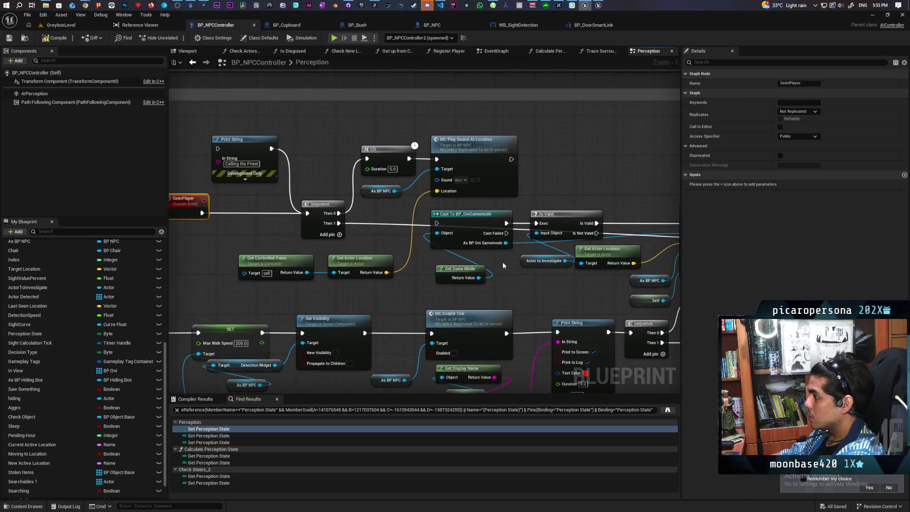
left_click_drag(503, 265, 358, 211)
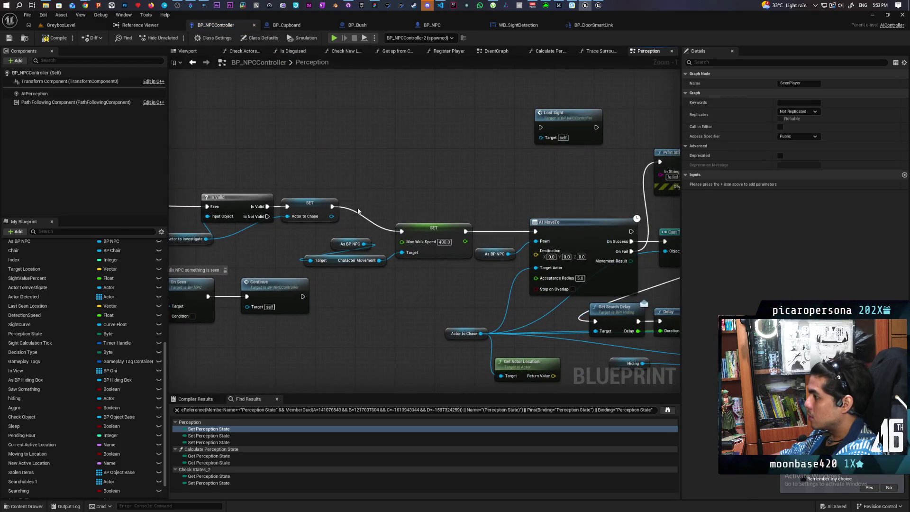
left_click(376, 310)
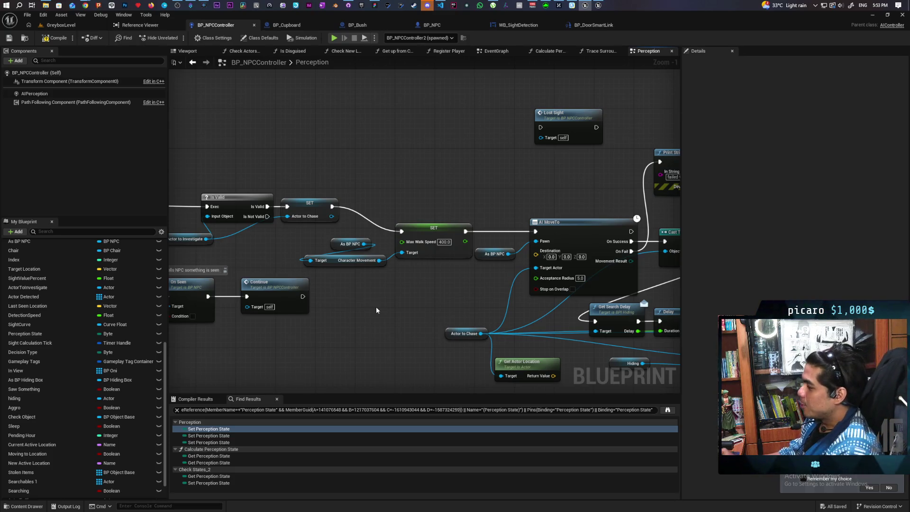
scroll(376, 308, "down", 3)
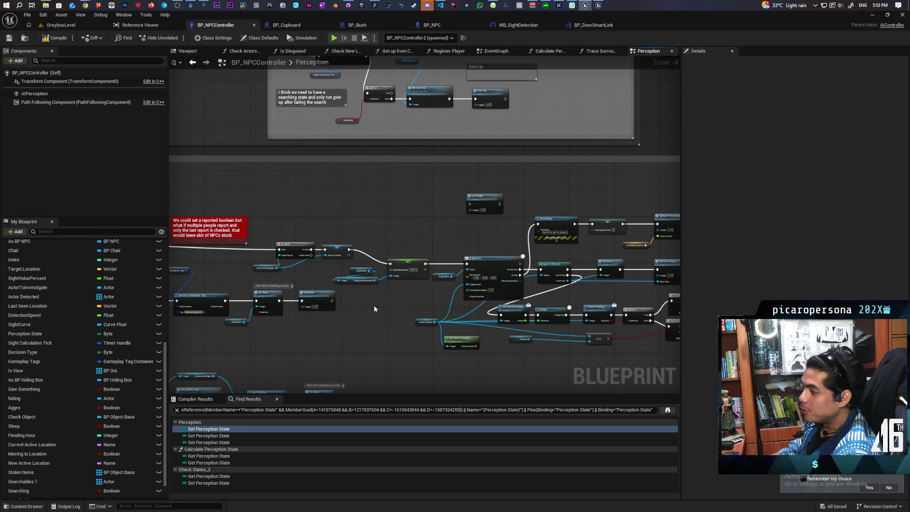
scroll(360, 302, "up", 3)
scroll(360, 303, "down", 2)
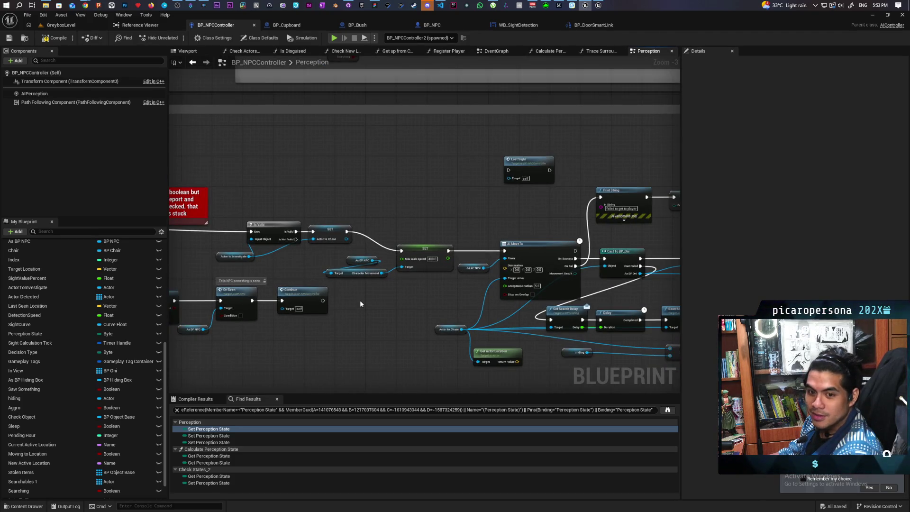
mouse_move(360, 303)
left_mouse_down()
mouse_move(438, 284)
mouse_move(432, 230)
mouse_move(463, 240)
mouse_move(558, 229)
left_mouse_up()
scroll(408, 286, "down", 3)
scroll(272, 250, "up", 4)
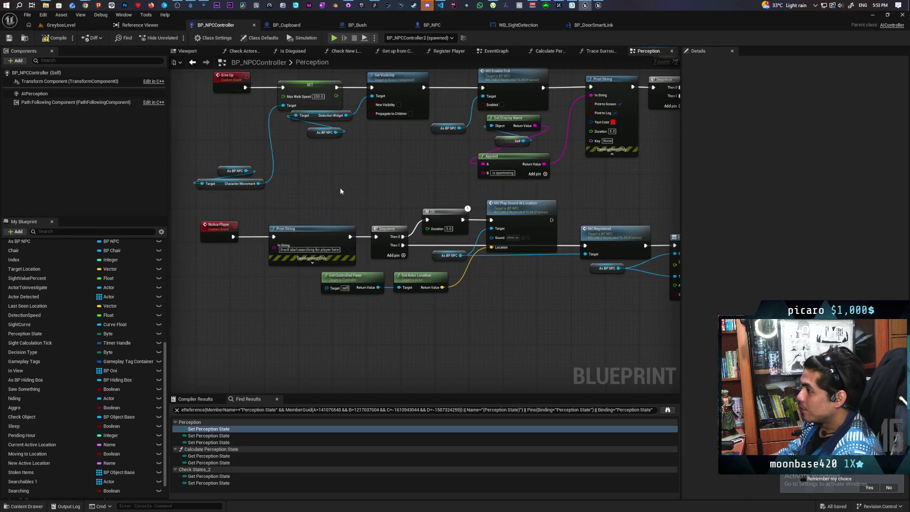
Reposition the As BP NPC and Character Movement nodes in Give Up, compiling the blueprint
scroll(339, 186, "down", 3)
scroll(356, 266, "up", 4)
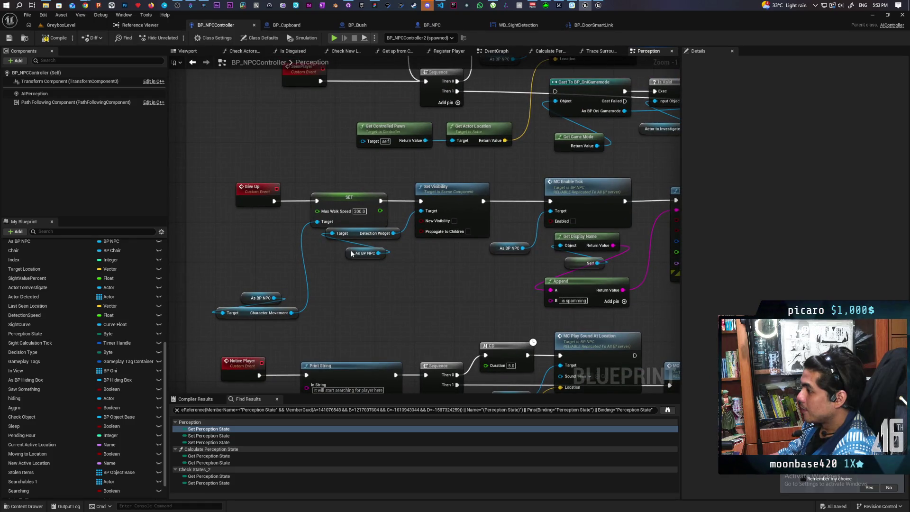
mouse_move(351, 253)
left_mouse_down()
mouse_move(336, 247)
mouse_move(403, 227)
mouse_move(356, 250)
mouse_move(358, 261)
left_mouse_up()
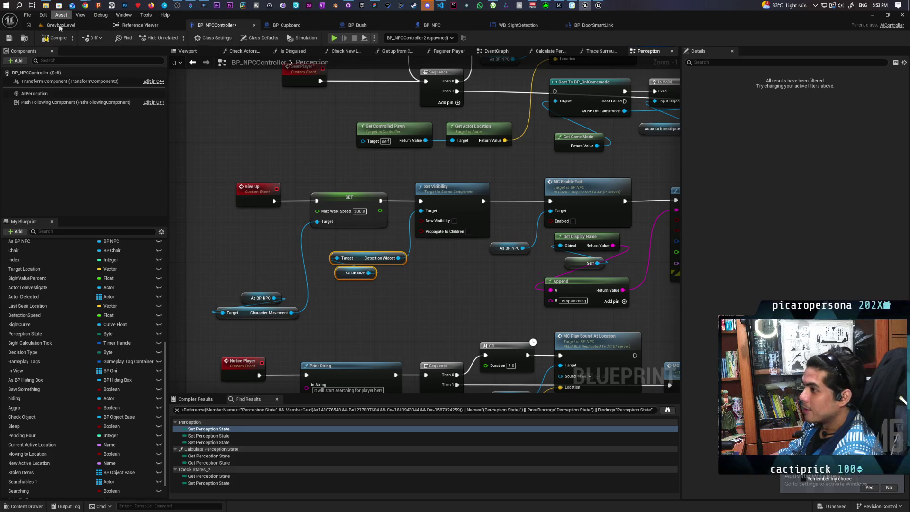
left_click(56, 38)
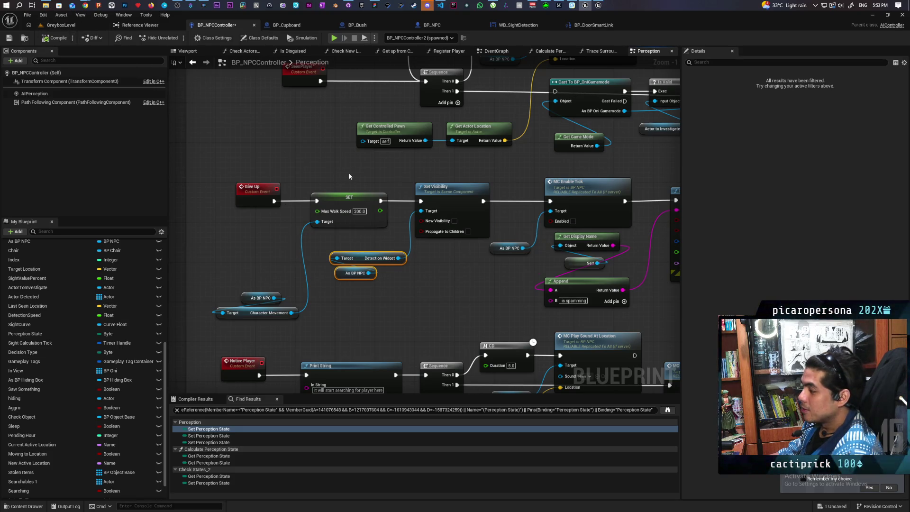
scroll(343, 175, "down", 2)
mouse_move(265, 249)
left_mouse_down()
mouse_move(291, 294)
mouse_move(266, 214)
left_mouse_up()
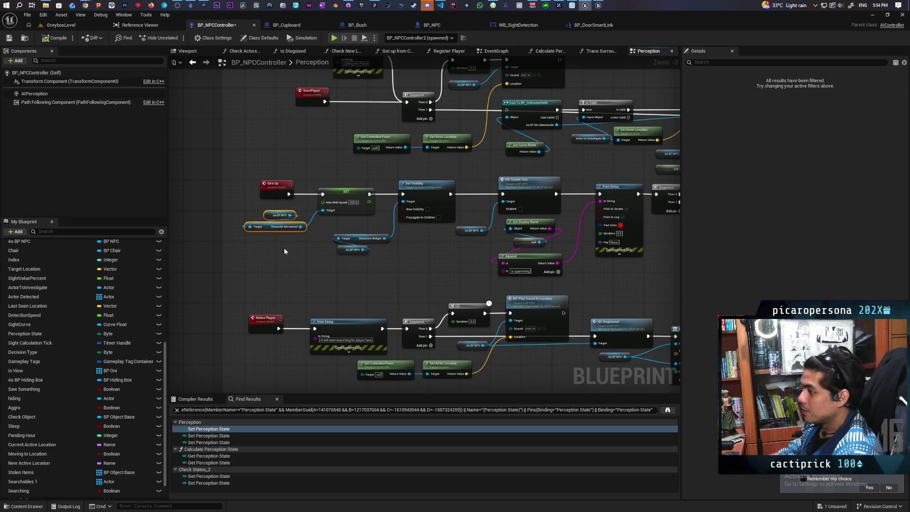
left_click(352, 301)
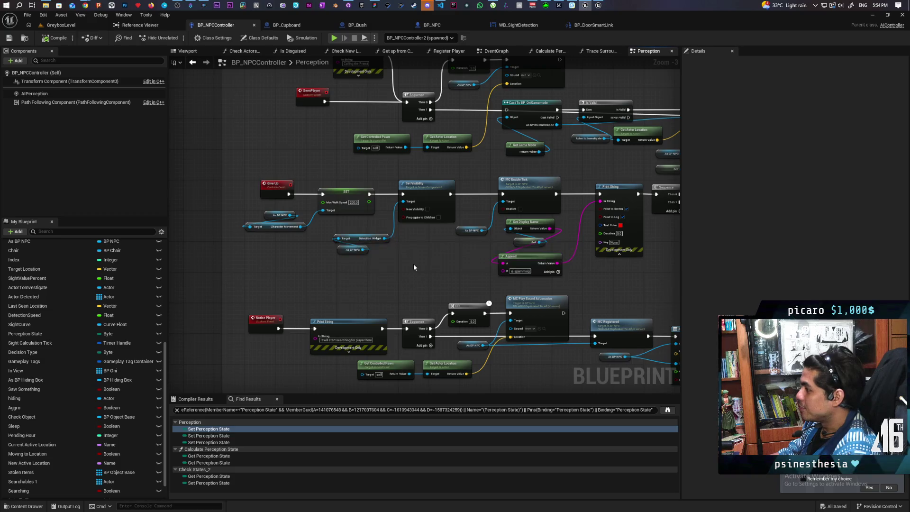
scroll(413, 263, "down", 3)
mouse_move(320, 288)
left_mouse_down()
mouse_move(281, 253)
mouse_move(354, 224)
mouse_move(369, 234)
mouse_move(322, 246)
left_mouse_up()
mouse_move(417, 241)
left_mouse_down()
mouse_move(459, 227)
mouse_move(297, 231)
mouse_move(444, 222)
mouse_move(491, 230)
mouse_move(403, 233)
left_mouse_up()
scroll(471, 222, "up", 1)
mouse_move(521, 218)
left_mouse_down()
mouse_move(406, 256)
mouse_move(396, 271)
left_mouse_up()
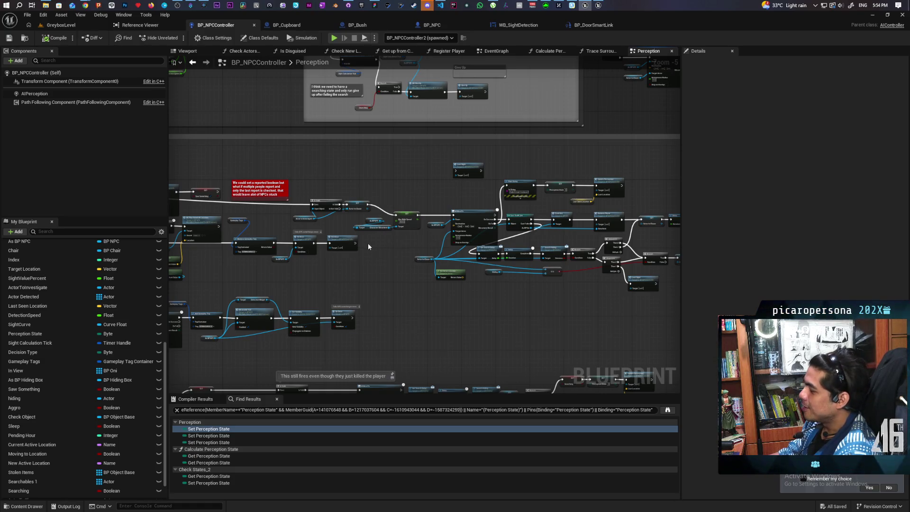
scroll(368, 244, "up", 4)
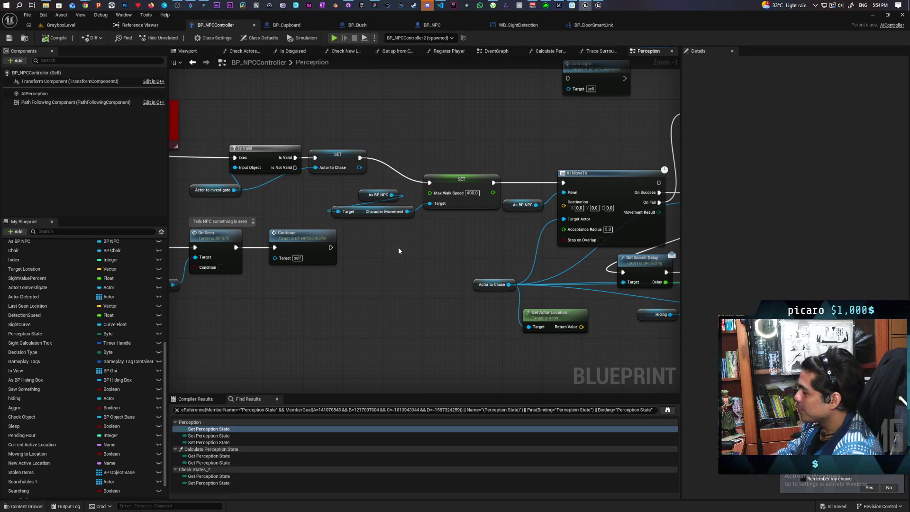
scroll(397, 251, "down", 3)
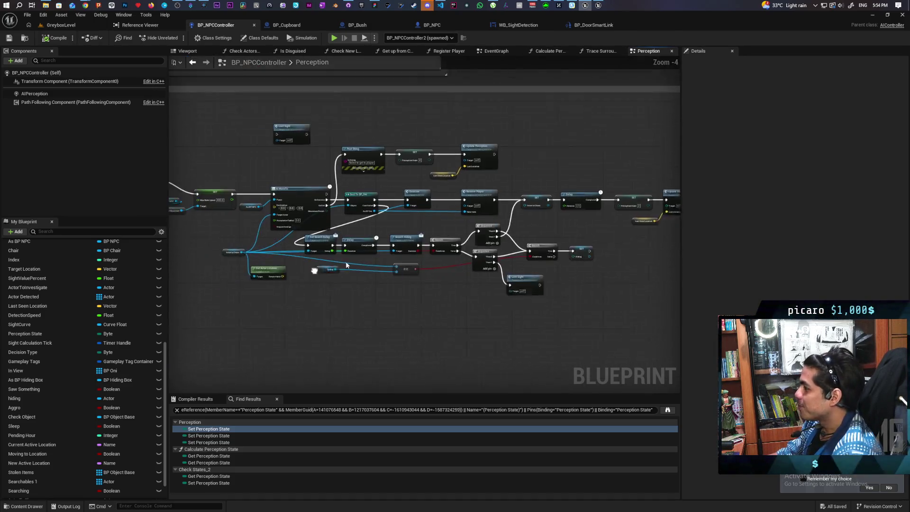
scroll(345, 262, "up", 2)
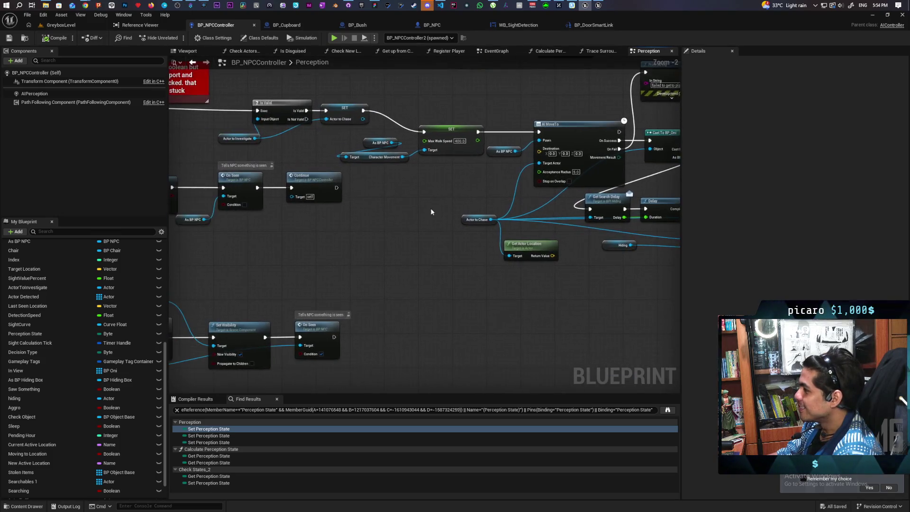
mouse_move(282, 256)
left_mouse_down()
mouse_move(561, 187)
mouse_move(487, 203)
mouse_move(400, 204)
mouse_move(386, 163)
mouse_move(420, 145)
left_mouse_up()
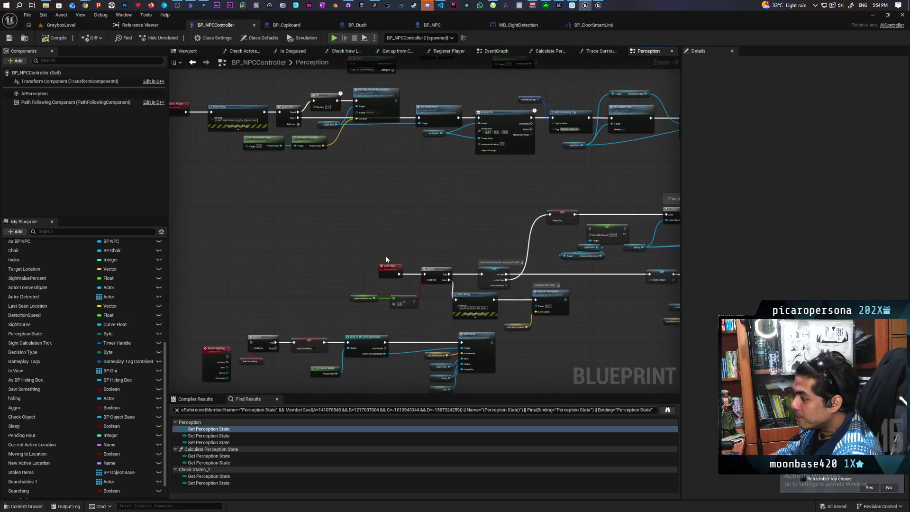
left_click_drag(386, 259, 386, 238)
scroll(386, 238, "down", 1)
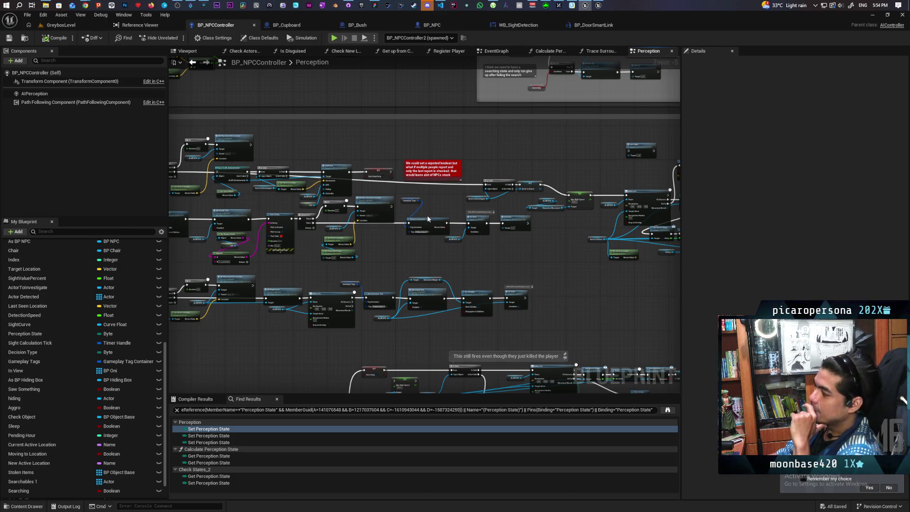
left_click_drag(533, 214, 422, 240)
scroll(422, 240, "up", 3)
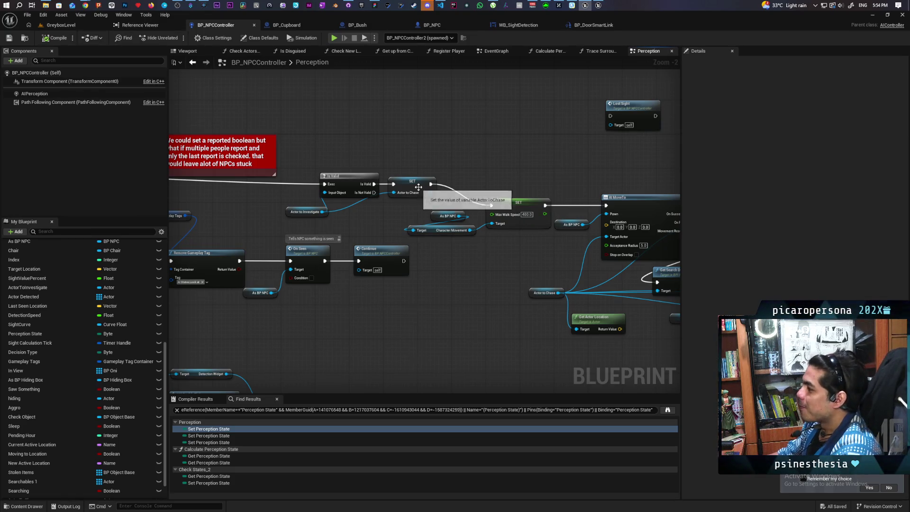
mouse_move(470, 257)
left_mouse_down()
mouse_move(550, 250)
mouse_move(424, 255)
left_mouse_up()
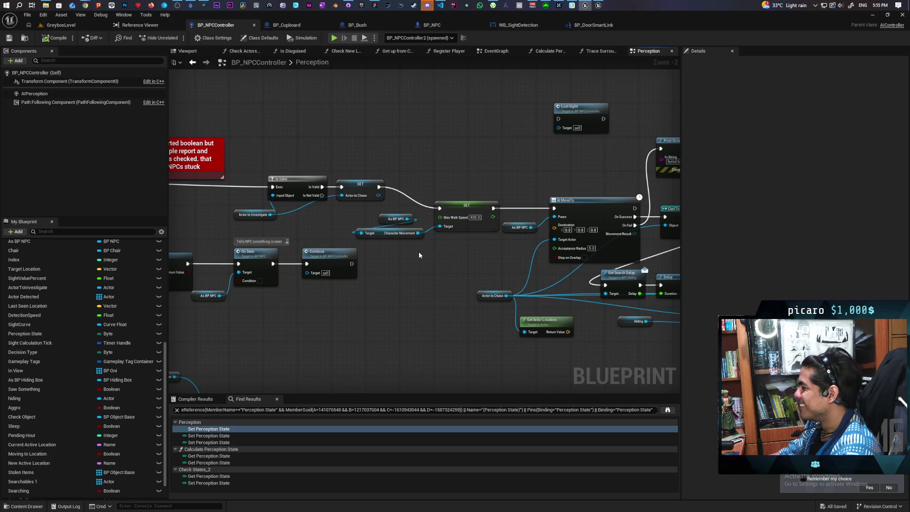
Survey the Perception graph from the AI MoveTo chain across to the Sight States region
scroll(418, 255, "down", 2)
scroll(419, 255, "up", 4)
scroll(418, 255, "down", 2)
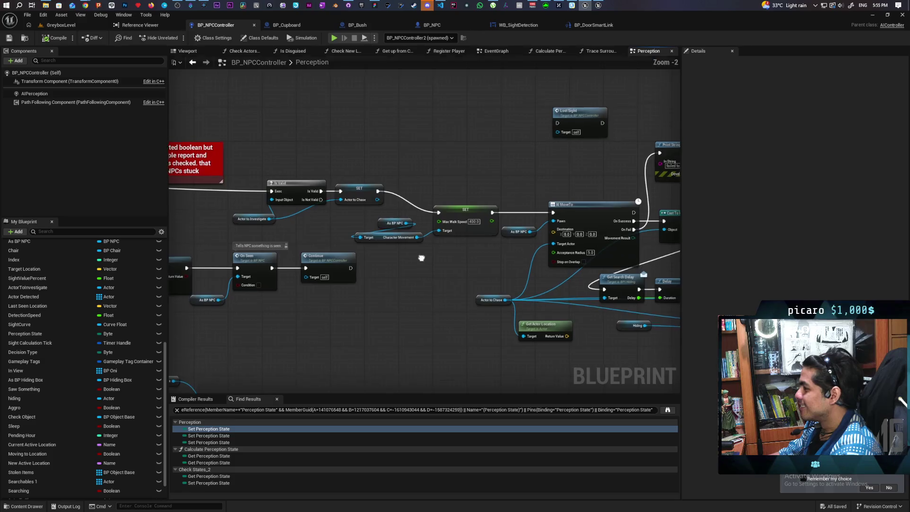
mouse_move(420, 254)
left_mouse_down()
mouse_move(422, 298)
mouse_move(287, 308)
left_mouse_up()
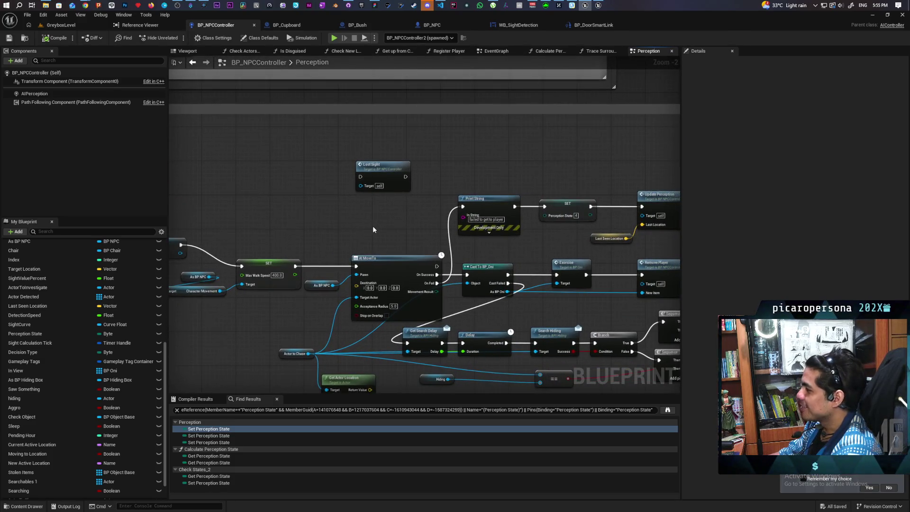
scroll(372, 226, "down", 1)
mouse_move(372, 226)
left_mouse_down()
mouse_move(426, 241)
mouse_move(429, 260)
left_mouse_up()
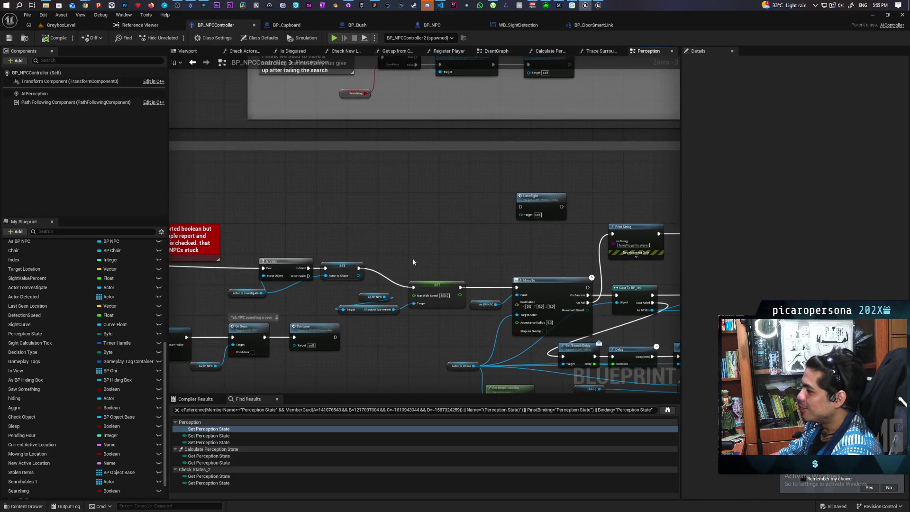
left_click(380, 340)
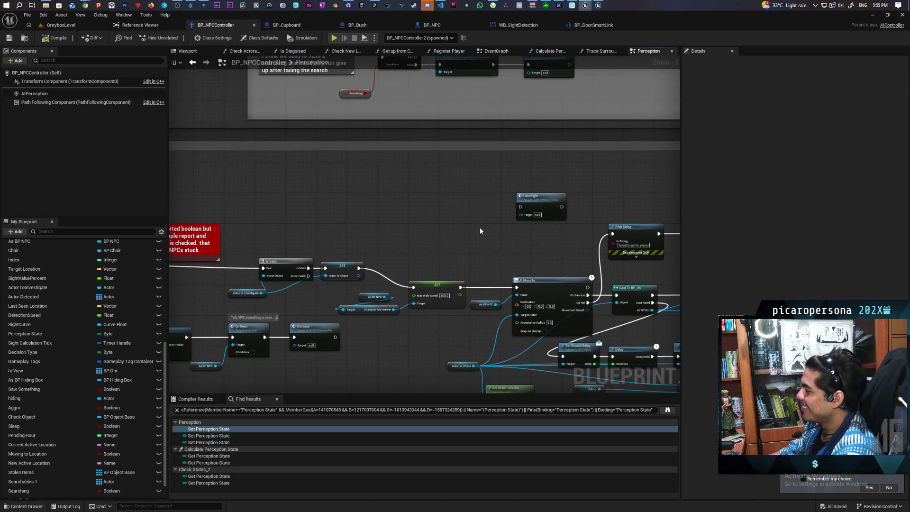
scroll(431, 192, "down", 2)
left_click_drag(428, 190, 389, 112)
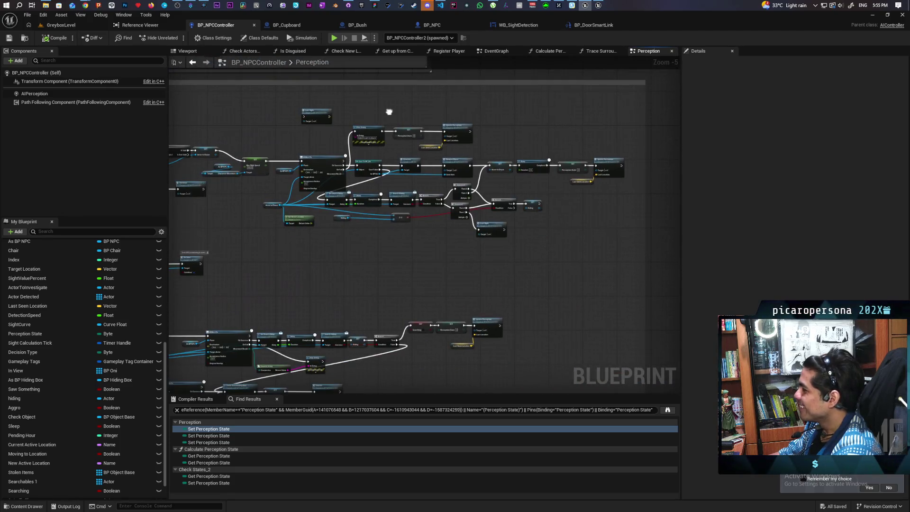
scroll(495, 195, "up", 2)
left_click_drag(298, 159, 484, 200)
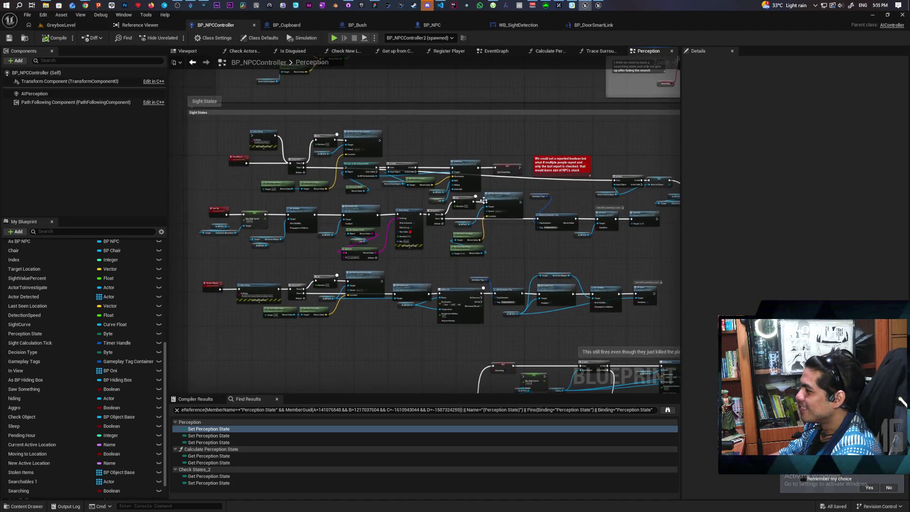
left_click(238, 158)
scroll(238, 158, "up", 2)
left_click_drag(673, 189, 170, 157)
left_click_drag(282, 147, 356, 203)
left_click_drag(357, 203, 343, 209)
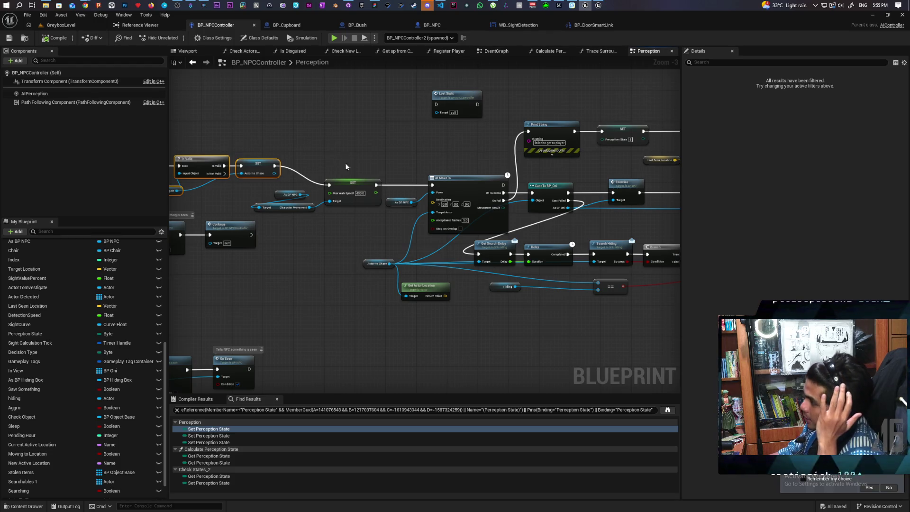
Run Find References By Class Member on the Max Walk Speed setter
left_click(353, 183)
scroll(368, 155, "down", 4)
scroll(476, 183, "up", 4)
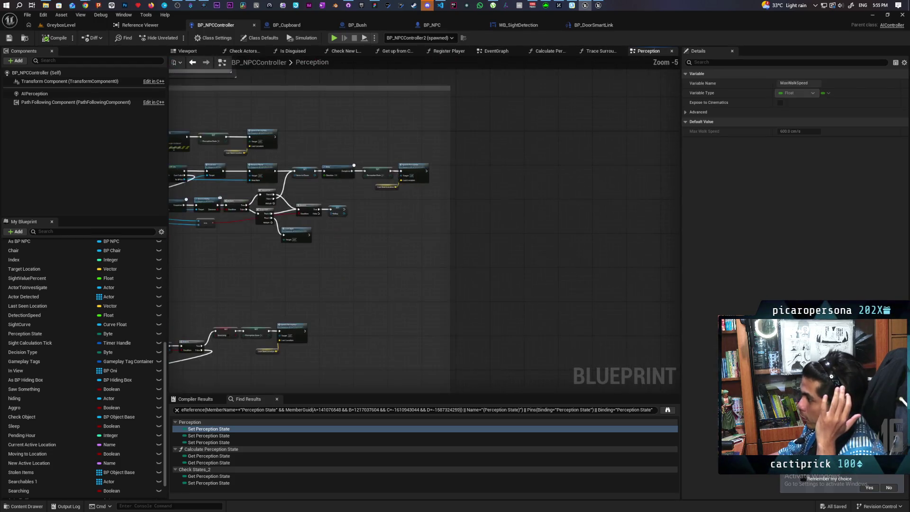
scroll(476, 183, "down", 4)
scroll(518, 180, "up", 4)
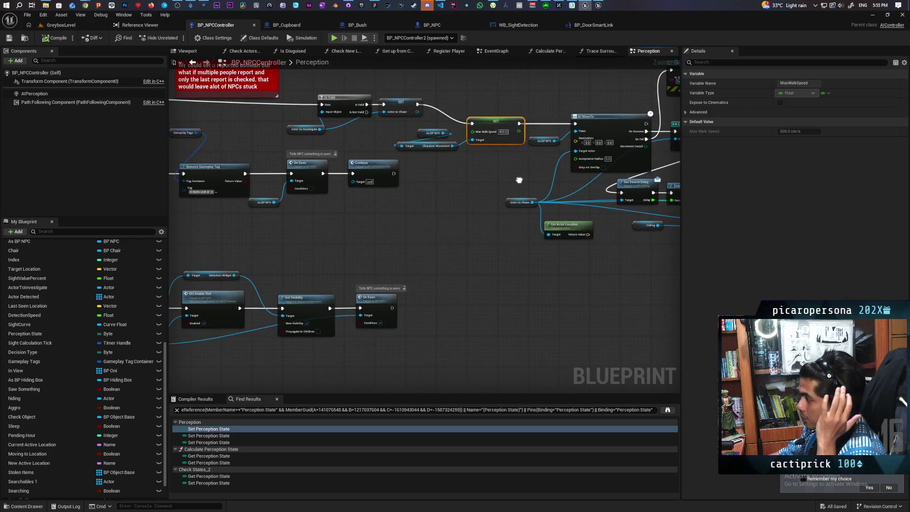
left_click(493, 167)
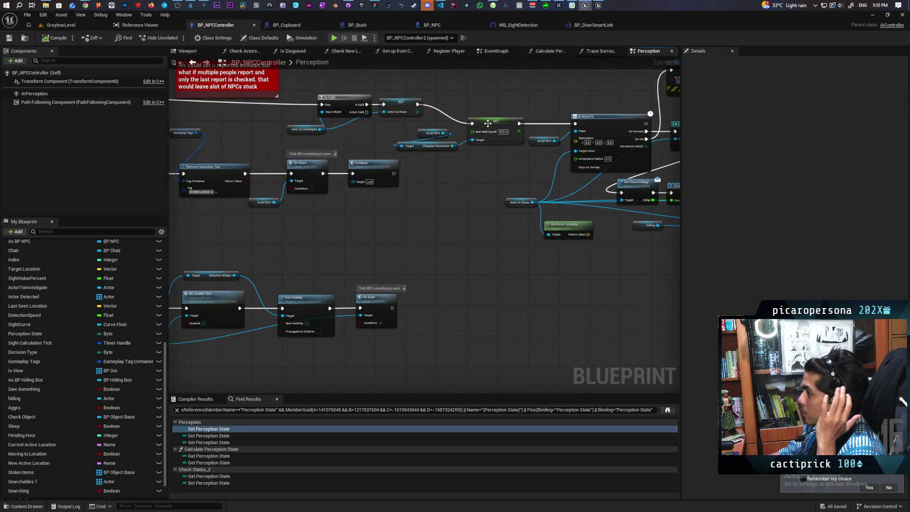
right_click(490, 127)
mouse_move(546, 261)
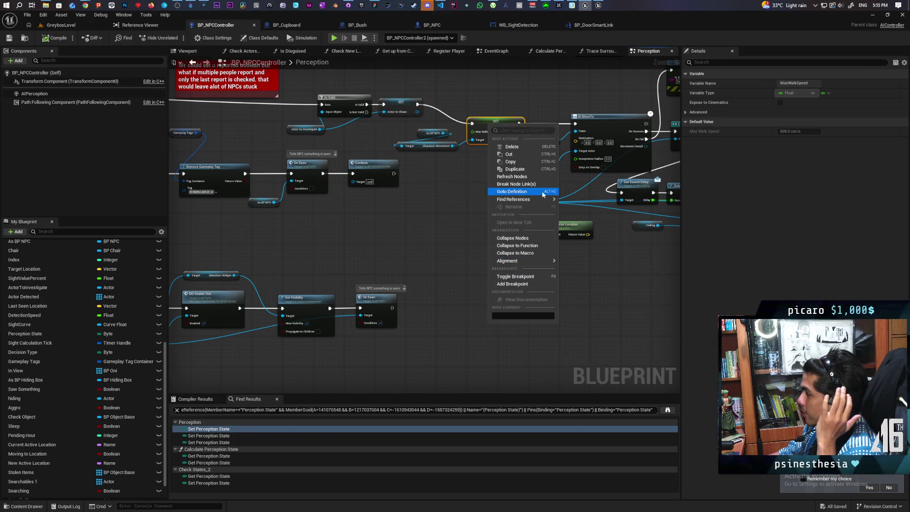
mouse_move(550, 199)
left_click(583, 219)
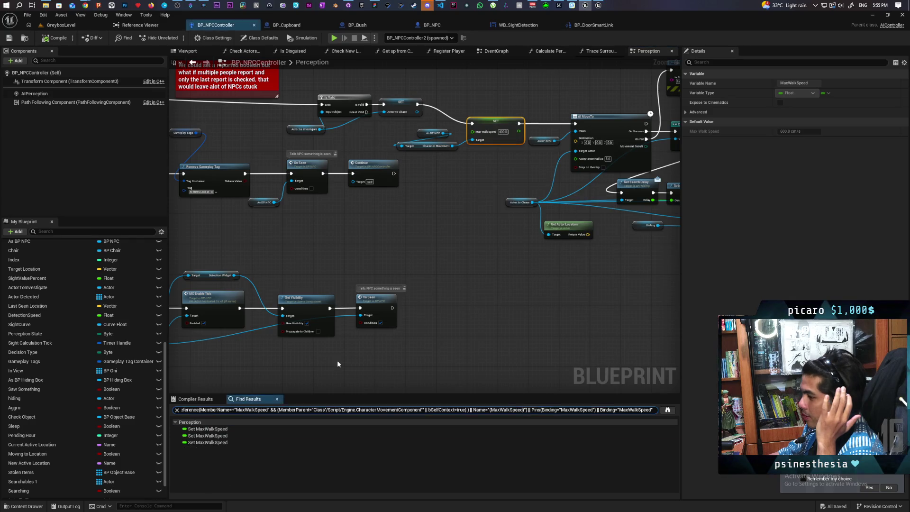
Step through all three Set MaxWalkSpeed results, ending on the Give Up setter using 200.0
double_click(204, 429)
double_click(197, 435)
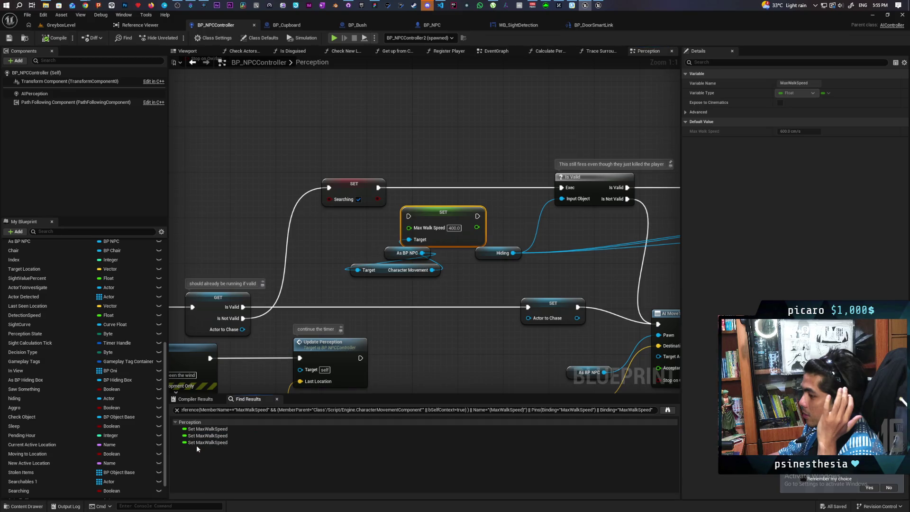
double_click(197, 442)
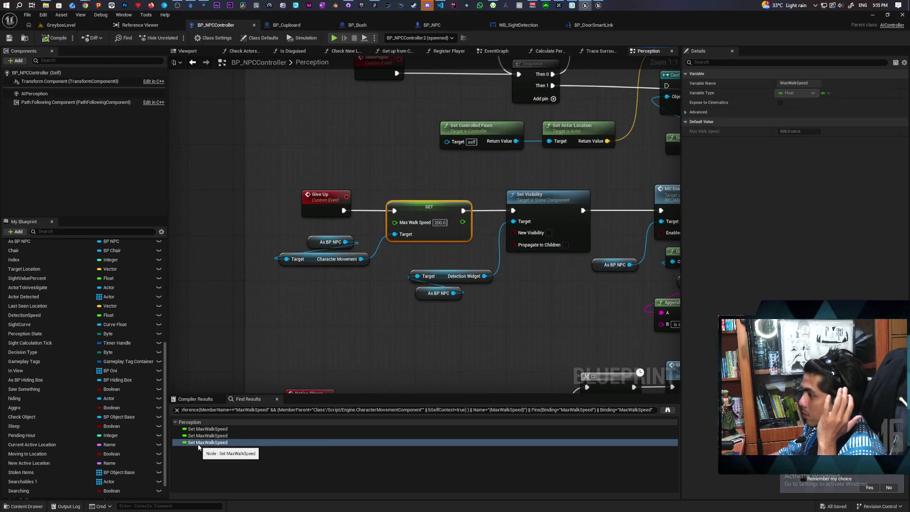
left_click(344, 181)
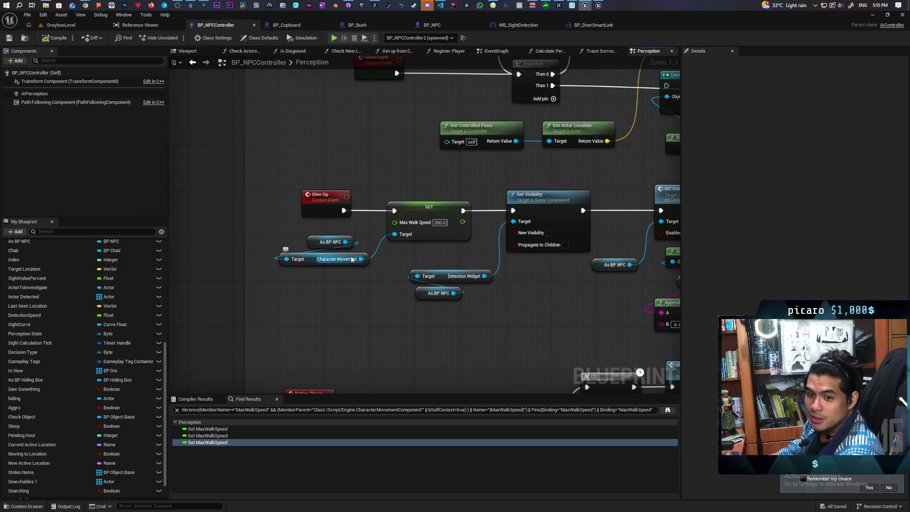
mouse_move(376, 294)
left_mouse_down()
mouse_move(404, 314)
mouse_move(318, 304)
left_mouse_up()
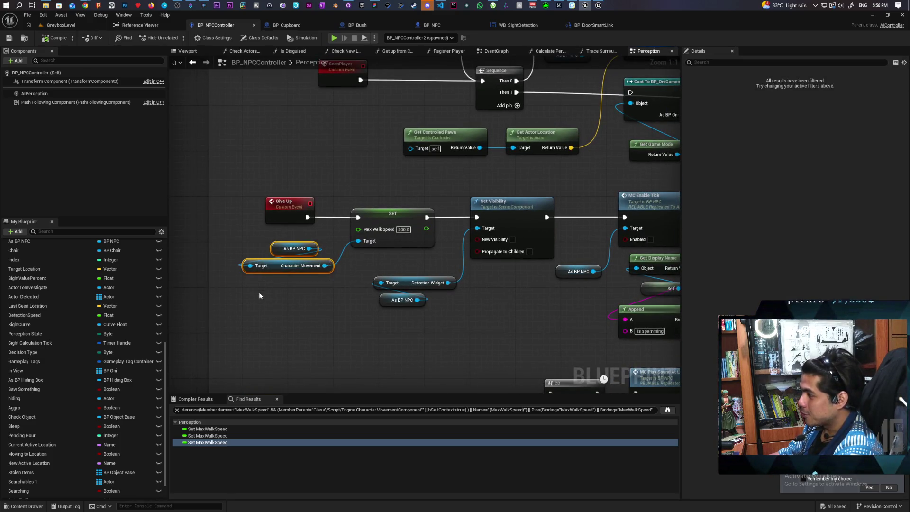
left_click_drag(229, 238, 332, 280)
left_click(335, 287)
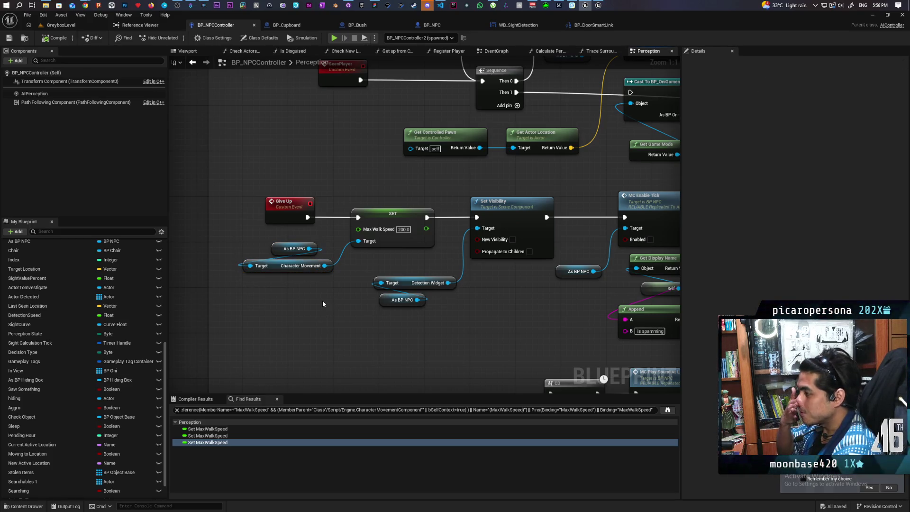
mouse_move(506, 312)
left_mouse_down()
mouse_move(456, 265)
mouse_move(402, 243)
left_mouse_up()
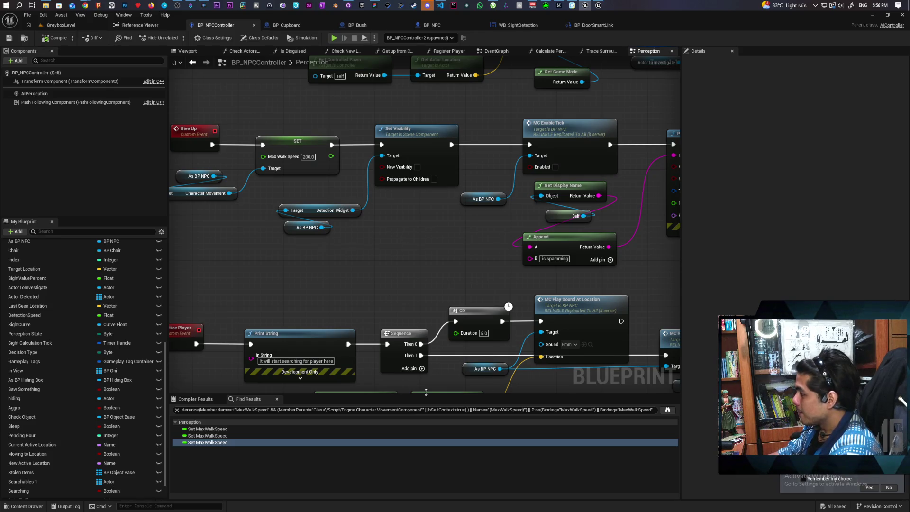
left_click(176, 409)
left_click_drag(249, 275, 319, 358)
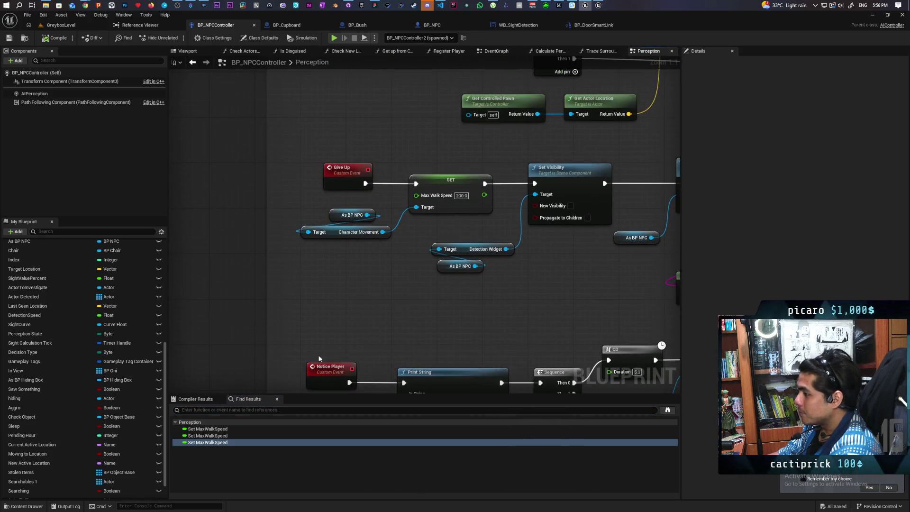
left_click(54, 37)
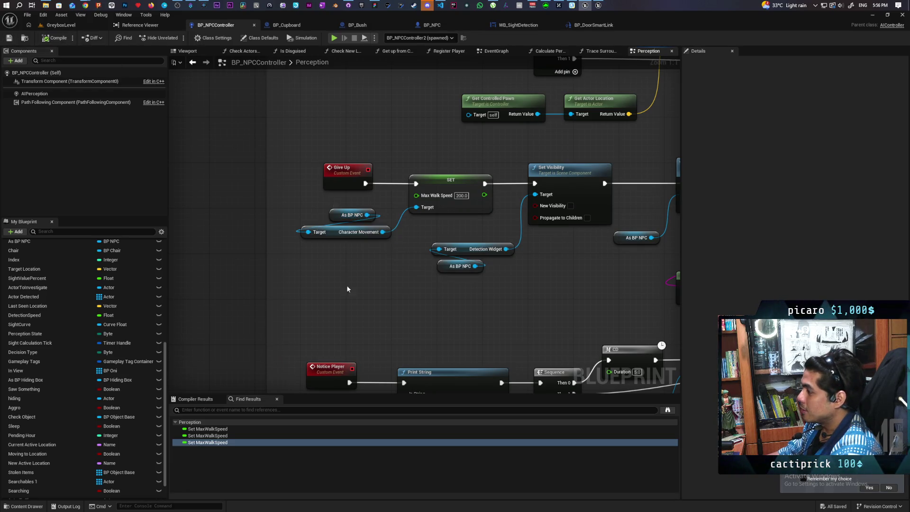
Review the AI MoveTo, walk speed and Cast To BP_Oni nodes, then switch to GreyboxLevel
scroll(375, 258, "down", 2)
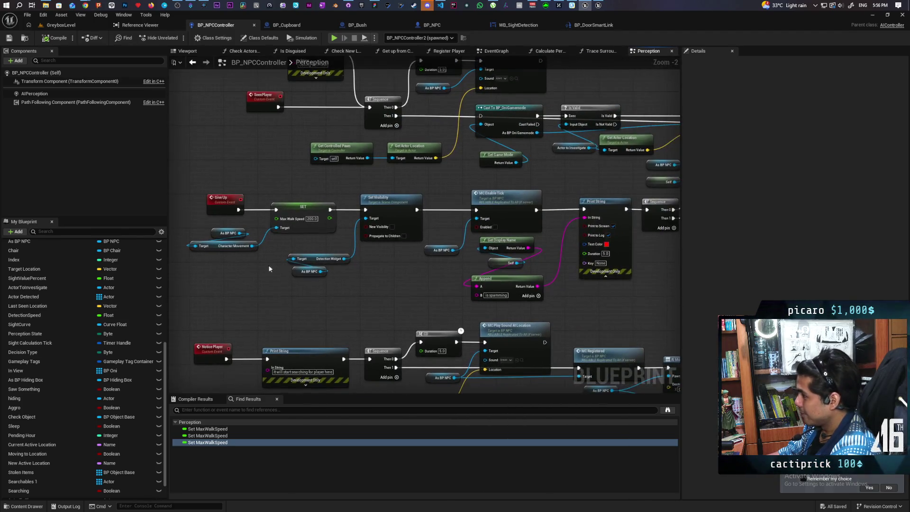
mouse_move(360, 286)
left_mouse_down()
mouse_move(349, 312)
mouse_move(349, 293)
mouse_move(266, 284)
mouse_move(397, 306)
mouse_move(329, 296)
left_mouse_up()
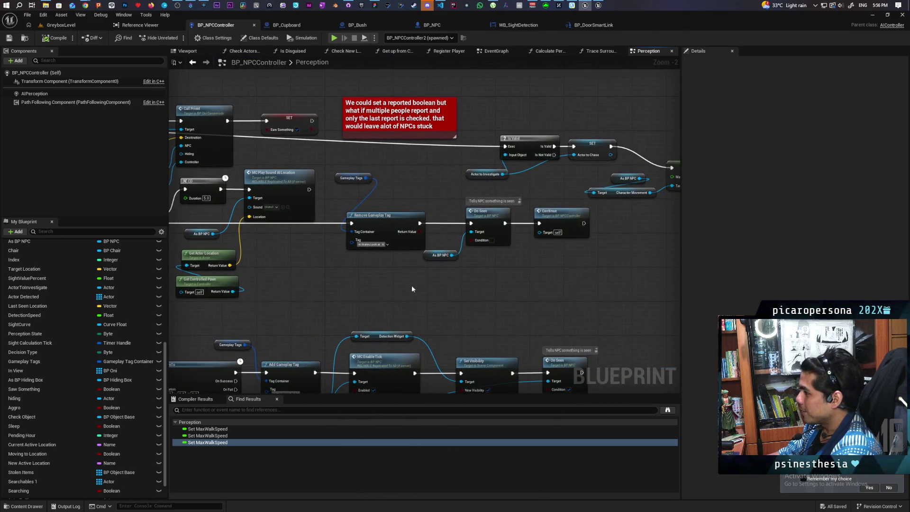
left_click_drag(411, 286, 348, 286)
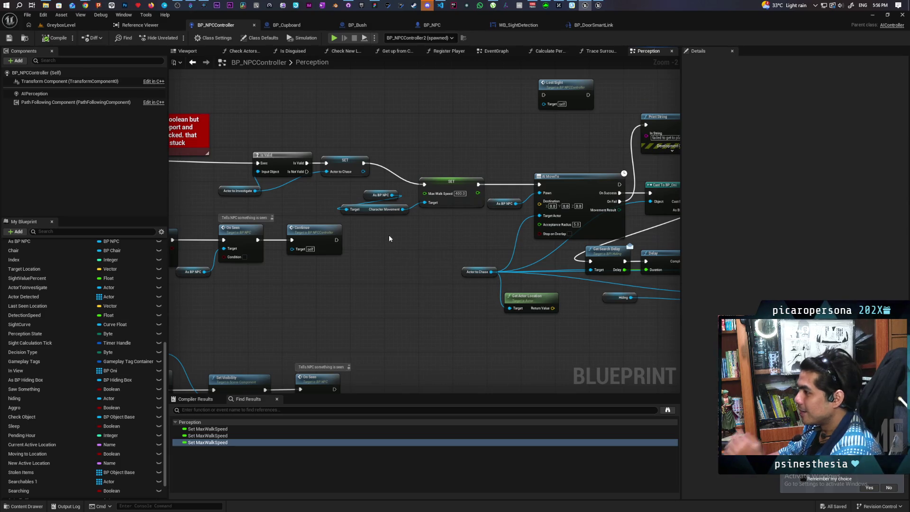
mouse_move(410, 234)
left_mouse_down()
mouse_move(274, 229)
mouse_move(425, 319)
mouse_move(384, 286)
mouse_move(436, 291)
mouse_move(316, 276)
left_mouse_up()
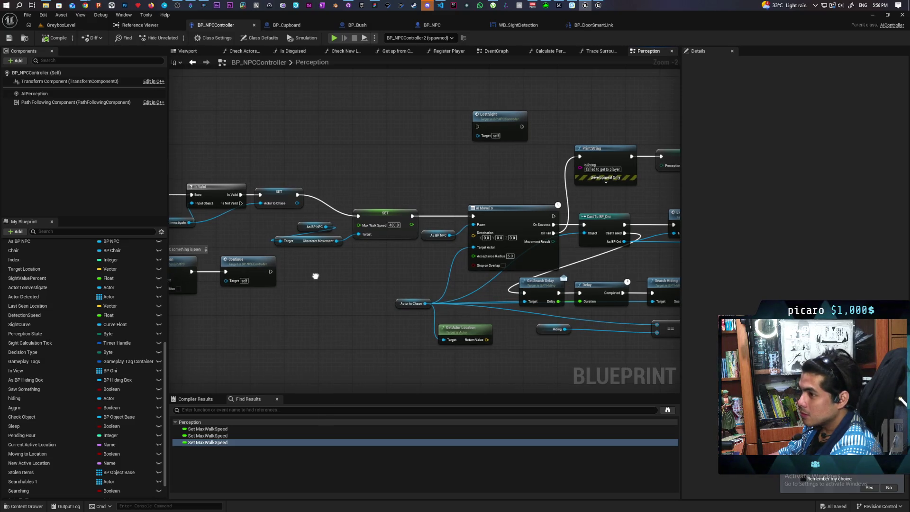
left_click_drag(316, 276, 311, 275)
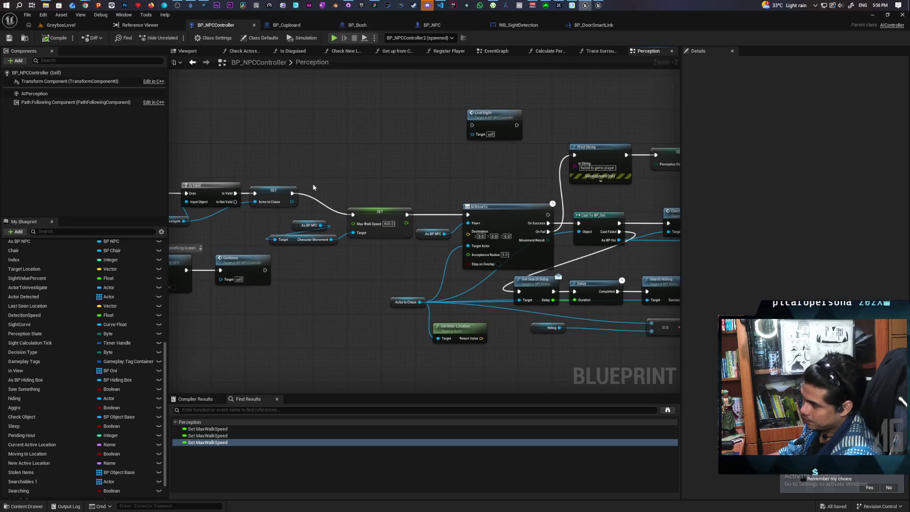
left_click(61, 24)
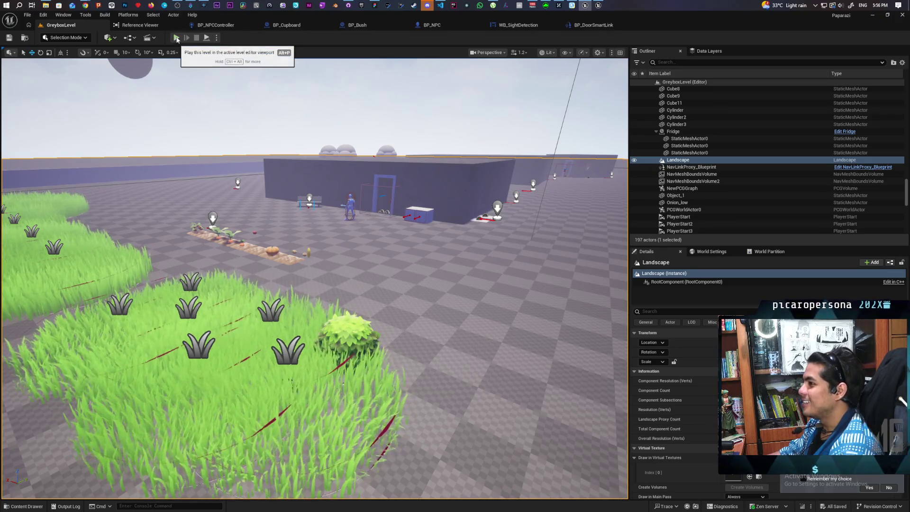
Start playing GreyboxLevel and walk the purple character past the bushes through the tall grass toward the house
left_click(176, 39)
key("w")
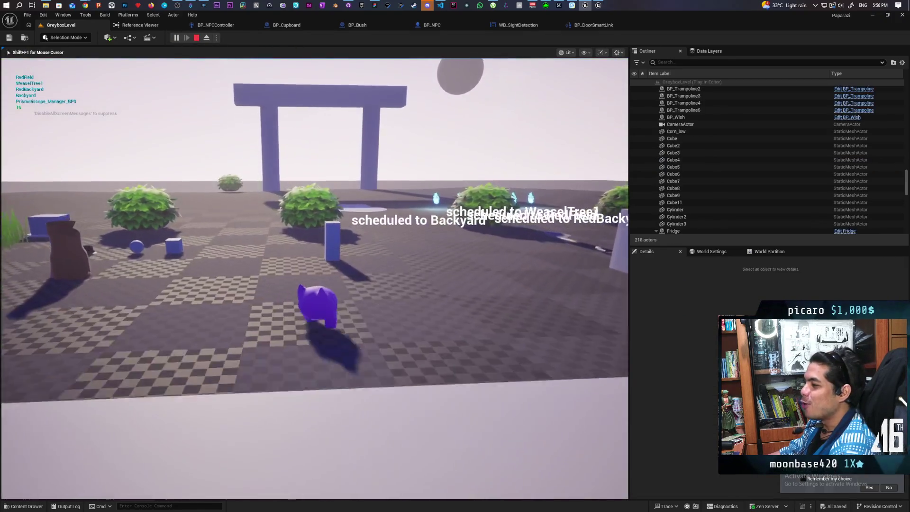
key("w")
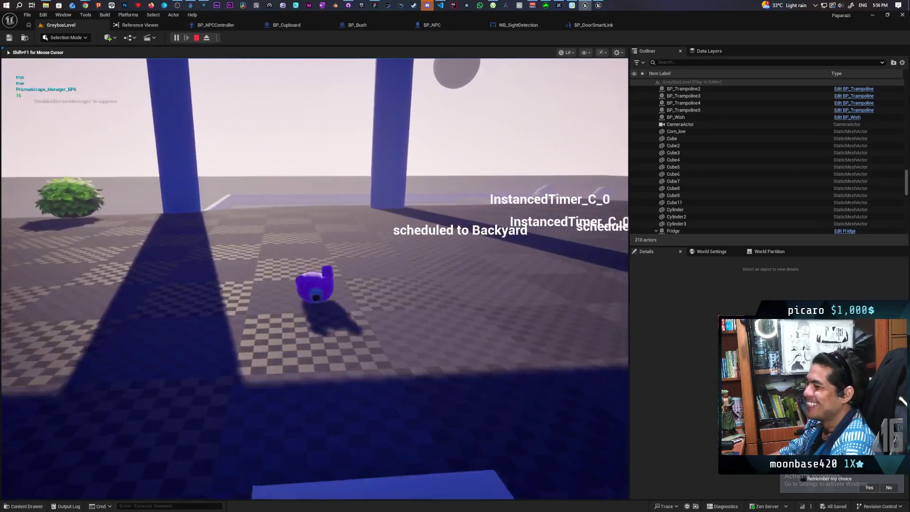
key("w")
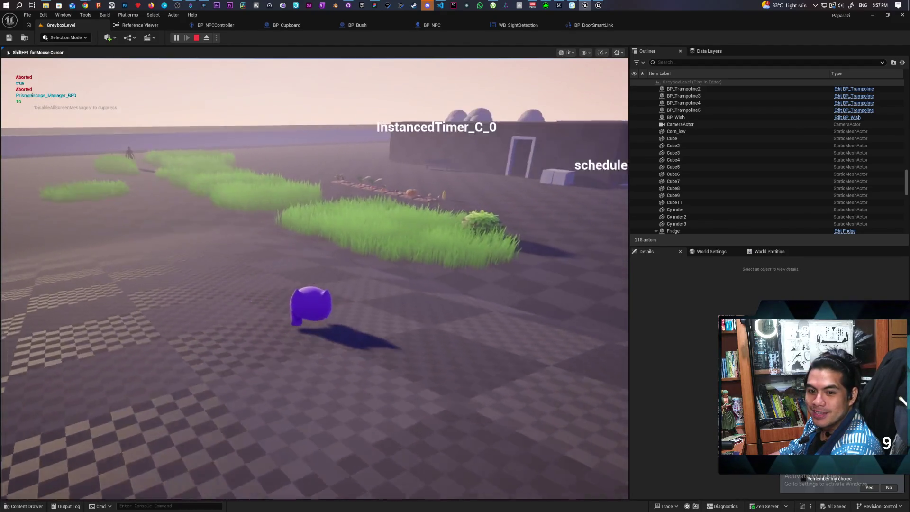
key("w")
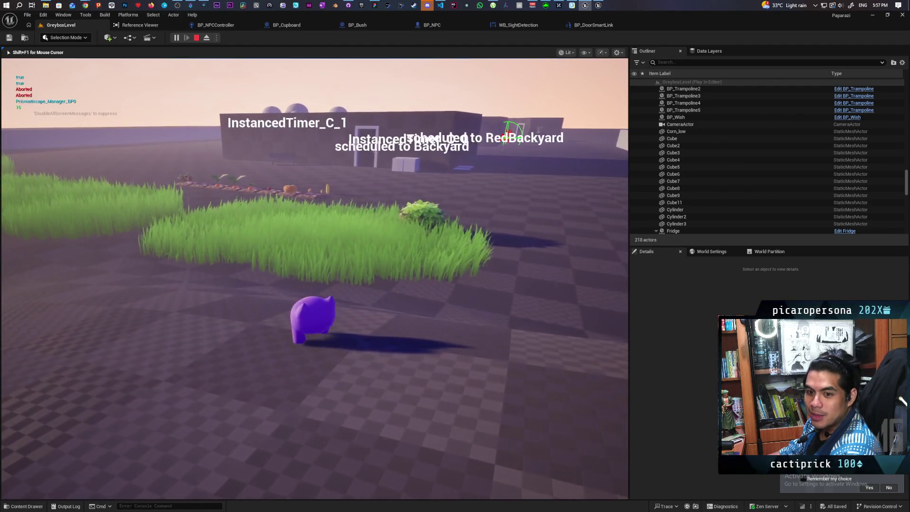
key("w")
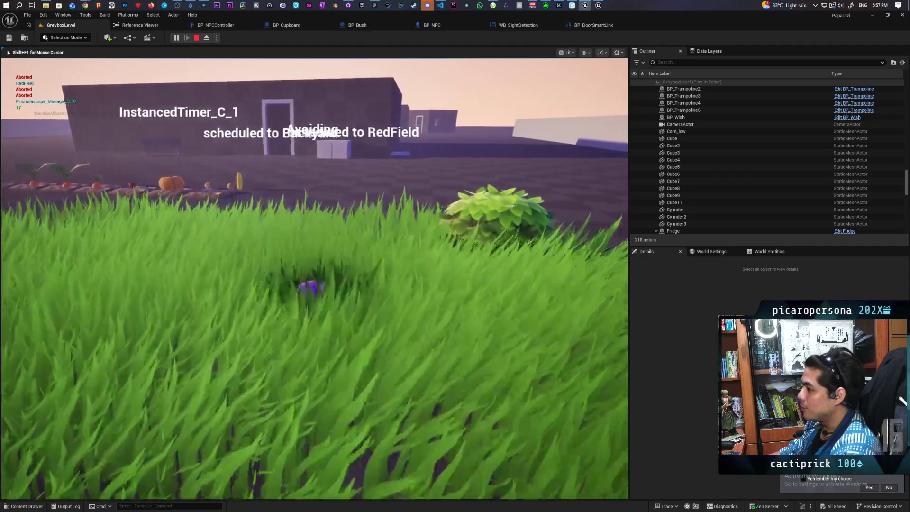
key("w")
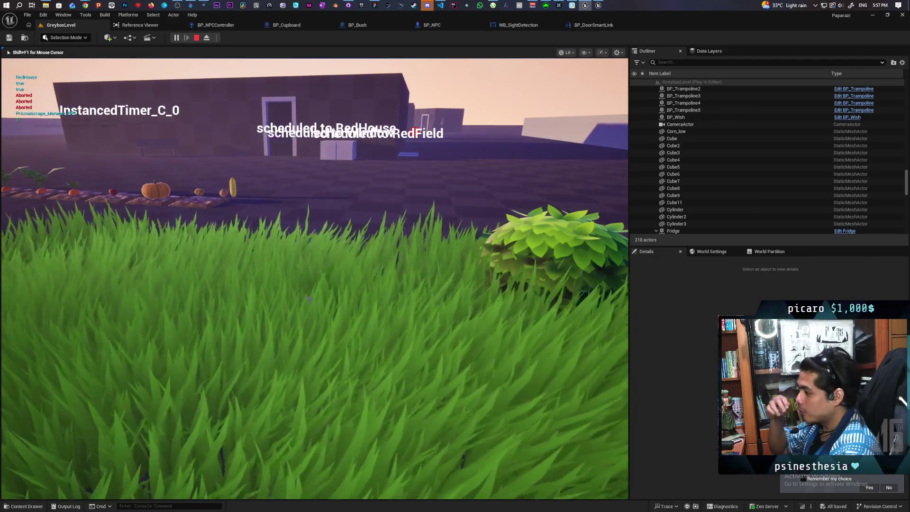
key("w")
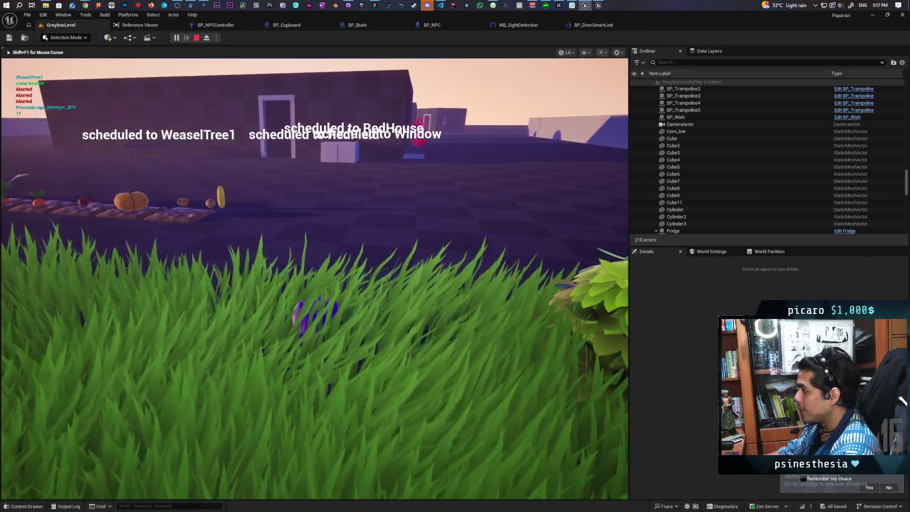
key("w")
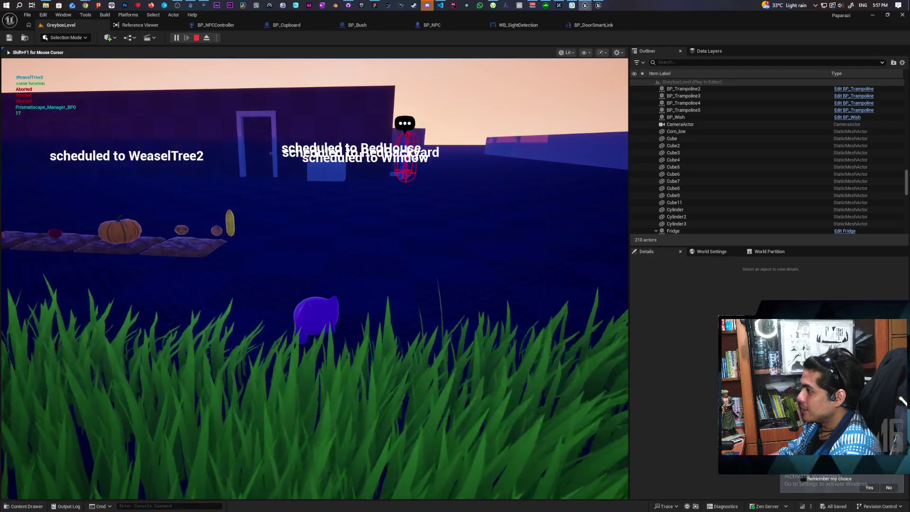
Walk out toward the room, then back the player away from the NPC into the tall grass
key("w")
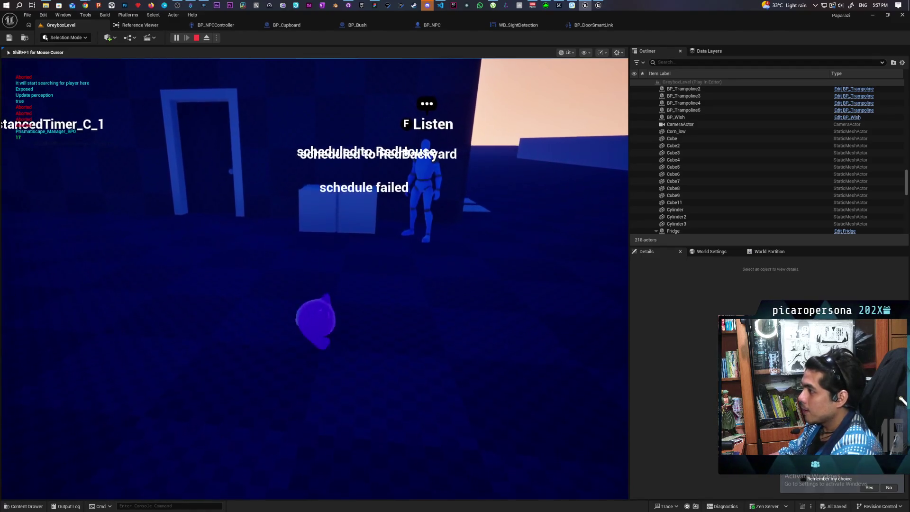
key("d")
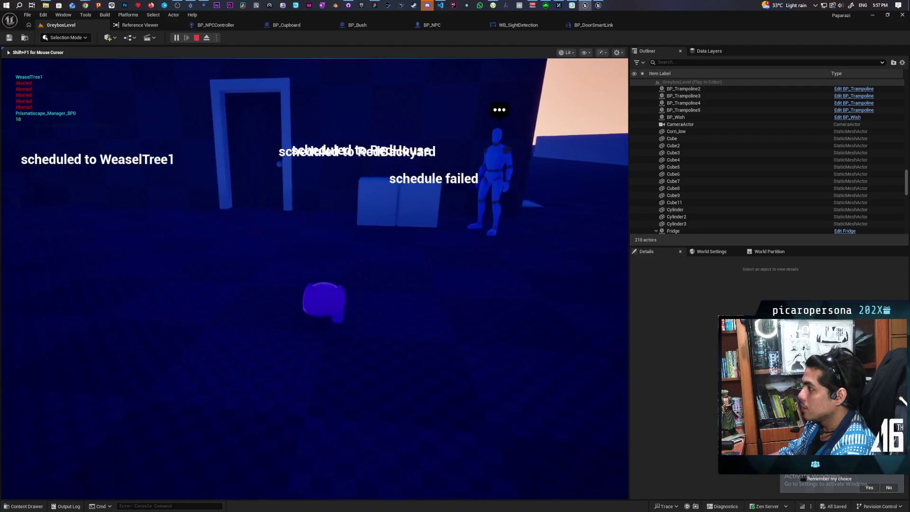
key("s")
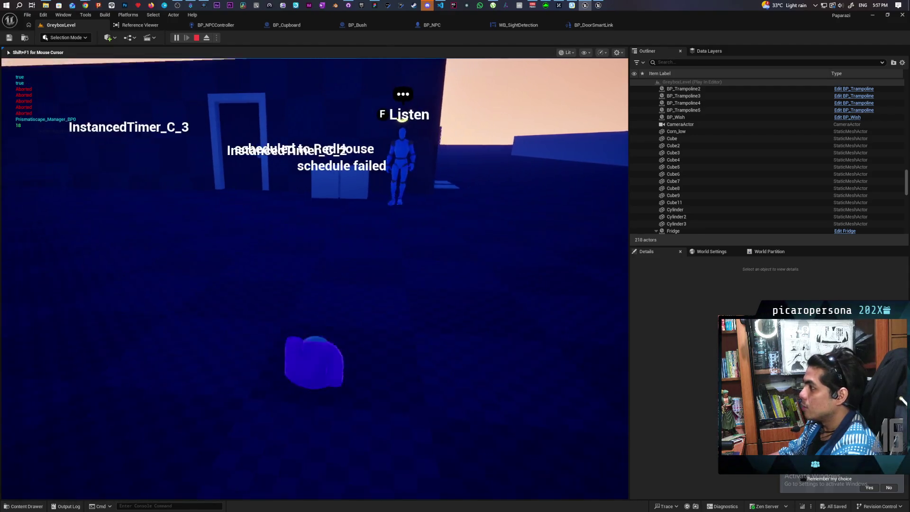
key("s")
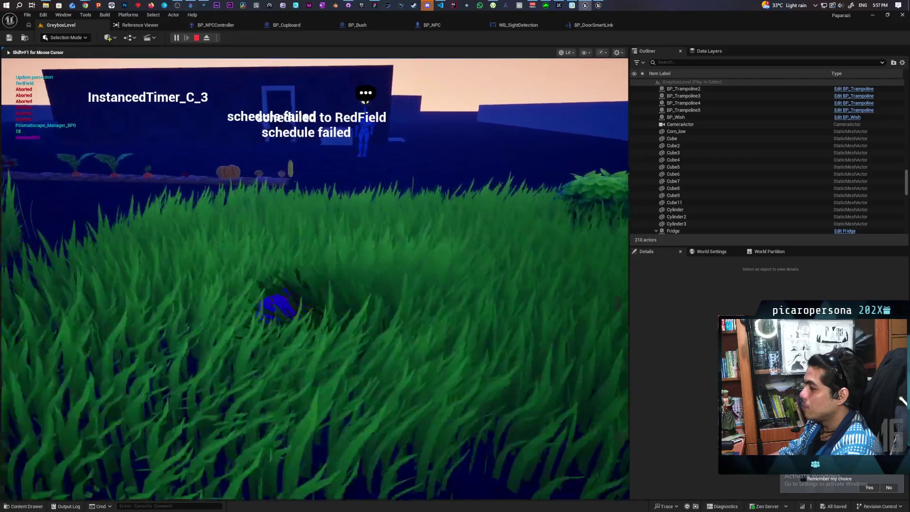
key("a")
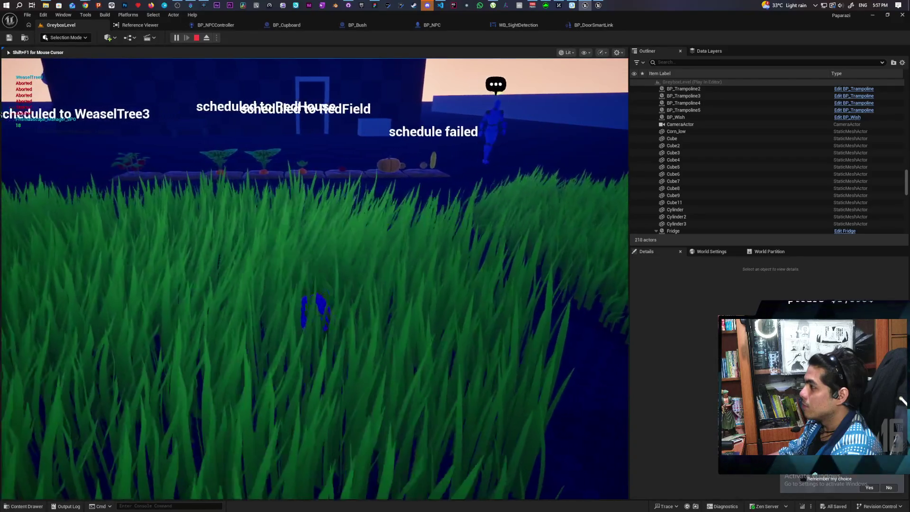
key("d")
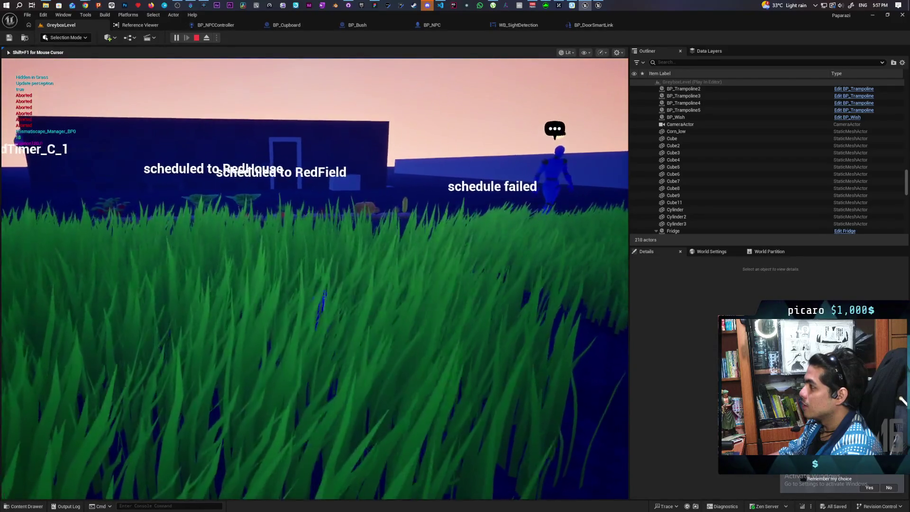
key("d")
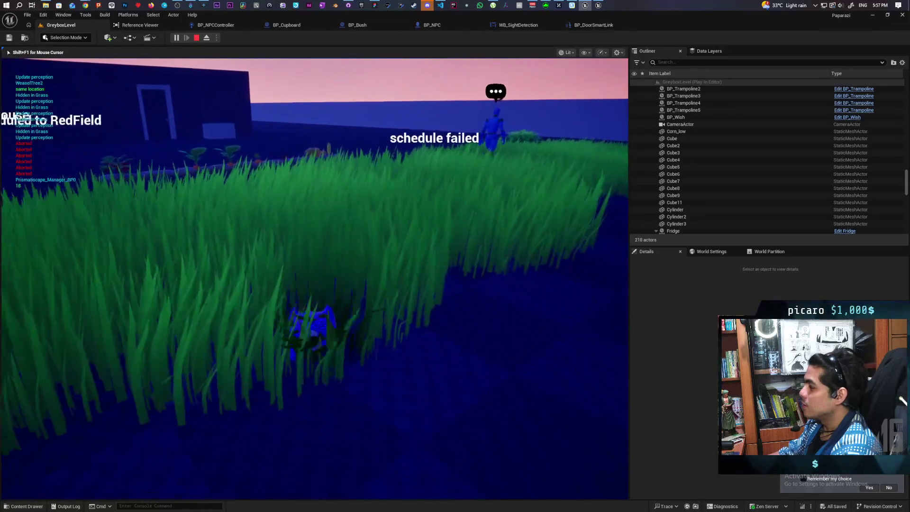
key("d")
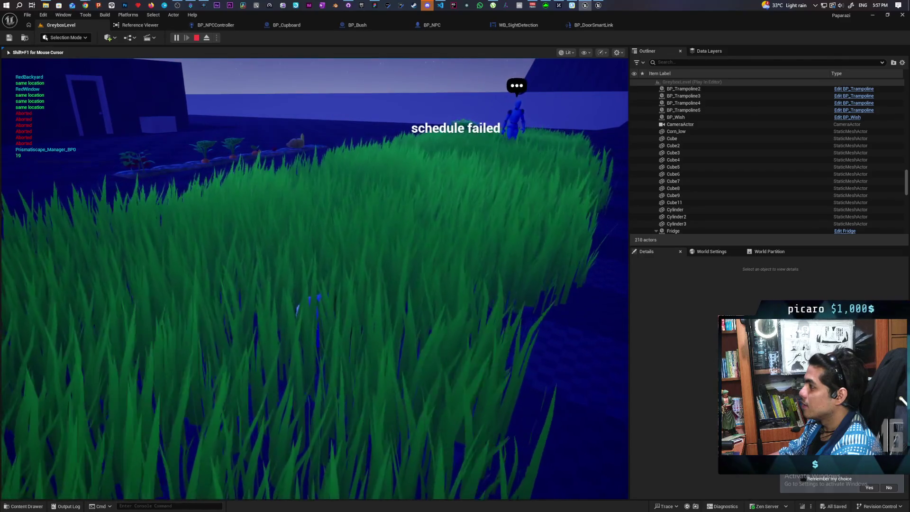
Stay hidden in the grass watching the NPC wander off, then end the play session
key("a")
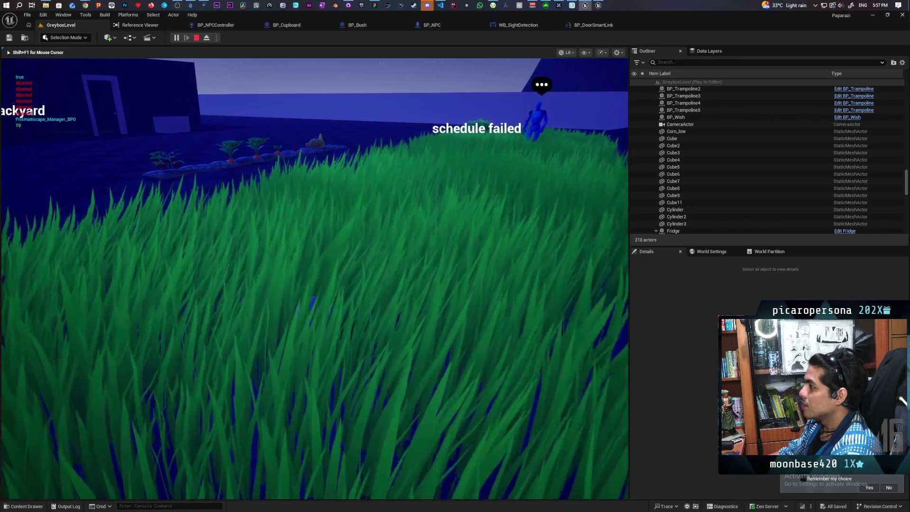
key("a")
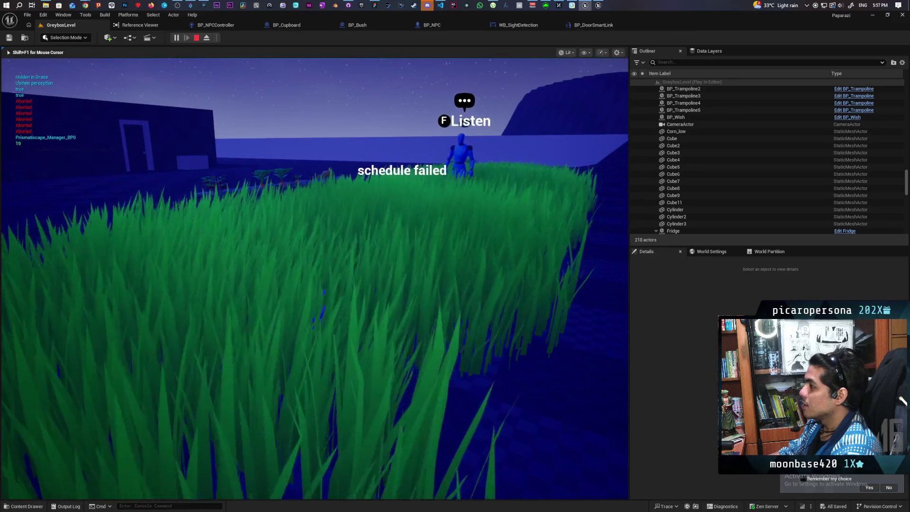
key("a")
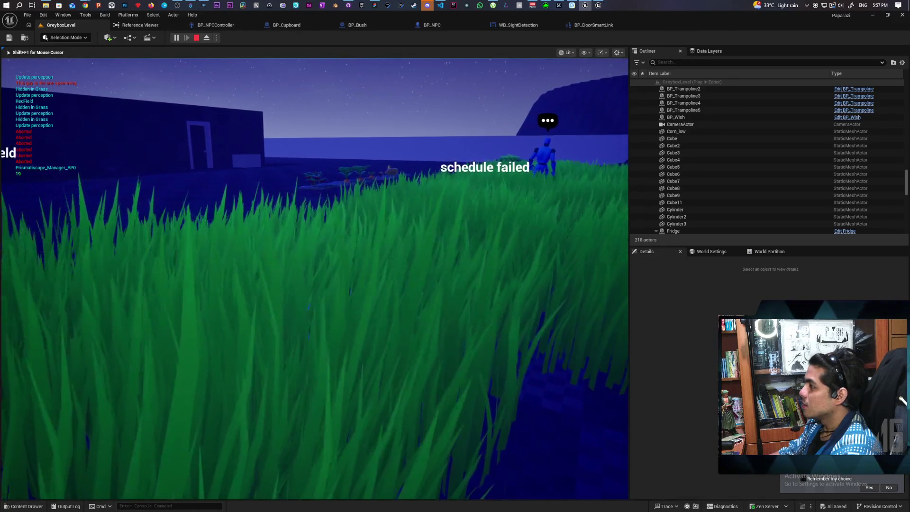
key("d")
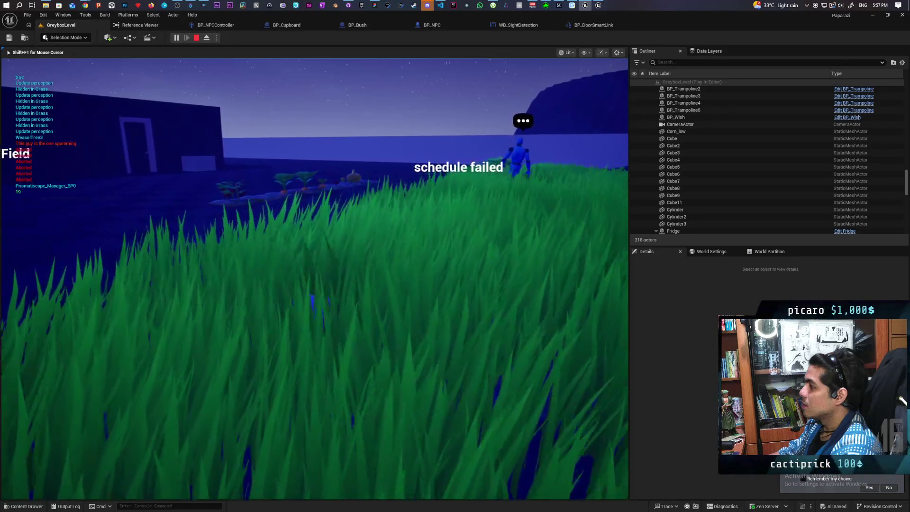
key("d")
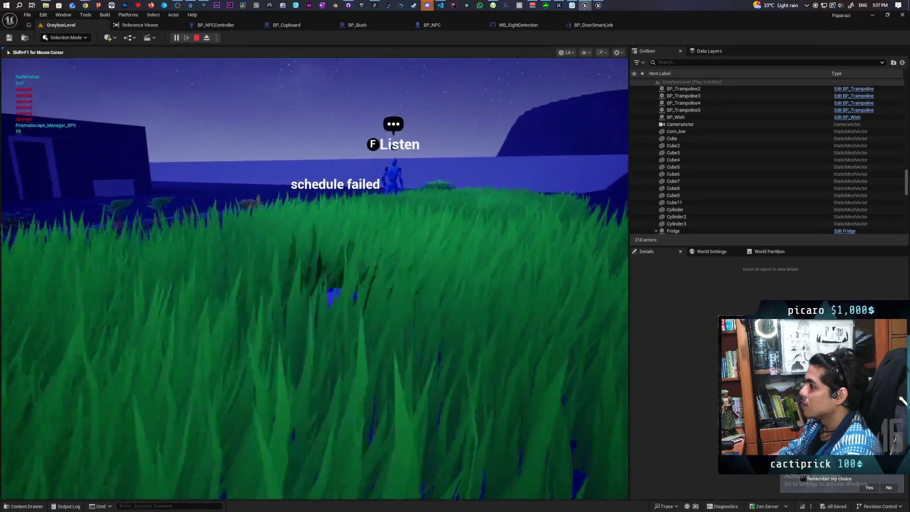
key("s")
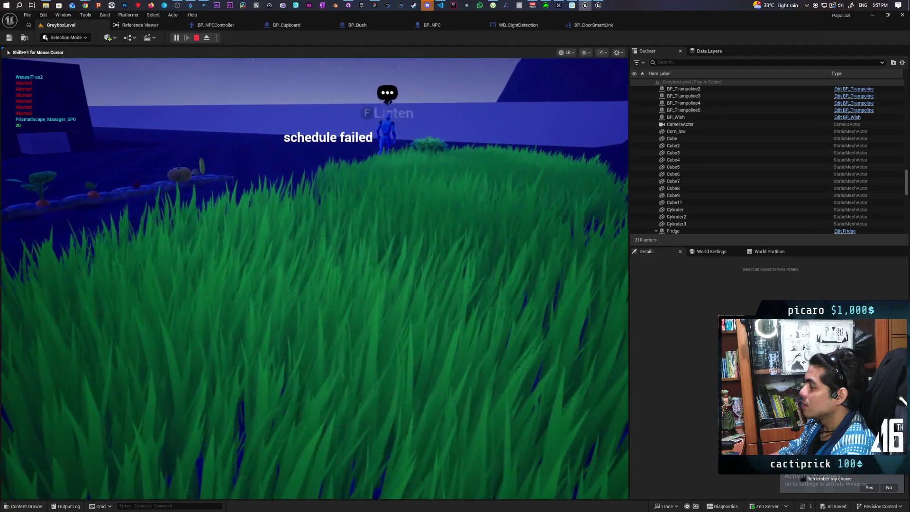
key("w")
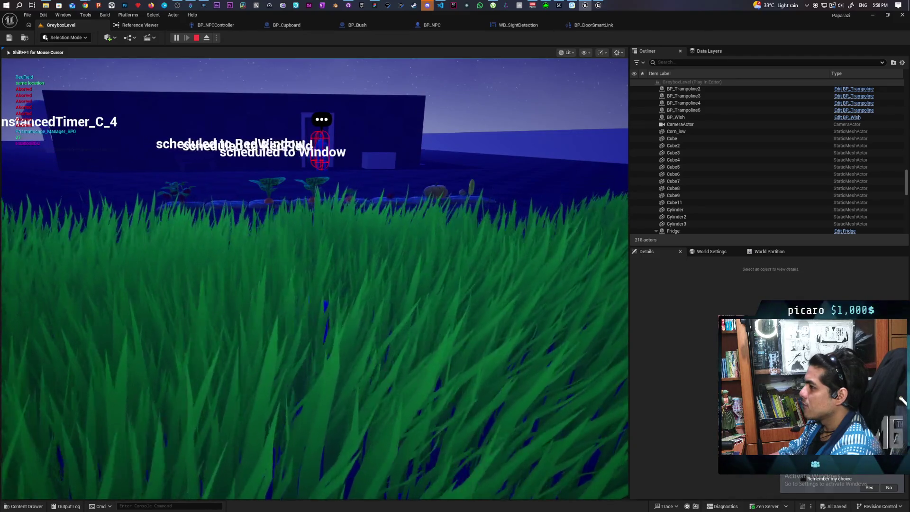
key("Escape")
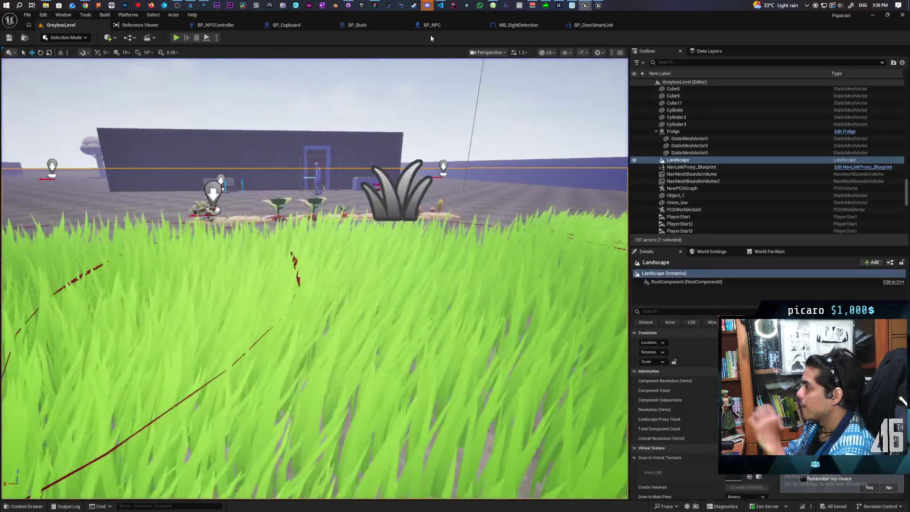
Open BP_NPCController's Perception graph and pan over the On Seen node and upper comment groups
left_click(224, 26)
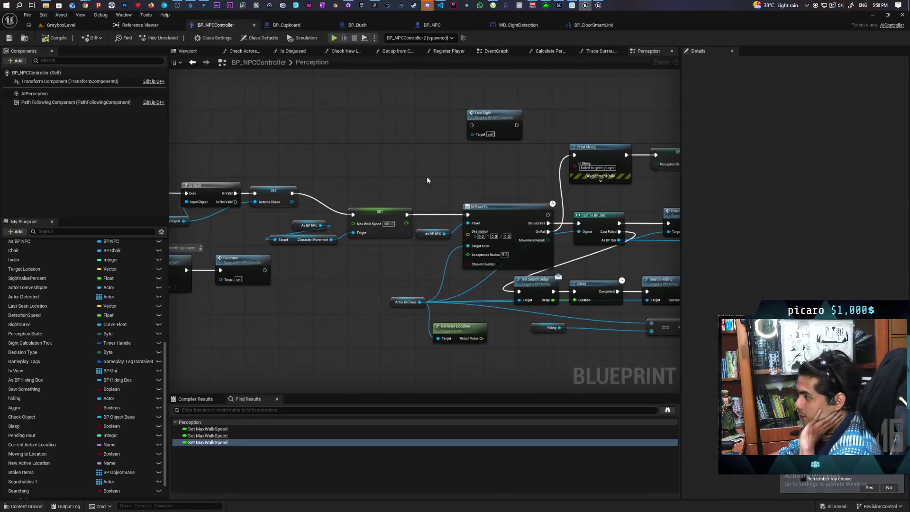
scroll(444, 163, "down", 3)
left_click_drag(551, 152, 518, 115)
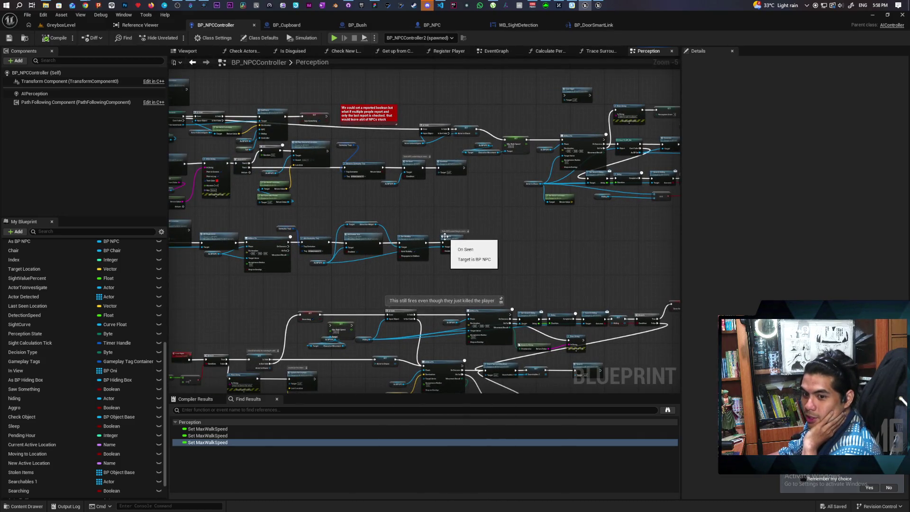
scroll(445, 232, "down", 2)
mouse_move(445, 231)
left_mouse_down()
mouse_move(524, 247)
mouse_move(501, 262)
left_mouse_up()
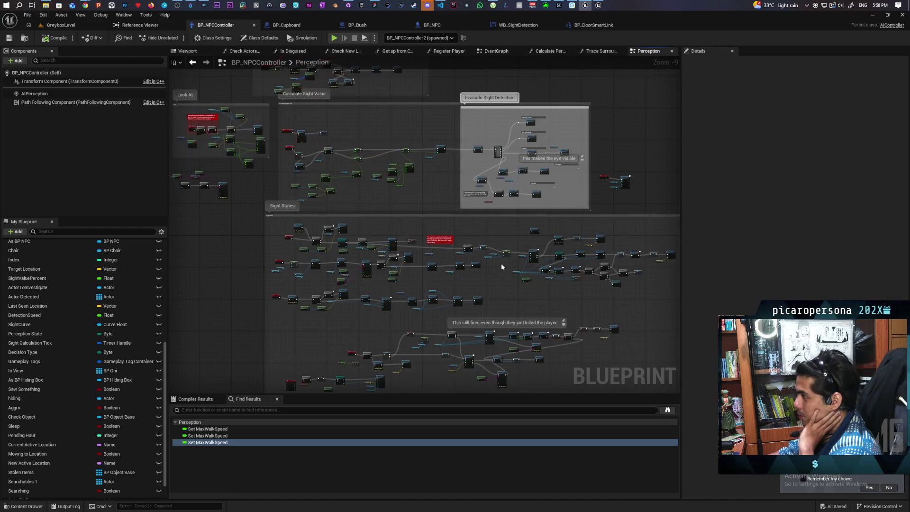
scroll(531, 216, "up", 1)
scroll(426, 237, "up", 2)
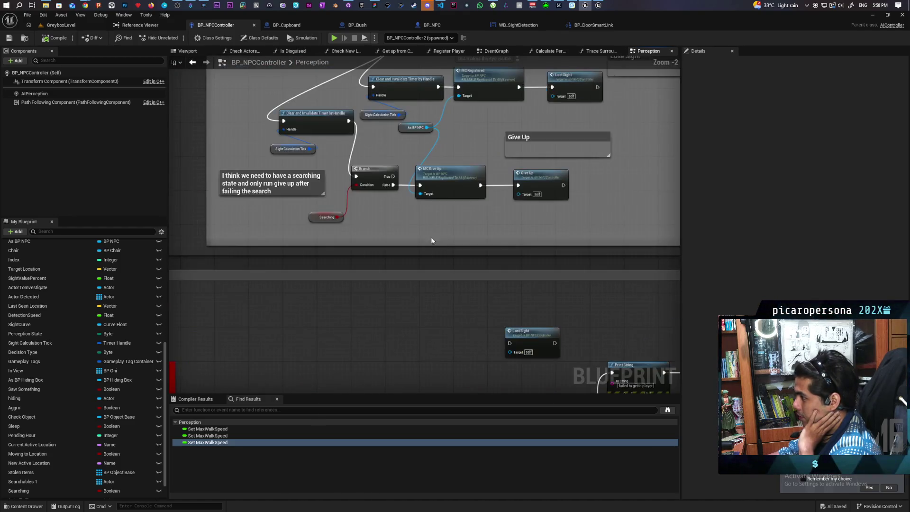
scroll(522, 206, "down", 3)
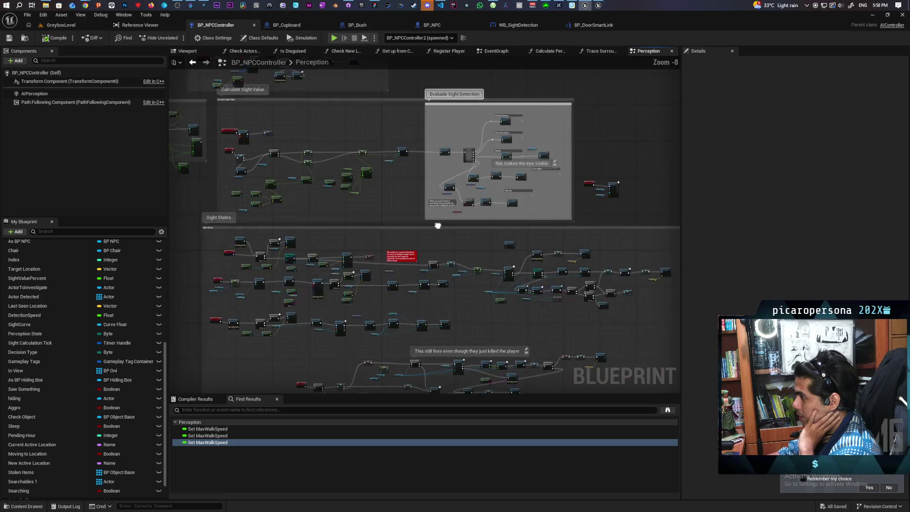
scroll(457, 263, "up", 4)
Review the Lose Sight, Give Up and Check States logic, selecting the Lost Sight call
mouse_move(579, 274)
left_mouse_down()
mouse_move(544, 258)
mouse_move(406, 264)
mouse_move(424, 285)
left_mouse_up()
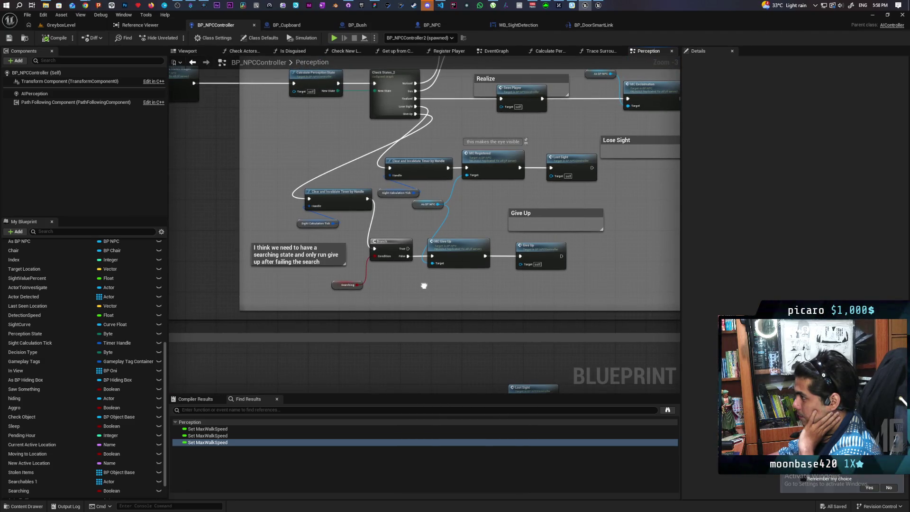
left_click_drag(424, 286, 423, 284)
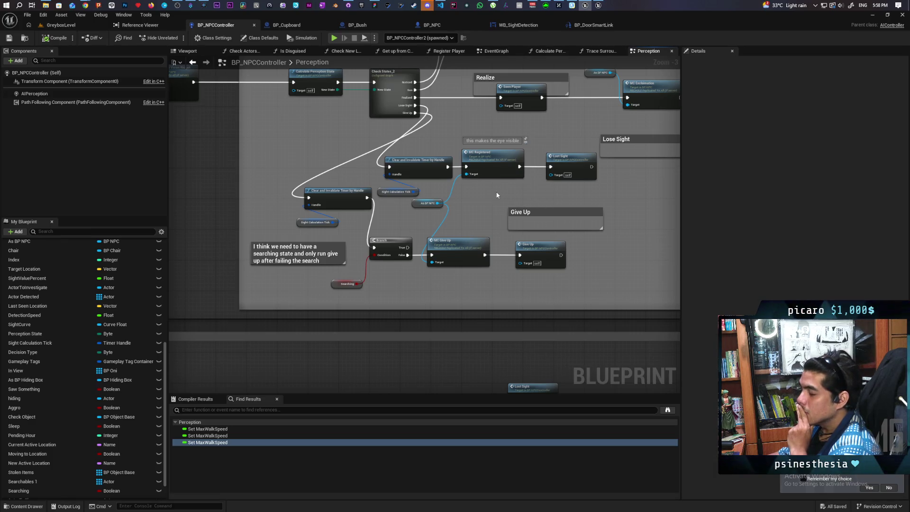
mouse_move(495, 189)
left_mouse_down()
mouse_move(504, 179)
mouse_move(417, 254)
mouse_move(454, 303)
mouse_move(454, 322)
mouse_move(439, 230)
left_mouse_up()
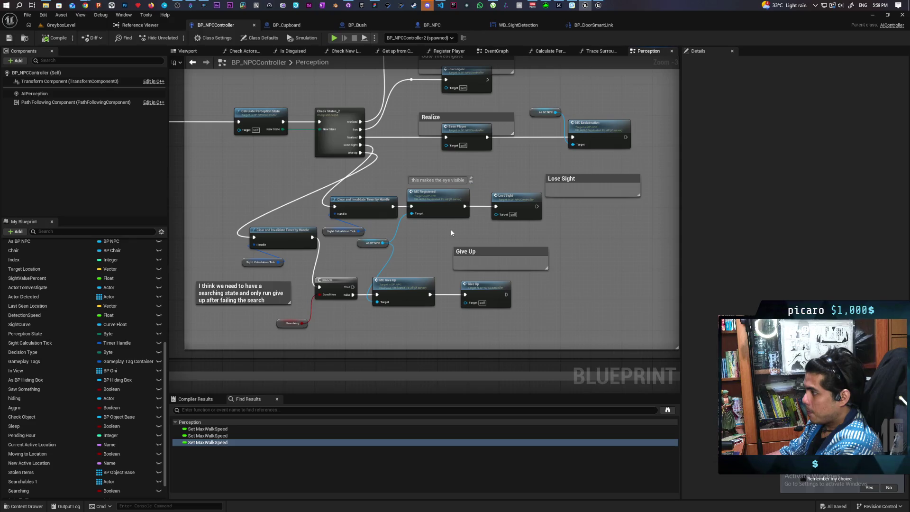
scroll(451, 232, "down", 5)
scroll(441, 232, "up", 6)
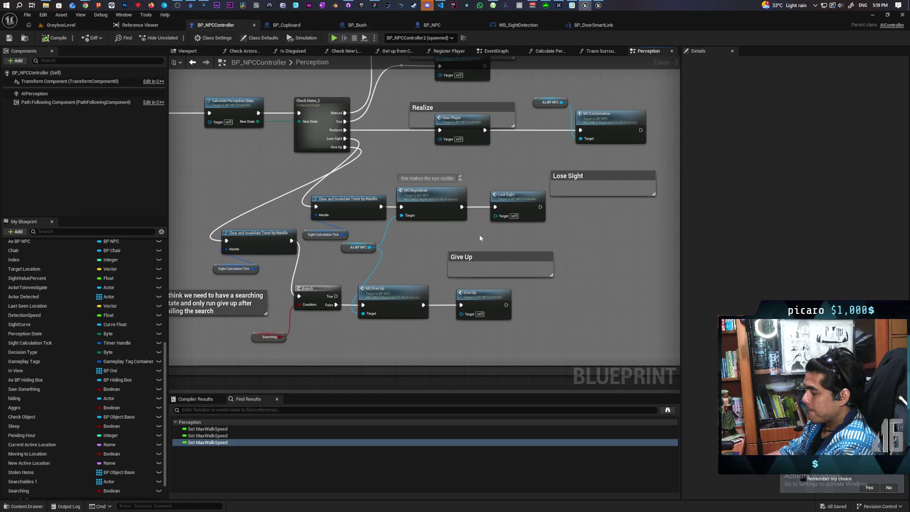
mouse_move(479, 234)
left_mouse_down()
mouse_move(425, 237)
mouse_move(448, 219)
left_mouse_up()
Pan across the sight-state nodes to the Sus/ Investigate comment and its Investigate call
scroll(421, 197, "up", 1)
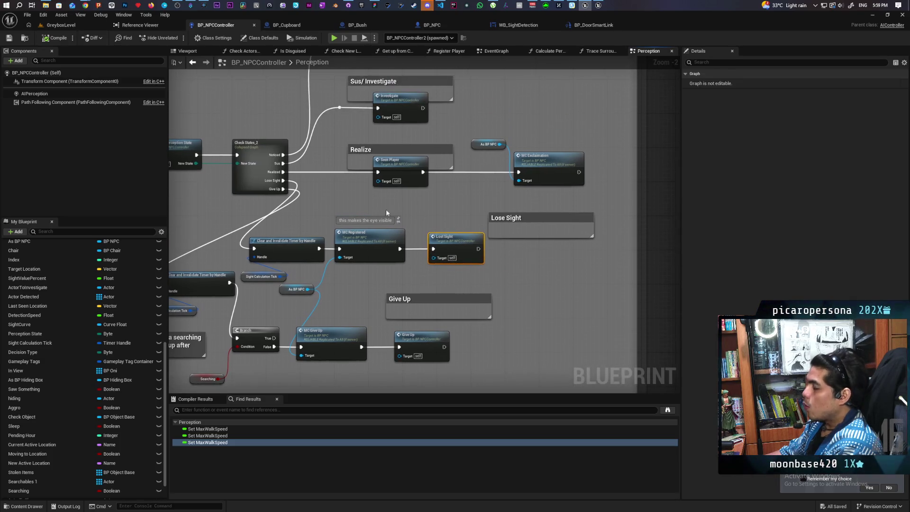
scroll(331, 192, "up", 1)
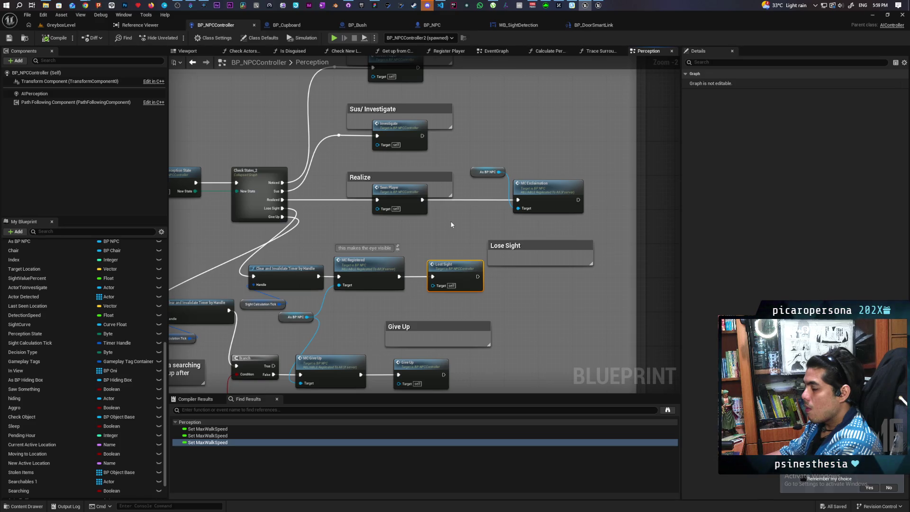
left_click_drag(394, 230, 443, 165)
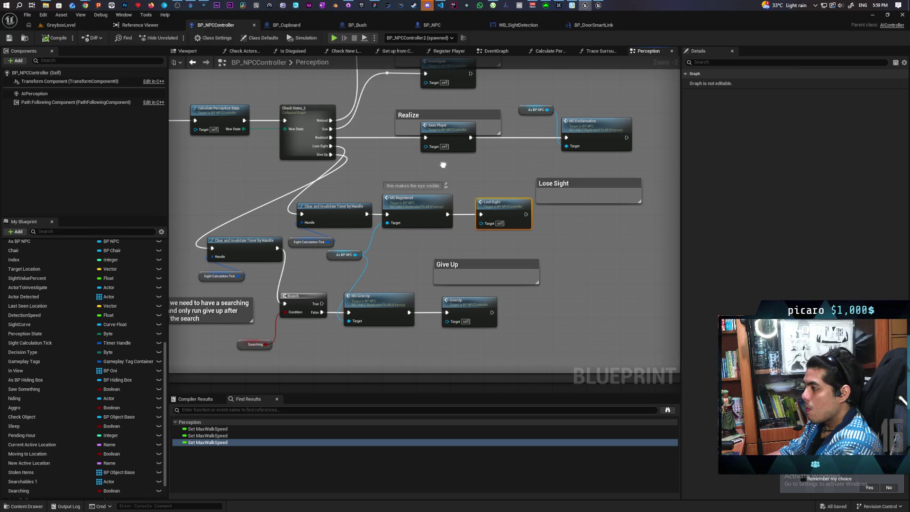
left_click_drag(443, 165, 415, 218)
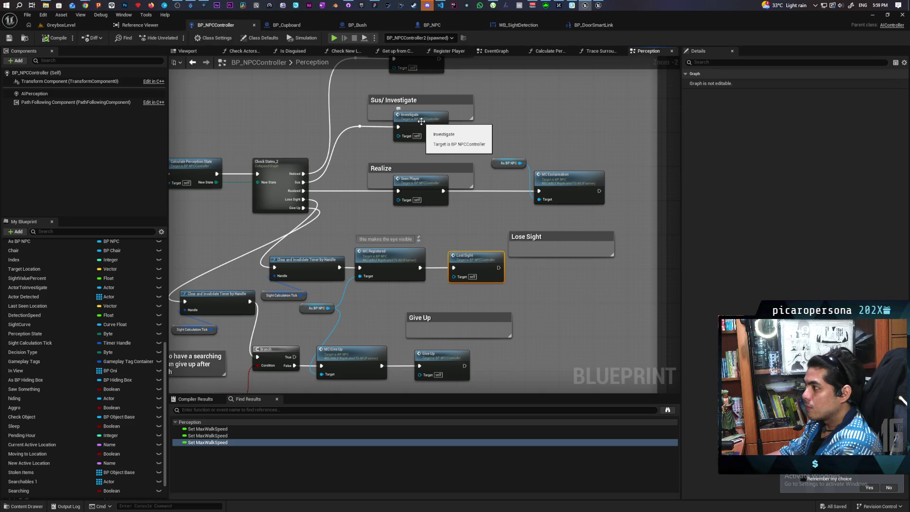
Jump to the Investigate custom event's definition and clear the node selection
double_click(421, 120)
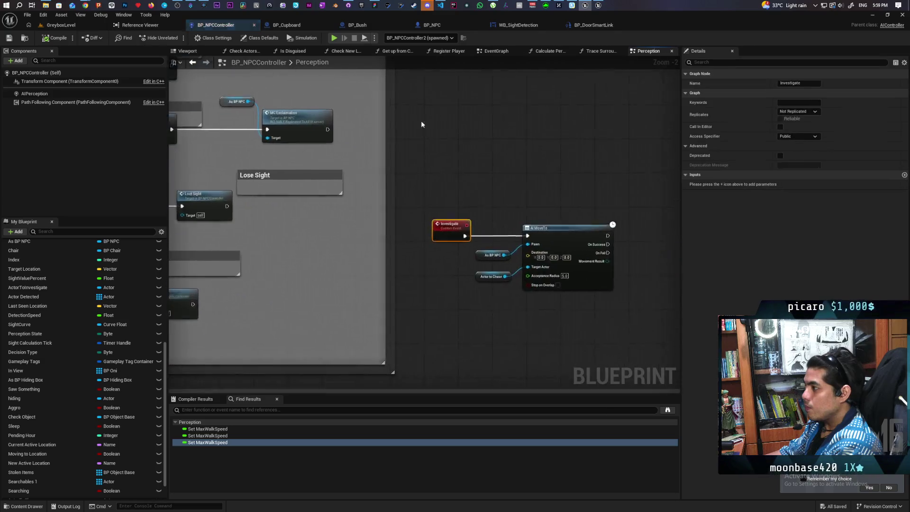
scroll(364, 300, "down", 2)
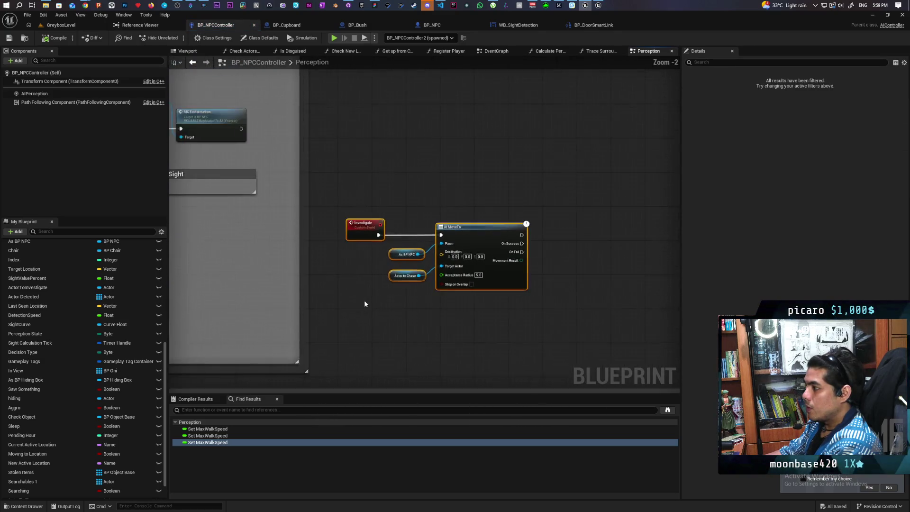
mouse_move(364, 300)
left_mouse_down()
mouse_move(551, 298)
mouse_move(502, 291)
mouse_move(547, 282)
mouse_move(536, 303)
mouse_move(496, 309)
left_mouse_up()
scroll(550, 298, "down", 1)
left_click(493, 295)
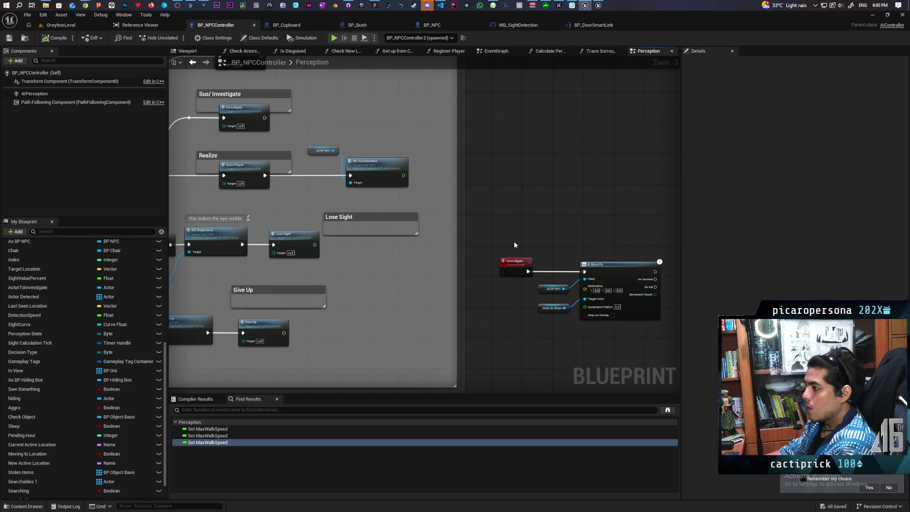
scroll(513, 241, "up", 3)
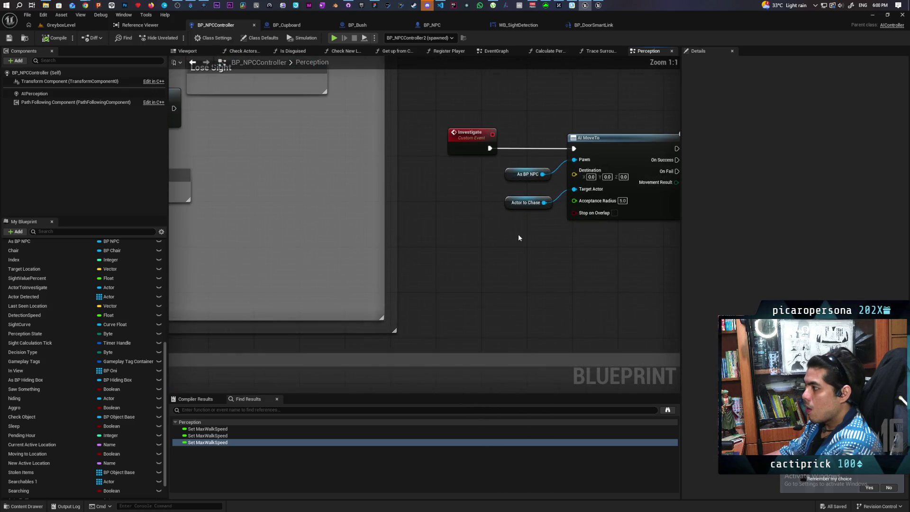
Add Get Actor Location from Actor to Chase and wire it into AI MoveTo's Destination
left_click(511, 206)
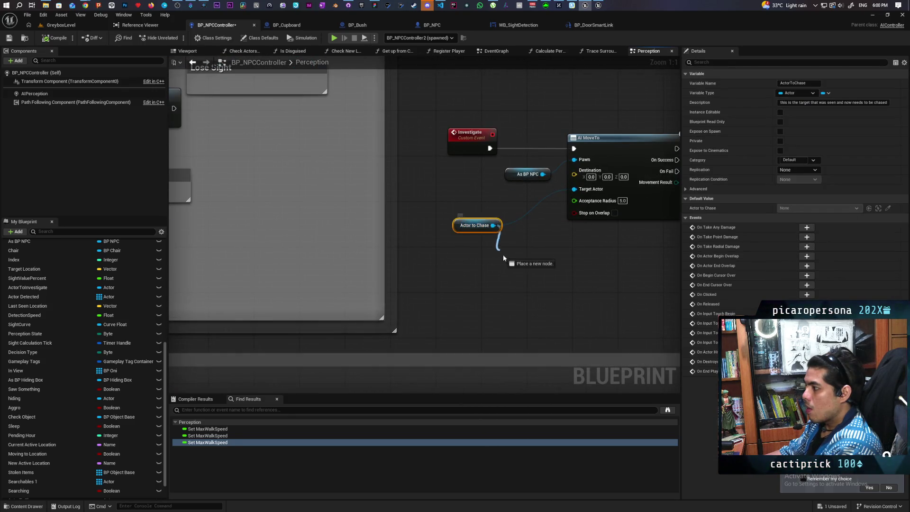
left_click_drag(503, 258, 505, 260)
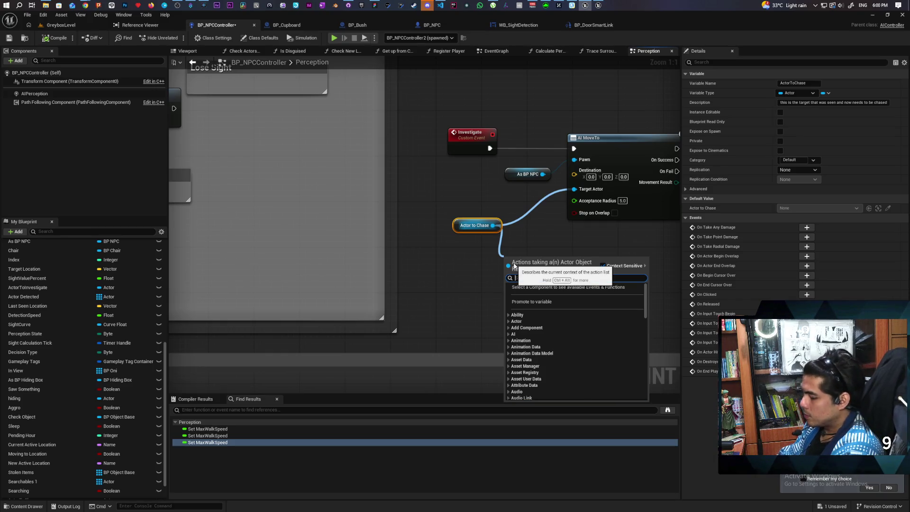
type("get actor loca")
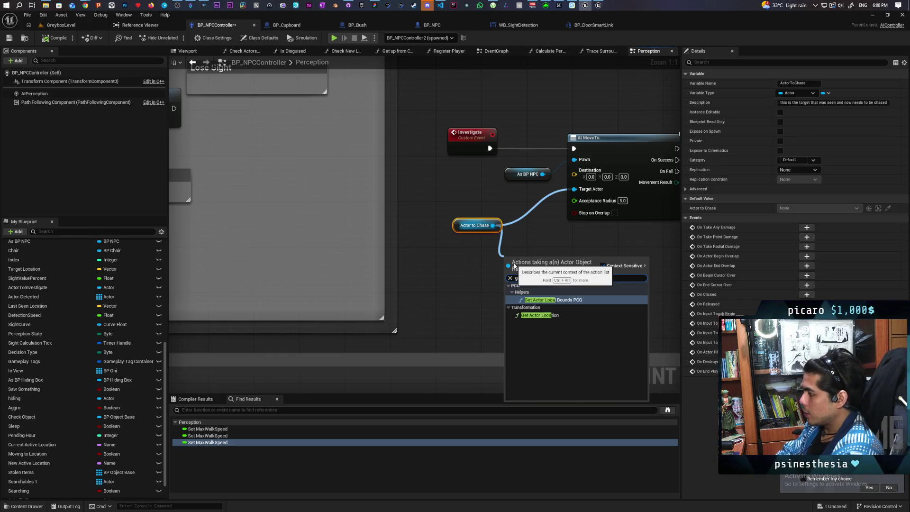
left_click(540, 315)
mouse_move(564, 272)
left_mouse_down()
mouse_move(583, 200)
mouse_move(574, 174)
left_mouse_up()
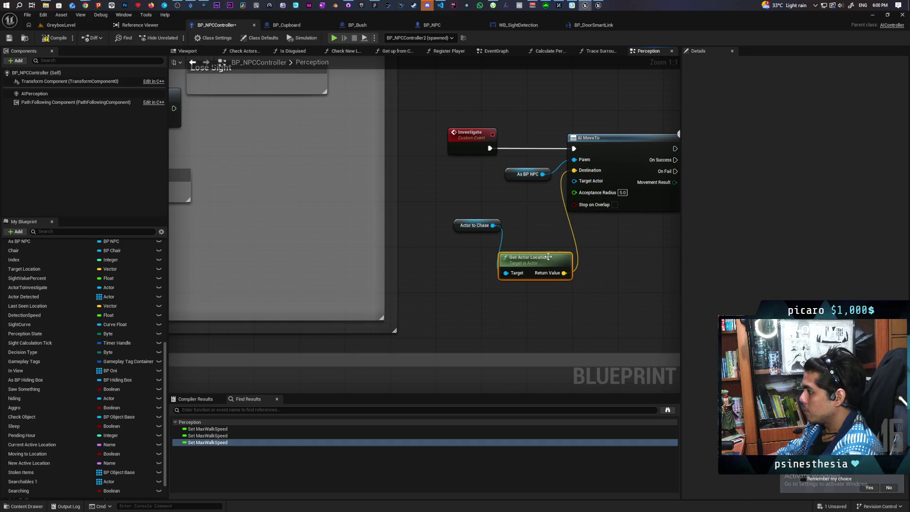
scroll(451, 209, "down", 1)
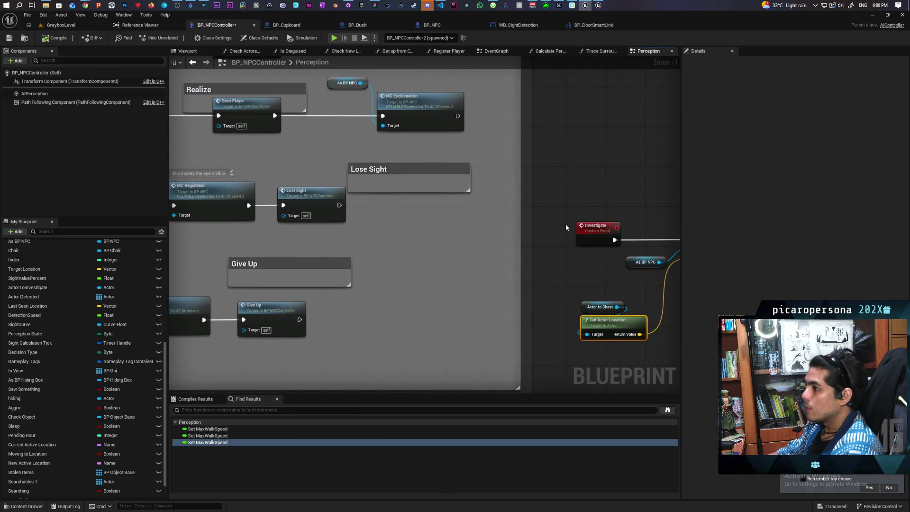
Save BP_NPCController and zoom out to survey the whole Perception graph
key("ctrl+s")
scroll(565, 227, "down", 1)
mouse_move(602, 236)
left_mouse_down()
mouse_move(480, 280)
mouse_move(469, 243)
mouse_move(519, 290)
mouse_move(481, 278)
left_mouse_up()
scroll(469, 242, "down", 2)
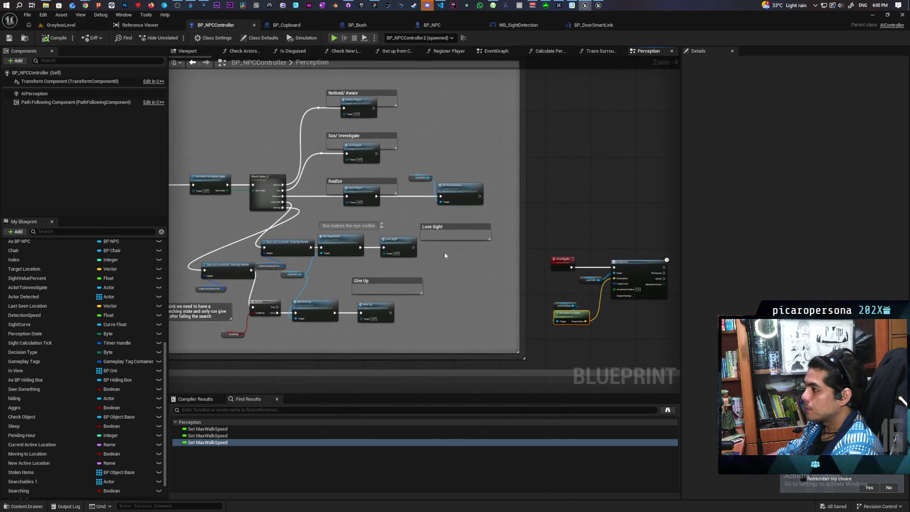
mouse_move(403, 211)
left_mouse_down()
mouse_move(423, 208)
mouse_move(481, 231)
mouse_move(488, 205)
left_mouse_up()
scroll(487, 205, "down", 2)
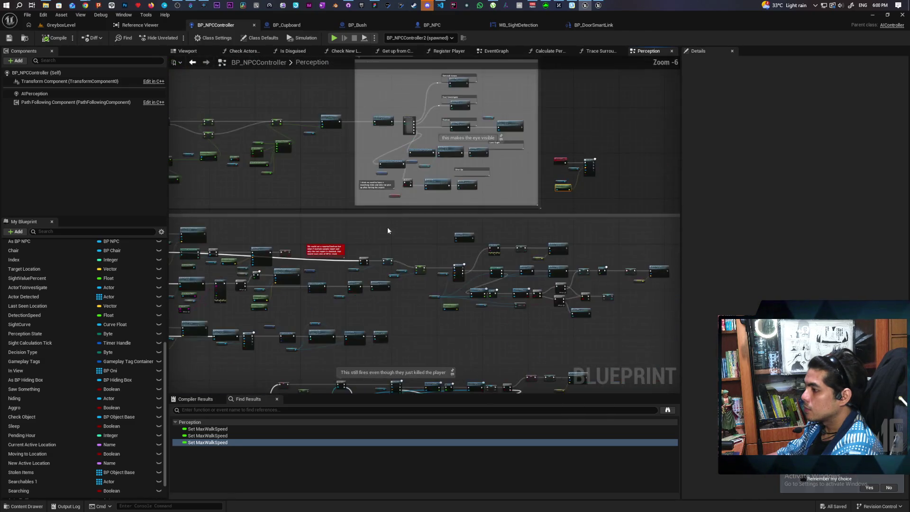
left_click_drag(388, 226, 584, 164)
mouse_move(534, 178)
left_mouse_down()
mouse_move(517, 178)
mouse_move(490, 216)
left_mouse_up()
scroll(517, 178, "up", 1)
scroll(491, 216, "up", 1)
Jump to Lost Sight and review its AI MoveTo, Print String, Is Valid, Max Walk Speed and Give Up nodes
double_click(491, 216)
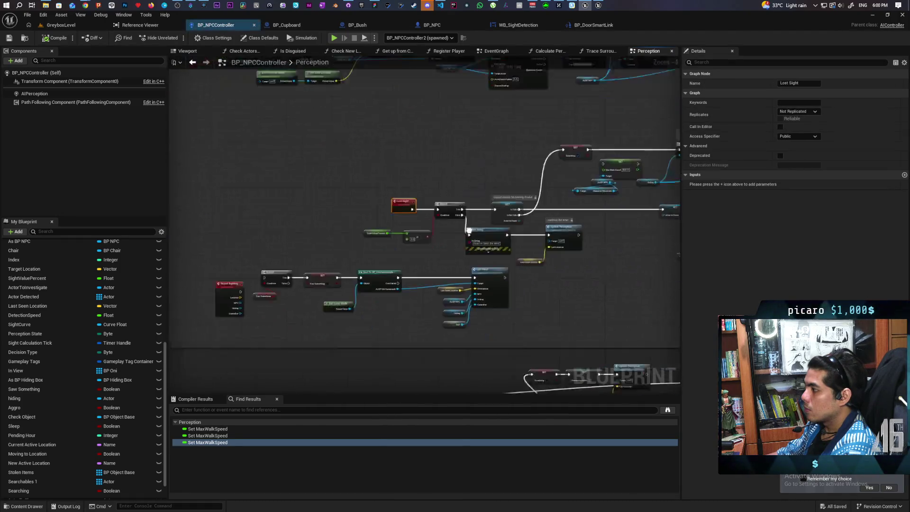
scroll(362, 185, "up", 1)
mouse_move(418, 203)
left_mouse_down()
mouse_move(419, 233)
mouse_move(359, 254)
left_mouse_up()
left_click(439, 243)
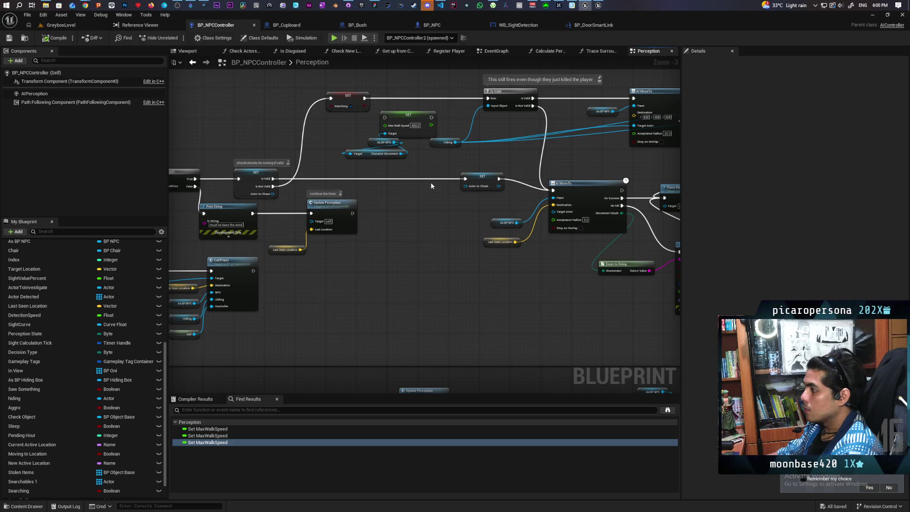
mouse_move(431, 185)
left_mouse_down()
mouse_move(432, 197)
mouse_move(363, 197)
mouse_move(471, 191)
mouse_move(295, 248)
mouse_move(181, 235)
mouse_move(498, 231)
mouse_move(75, 229)
left_mouse_up()
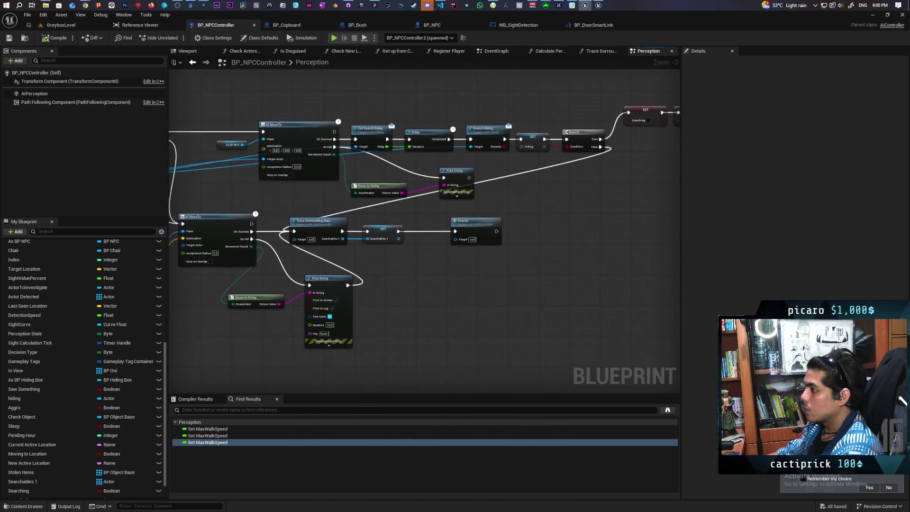
left_click_drag(361, 231, 350, 230)
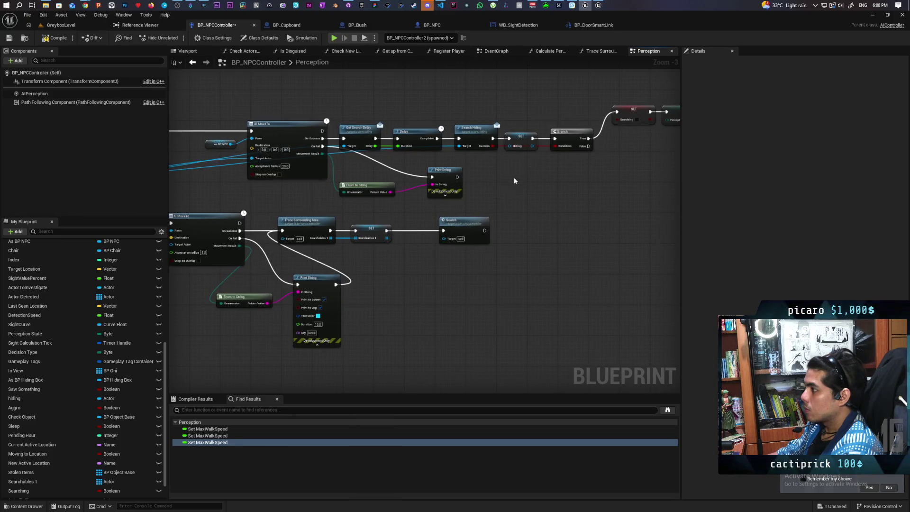
mouse_move(291, 184)
left_mouse_down()
mouse_move(453, 191)
mouse_move(479, 202)
mouse_move(594, 197)
mouse_move(337, 198)
left_mouse_up()
left_click_drag(594, 200, 552, 189)
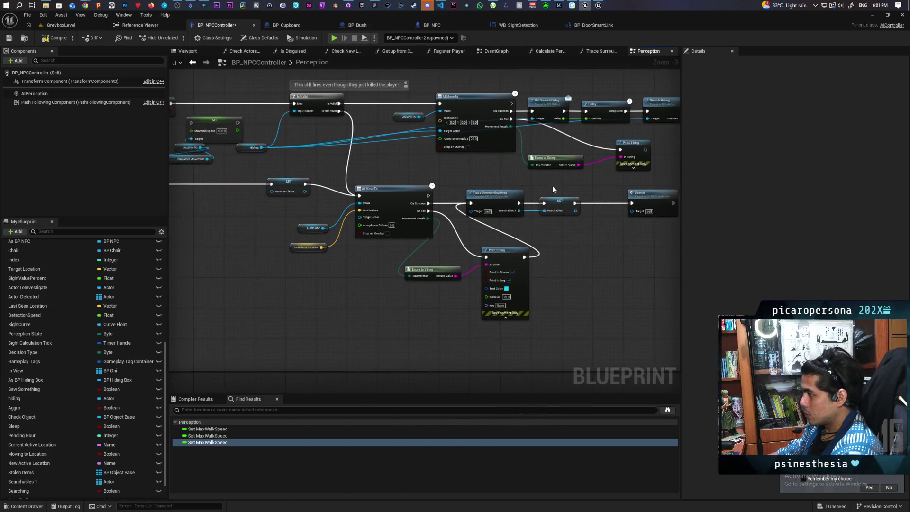
mouse_move(486, 207)
left_mouse_down()
mouse_move(579, 264)
mouse_move(317, 243)
mouse_move(427, 254)
mouse_move(370, 188)
left_mouse_up()
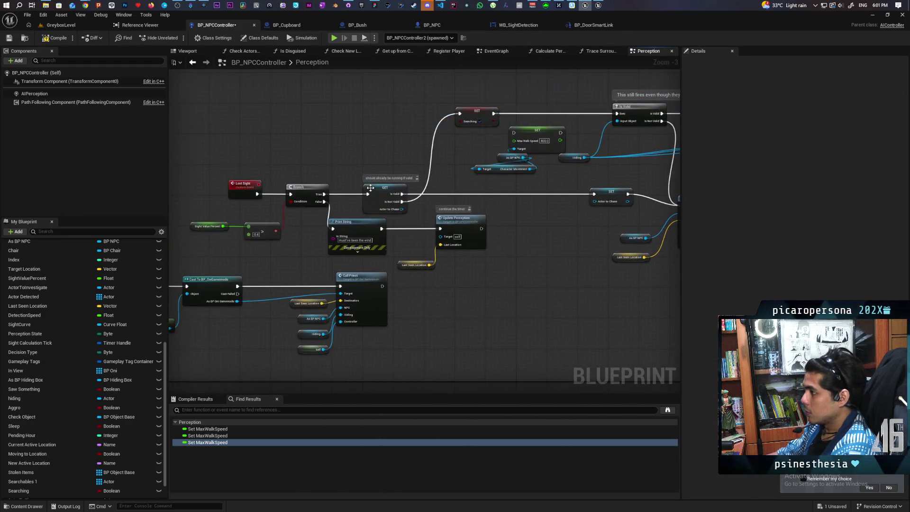
left_click_drag(482, 171, 202, 104)
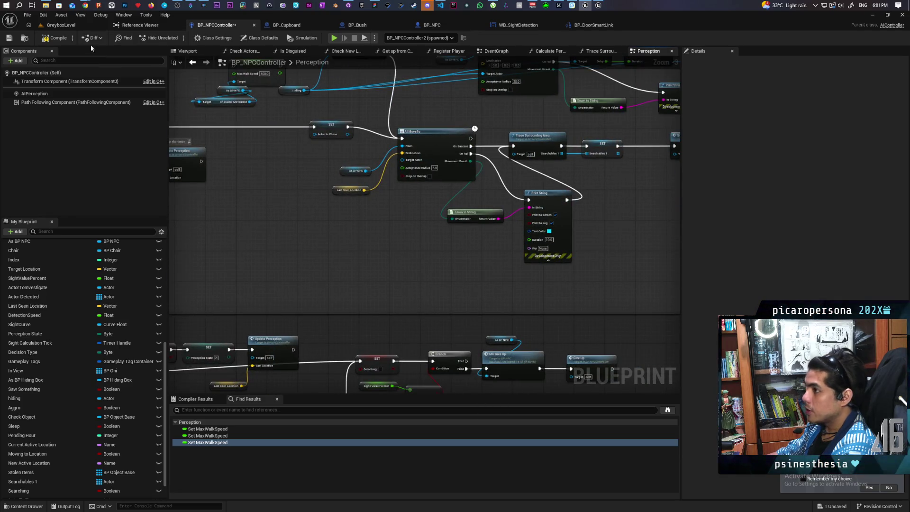
Return to the running game and walk past the blue pillars to hide in the tall grass
left_click(72, 27)
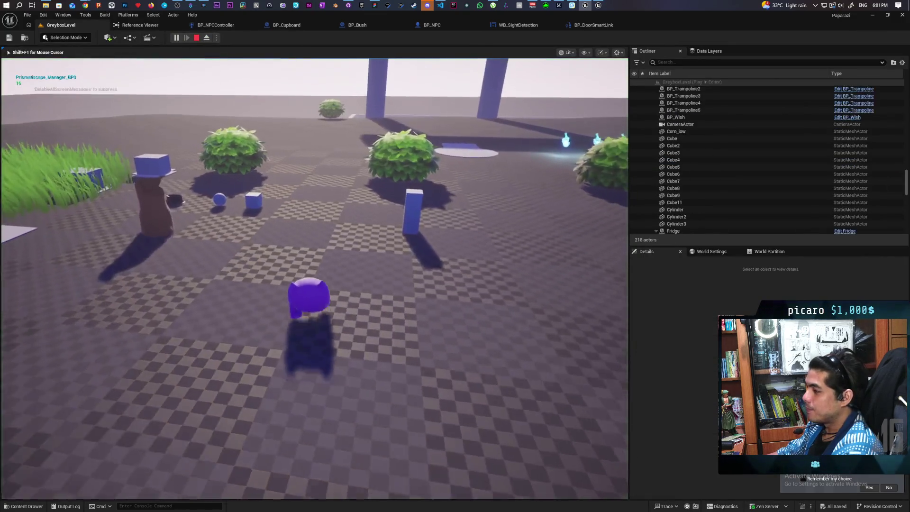
key("w")
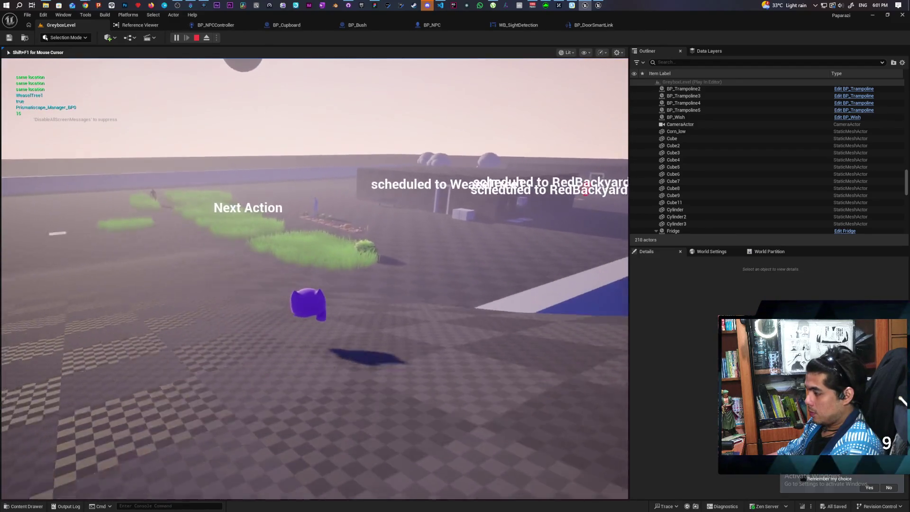
key("w")
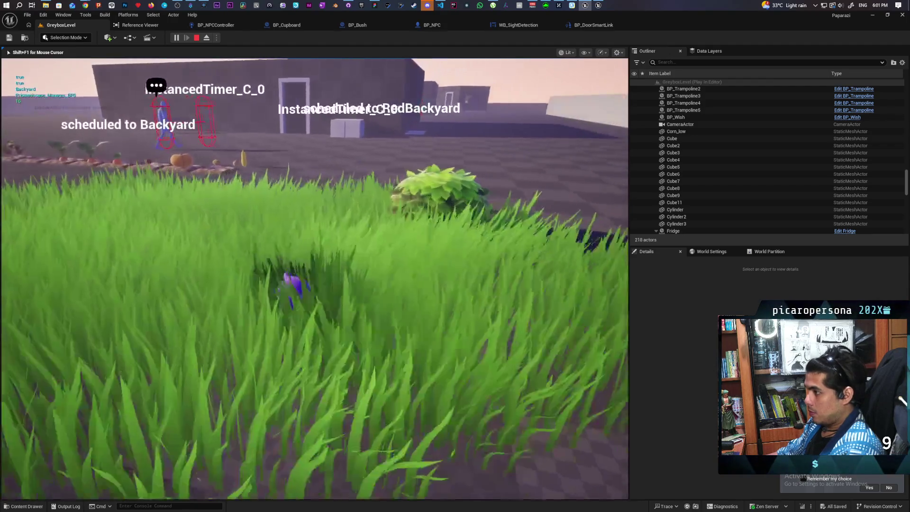
key("w")
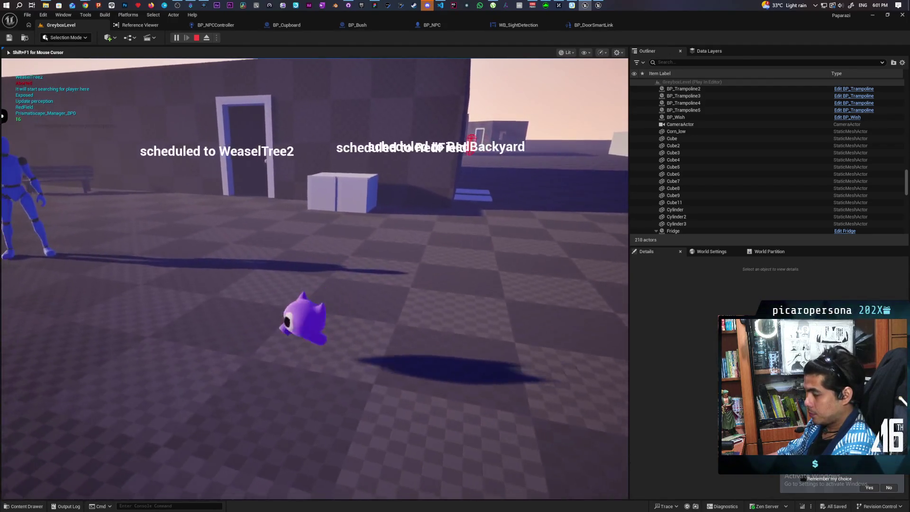
key("w")
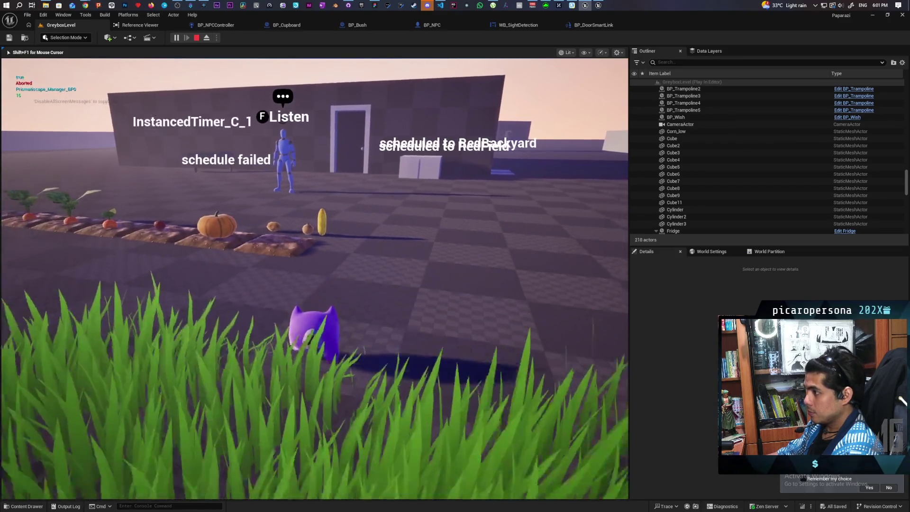
key("w")
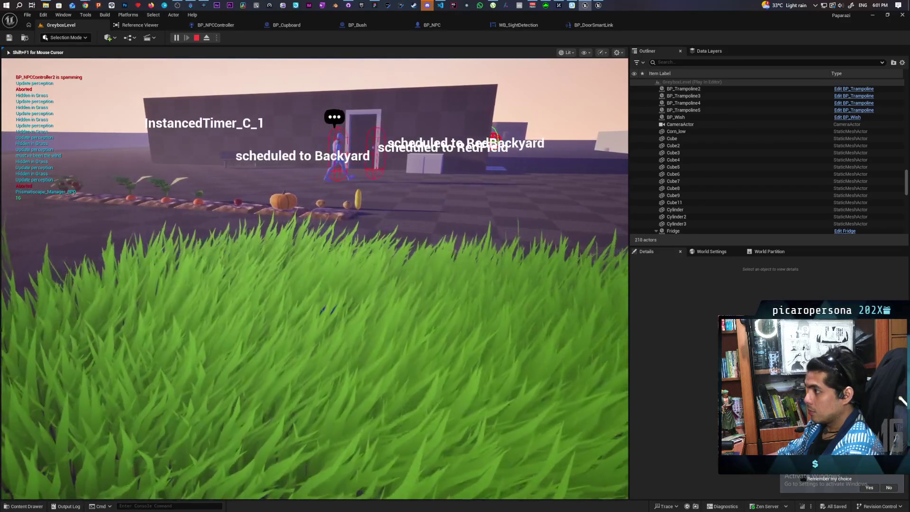
key("w")
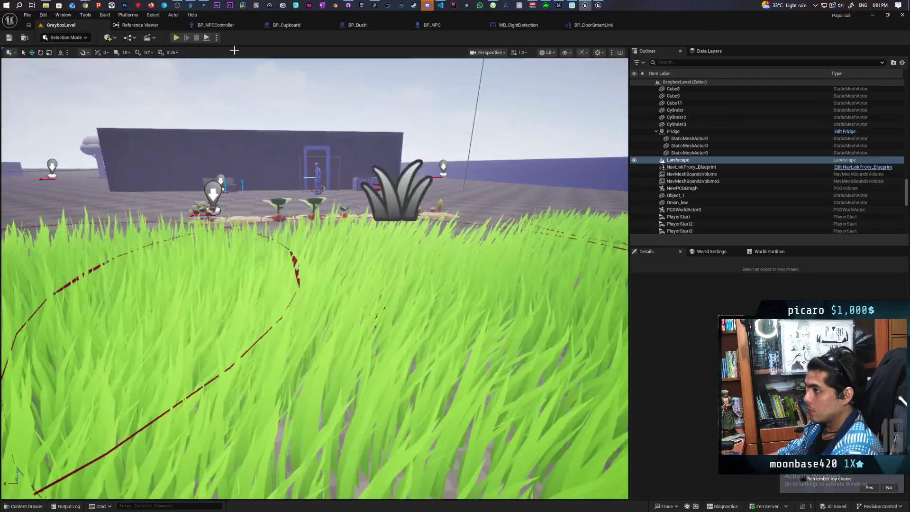
Walk under the gate, past the bushes and toward the NPC by the doorway
key("w")
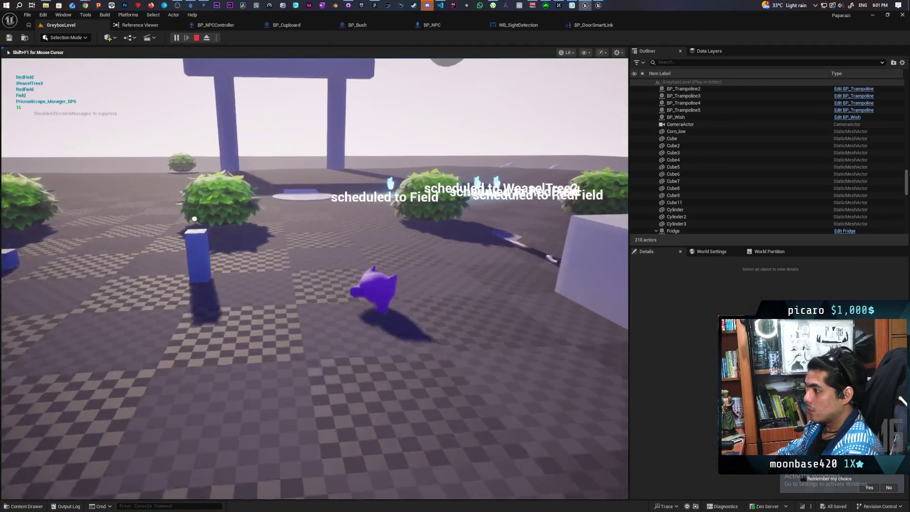
key("w")
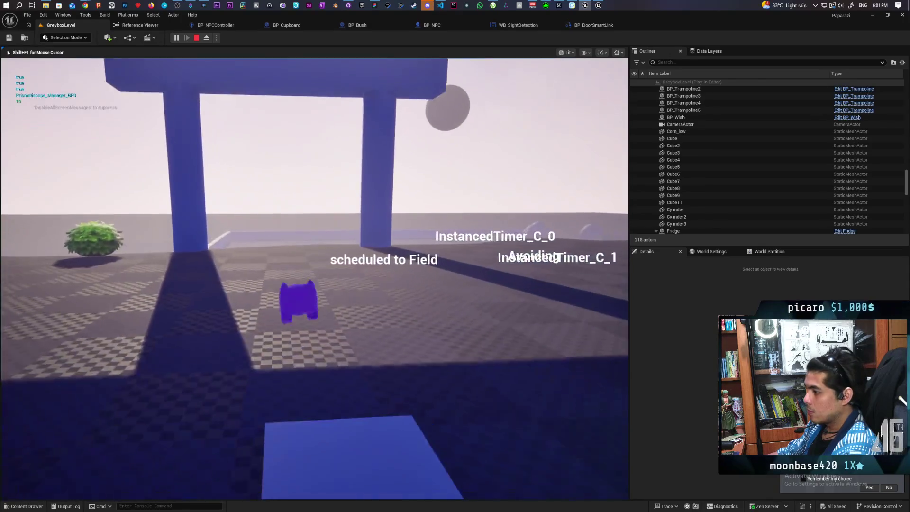
key("w")
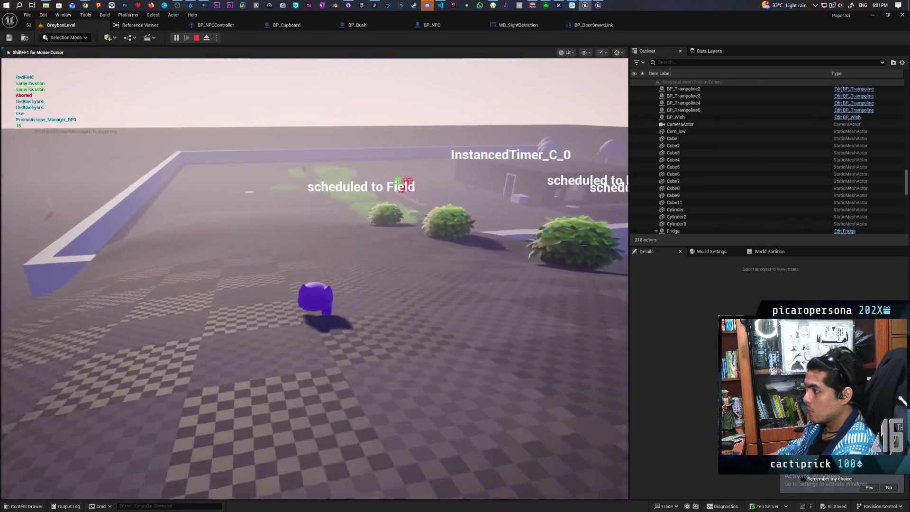
key("w")
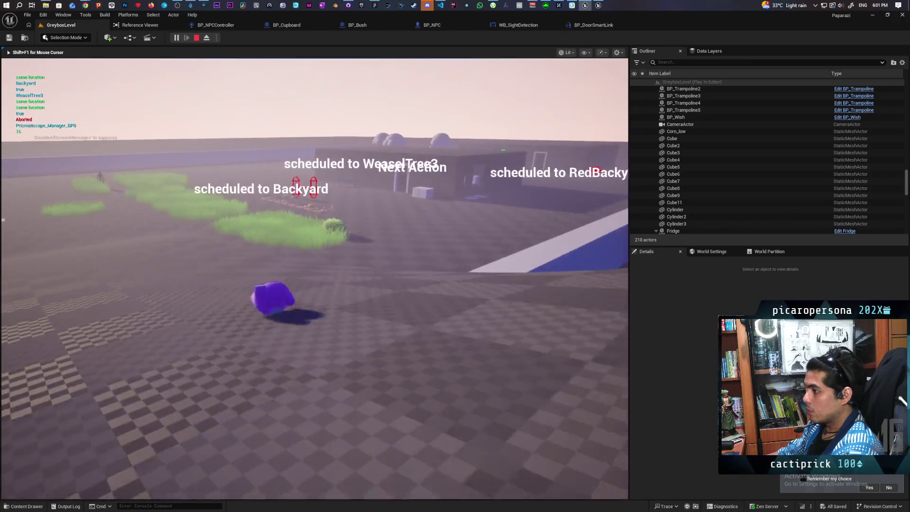
key("w")
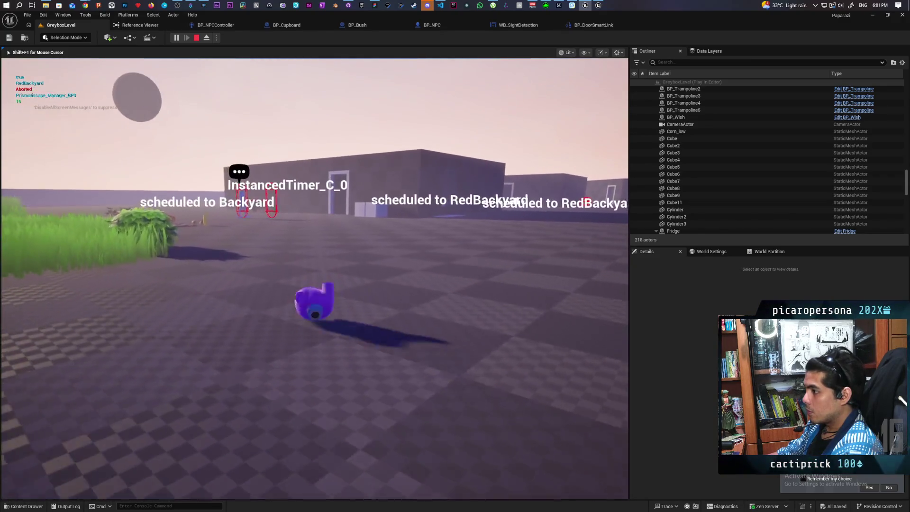
key("w")
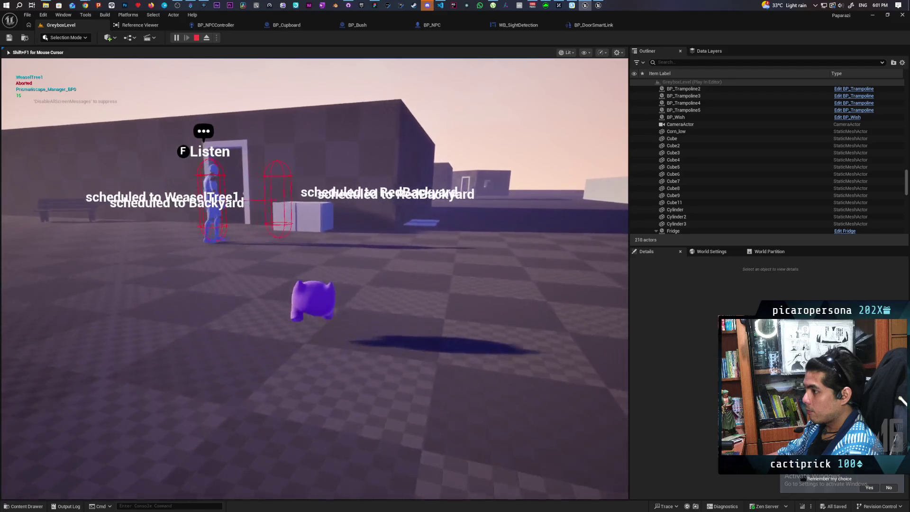
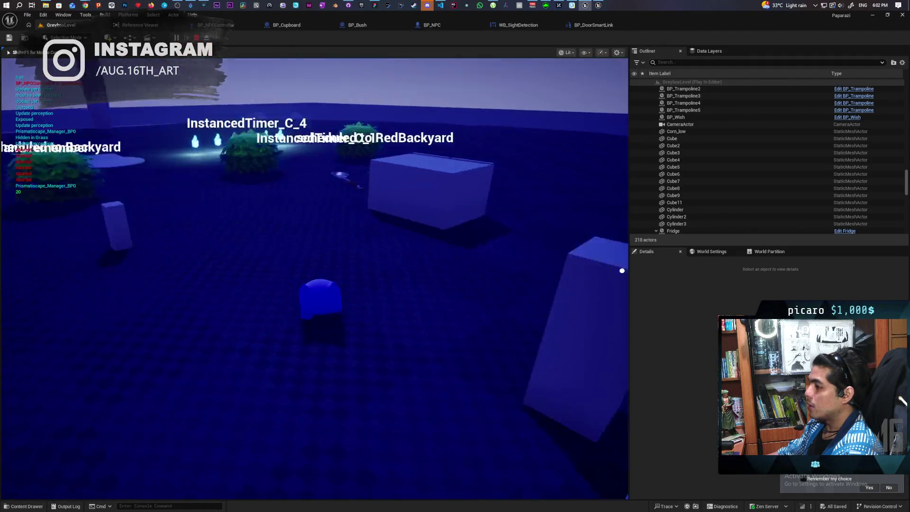
Stop the playtest and jump from the error log to the failing AI MoveTo node on the Investigate event
key("Escape")
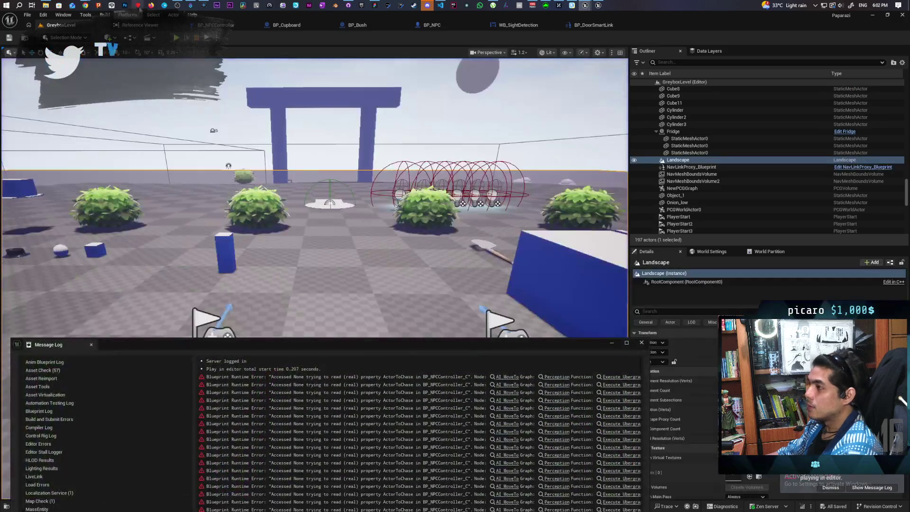
left_click_drag(399, 342, 459, 270)
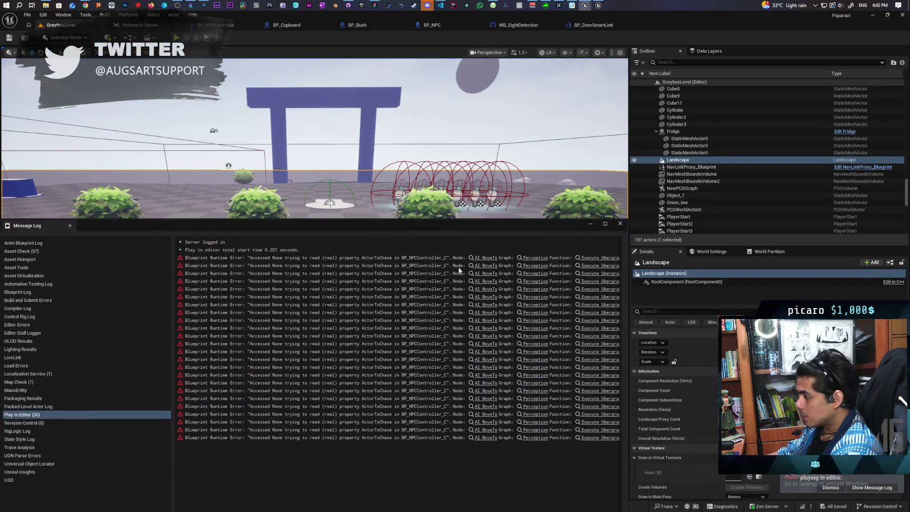
left_click(483, 259)
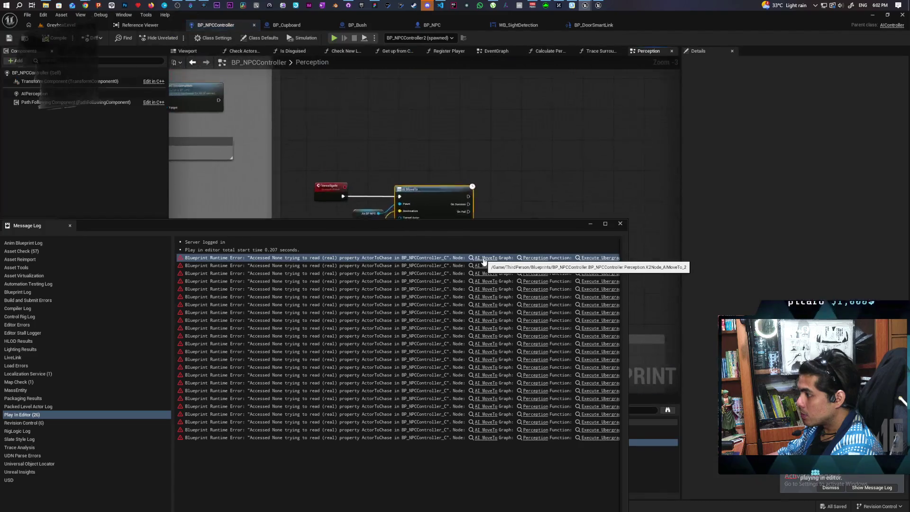
left_click_drag(463, 239, 443, 325)
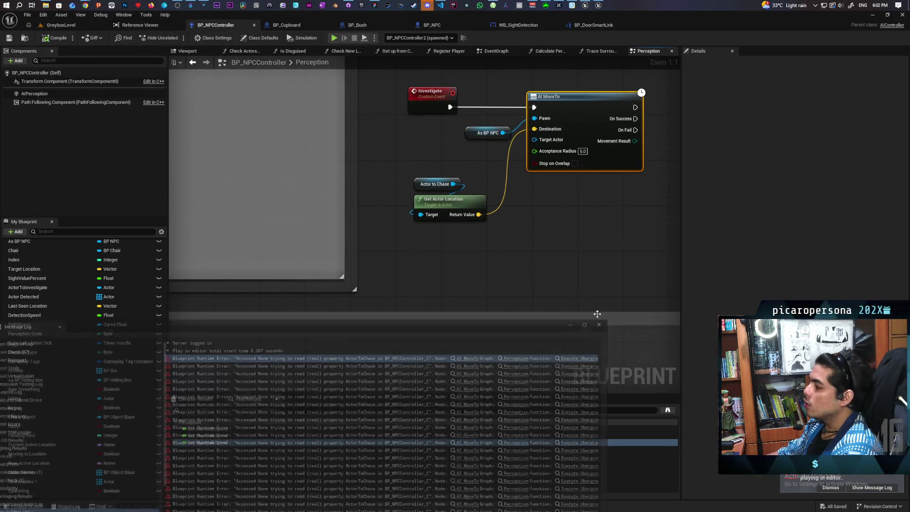
left_click(416, 247)
scroll(416, 248, "down", 5)
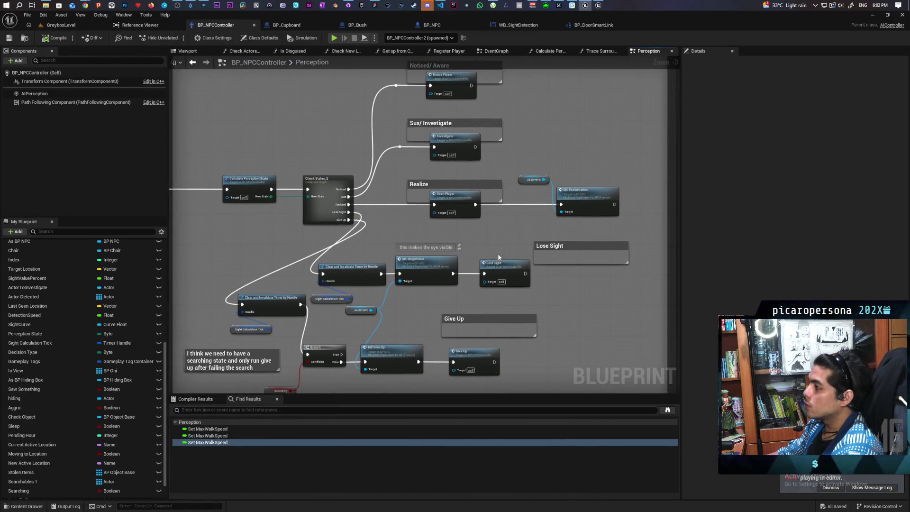
mouse_move(498, 253)
left_mouse_down()
mouse_move(472, 225)
mouse_move(232, 120)
left_mouse_up()
scroll(115, 451, "down", 2)
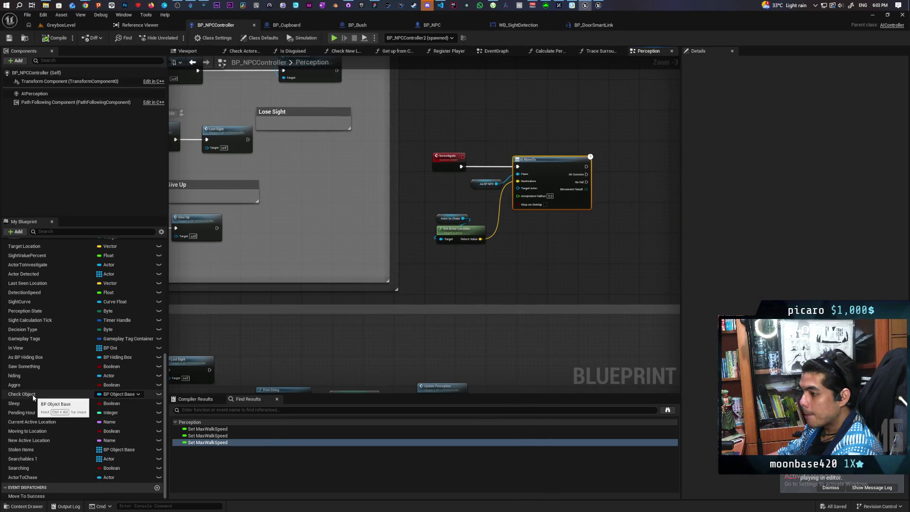
Replace the ActorToChase getter with ActorToInvestigate, compile BP_NPCController, and go back to GreyboxLevel
left_click(32, 266)
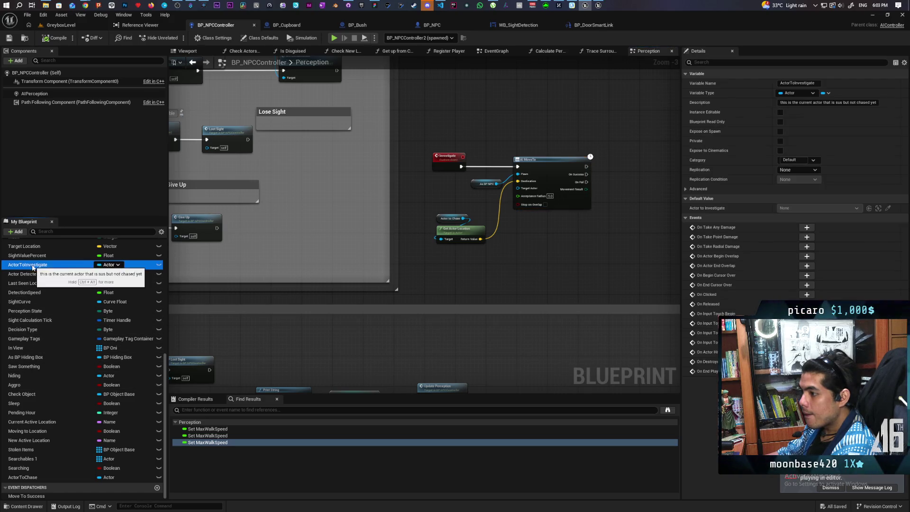
left_click_drag(32, 267, 408, 234)
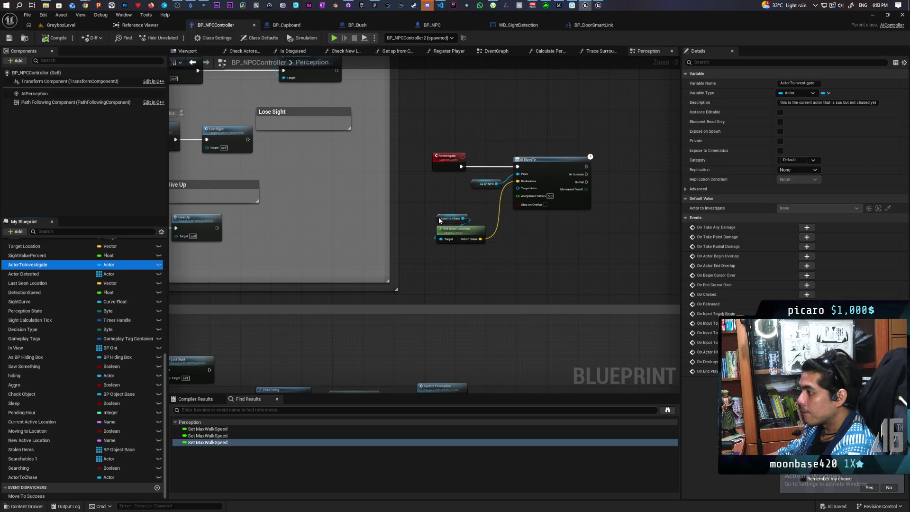
left_click(70, 38)
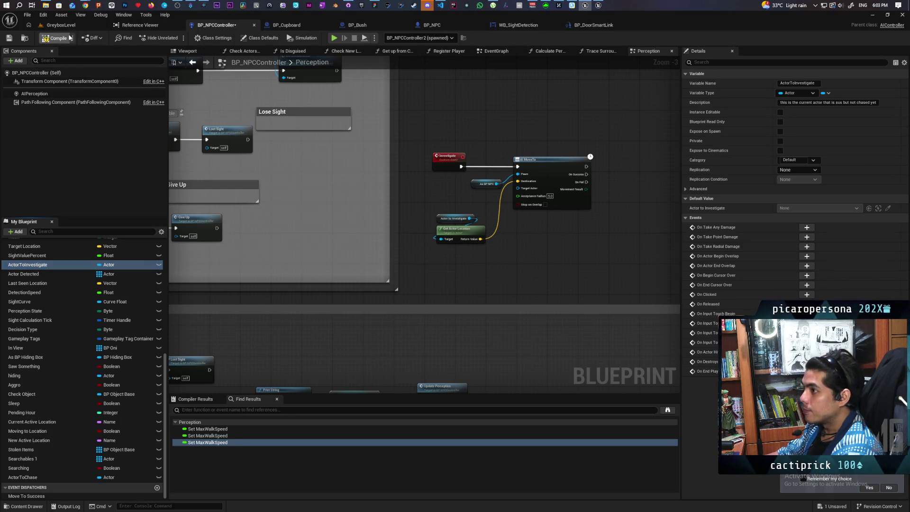
left_click(69, 25)
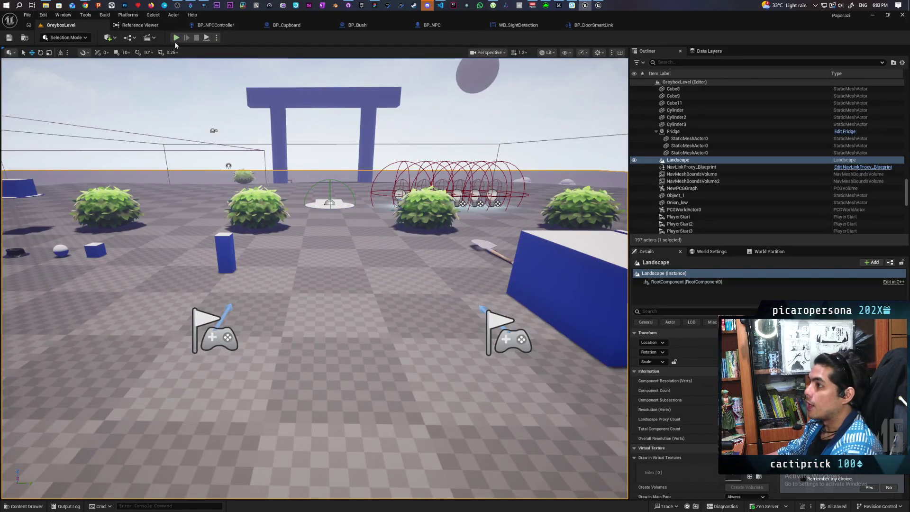
key("alt+p")
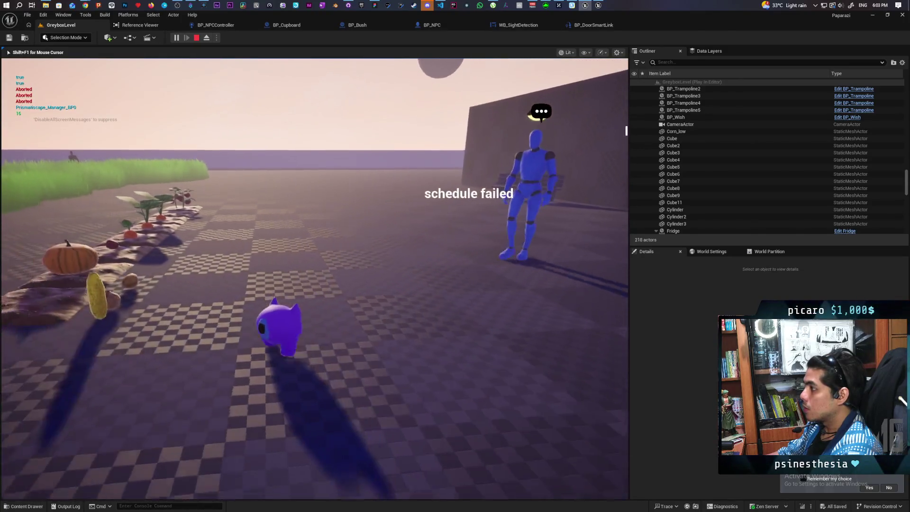
key("w")
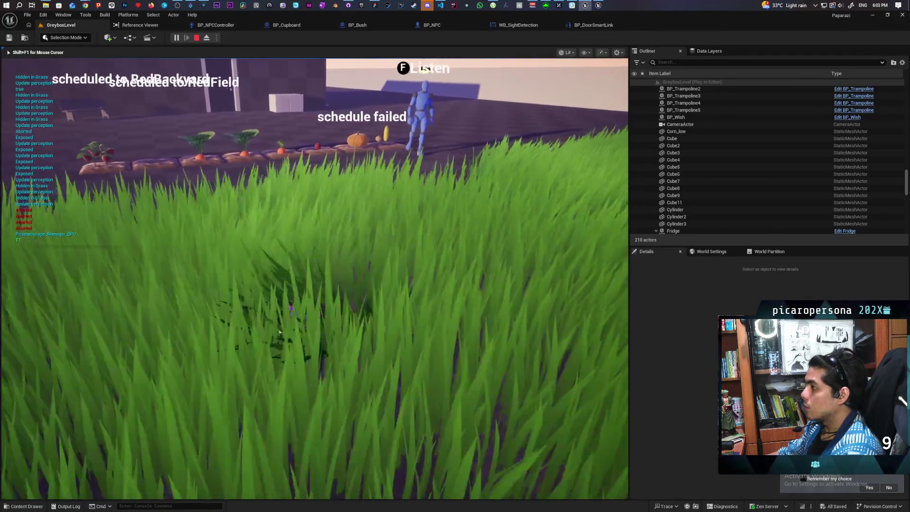
key("w")
key("w")
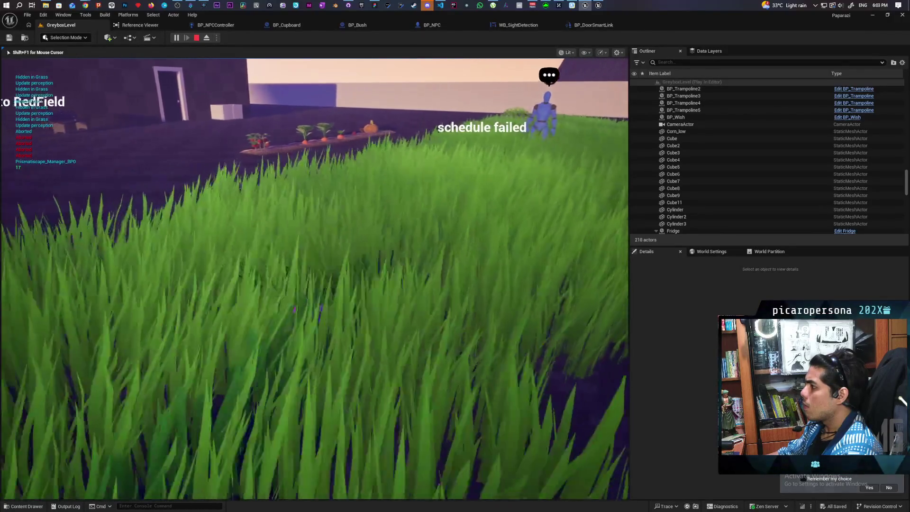
key("w")
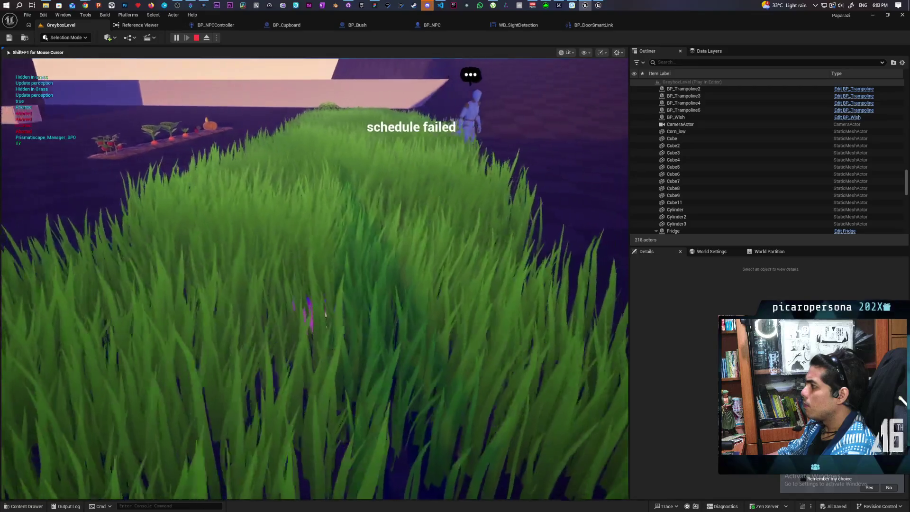
key("w")
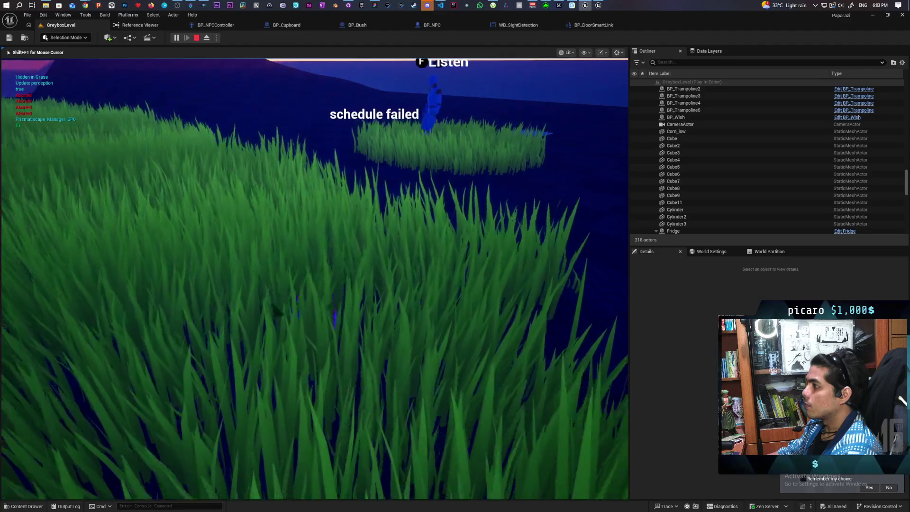
key("w")
key("w")
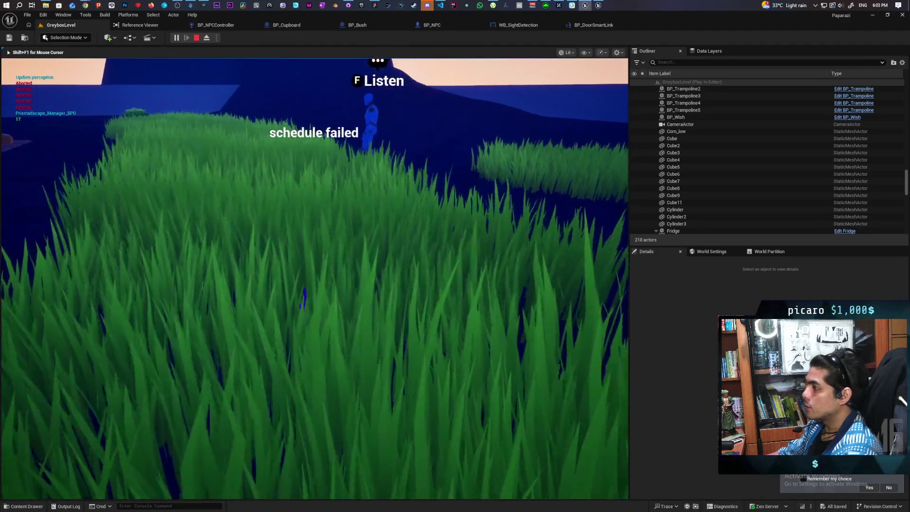
key("w")
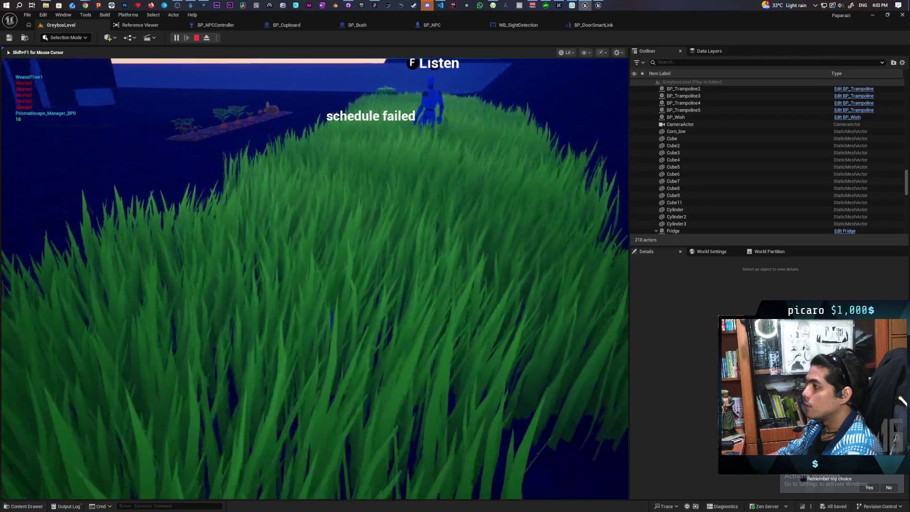
key("w")
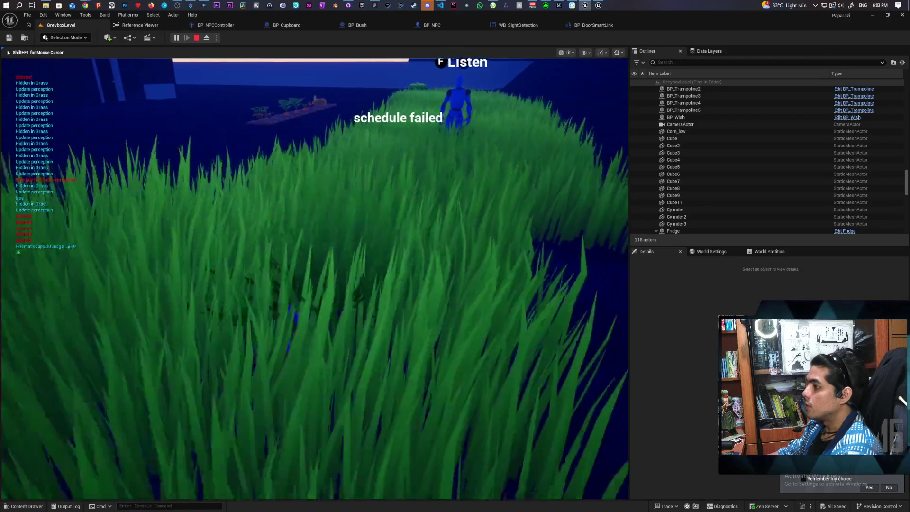
key("w")
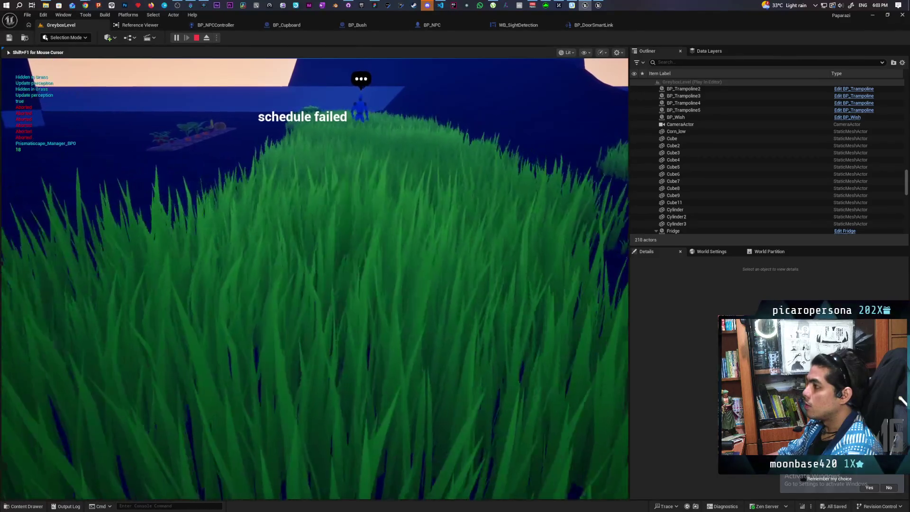
key("d")
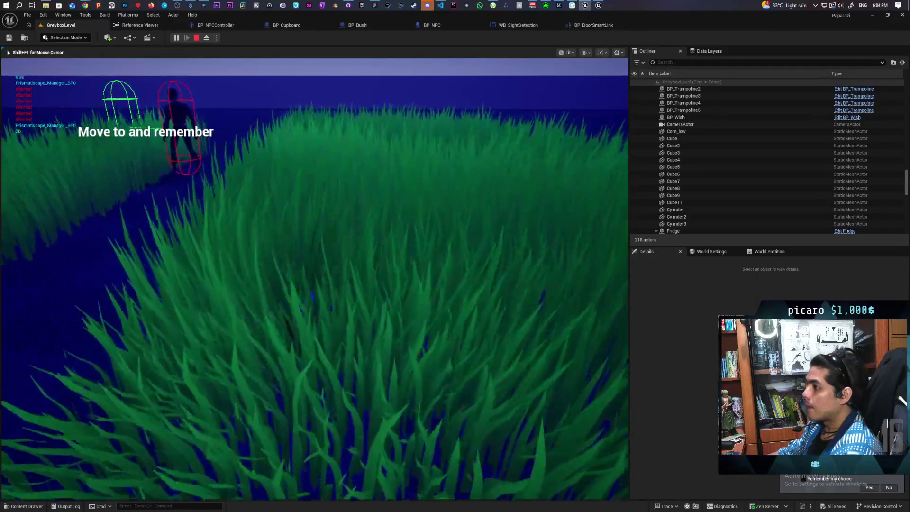
left_click(196, 37)
left_click(176, 37)
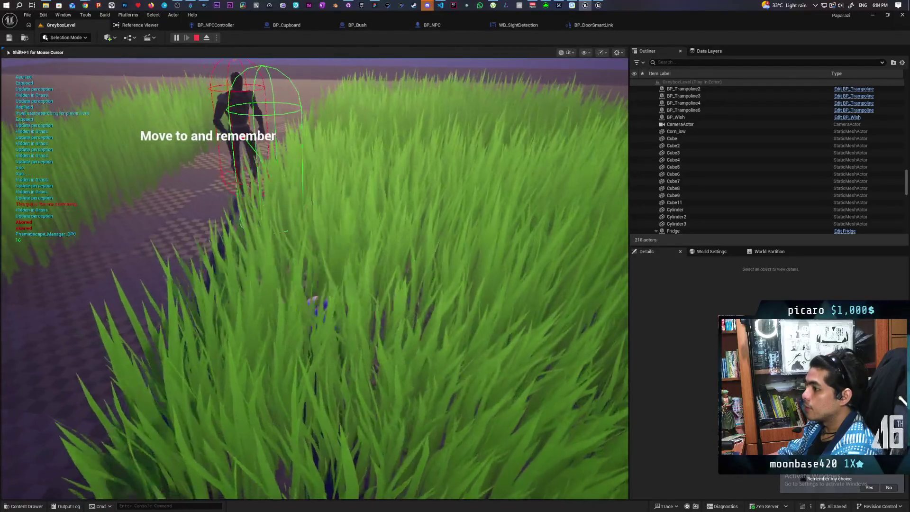
key("Escape")
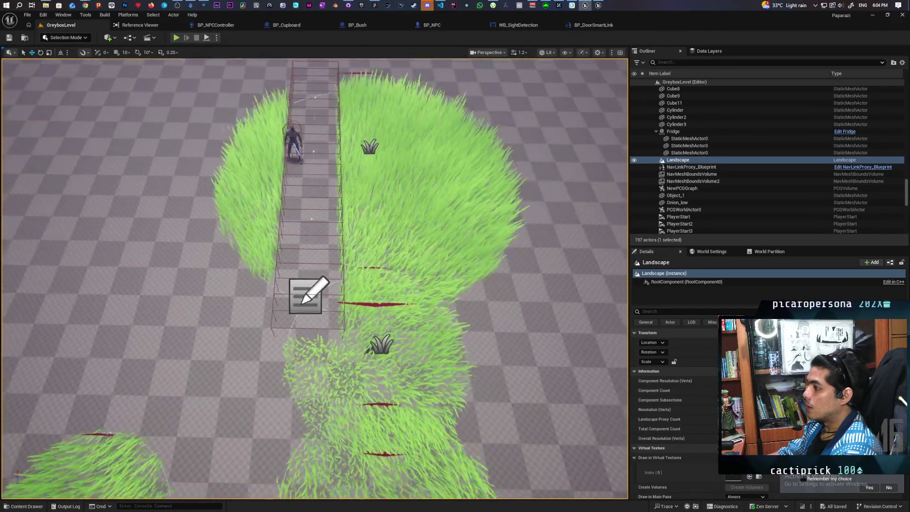
Open BP_GrassEraserSpline from its viewport actor, framing the overlap events that cast to BP_Oni
scroll(291, 241, "up", 2)
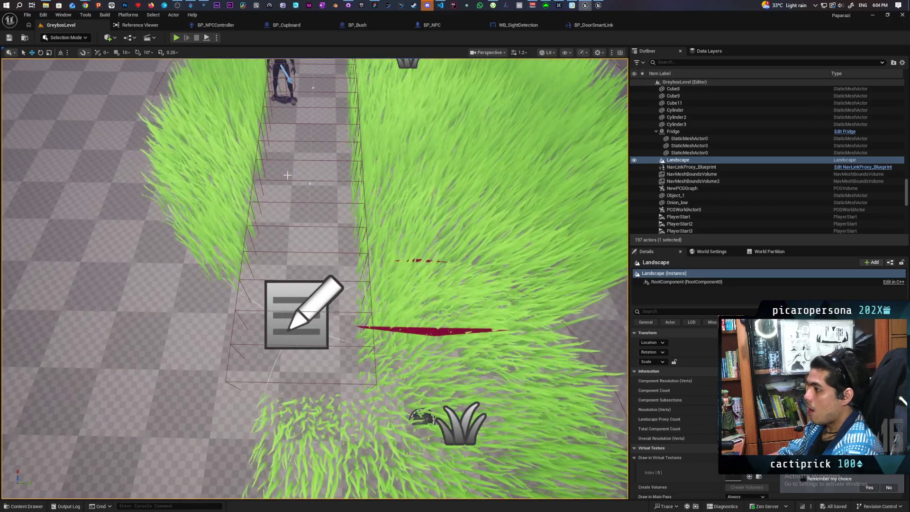
left_click(297, 313)
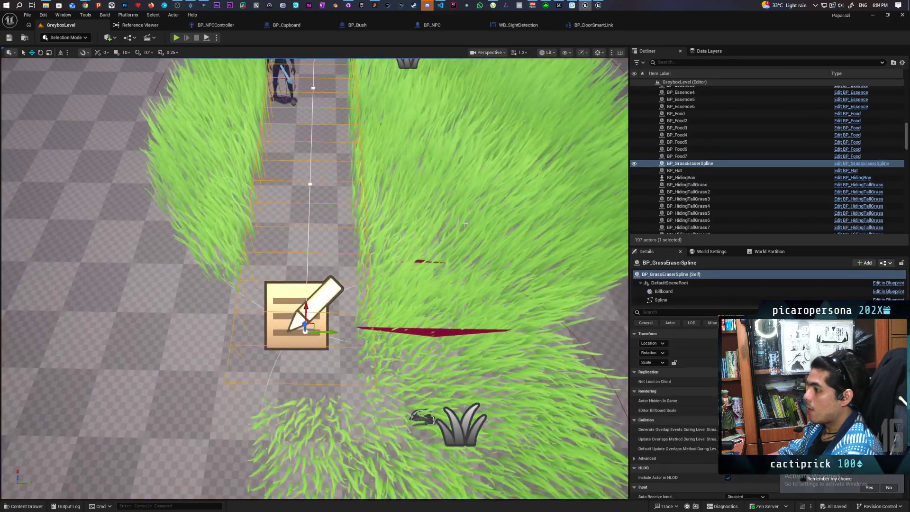
key("ctrl+e")
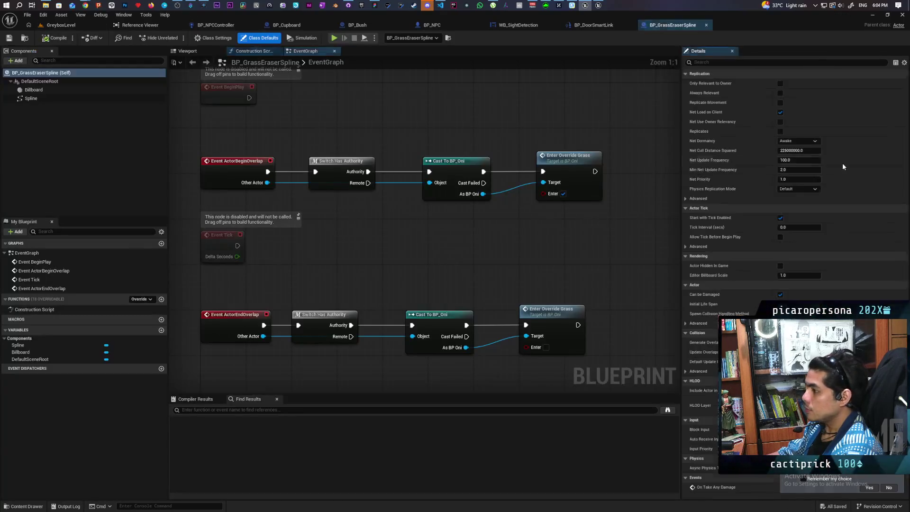
left_click_drag(418, 227, 414, 201)
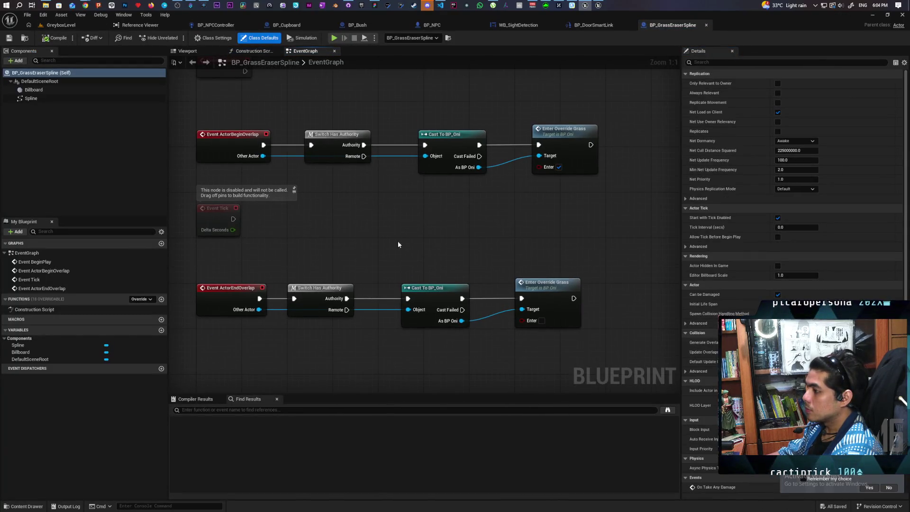
mouse_move(397, 243)
left_mouse_down()
mouse_move(406, 232)
mouse_move(420, 235)
mouse_move(441, 321)
left_mouse_up()
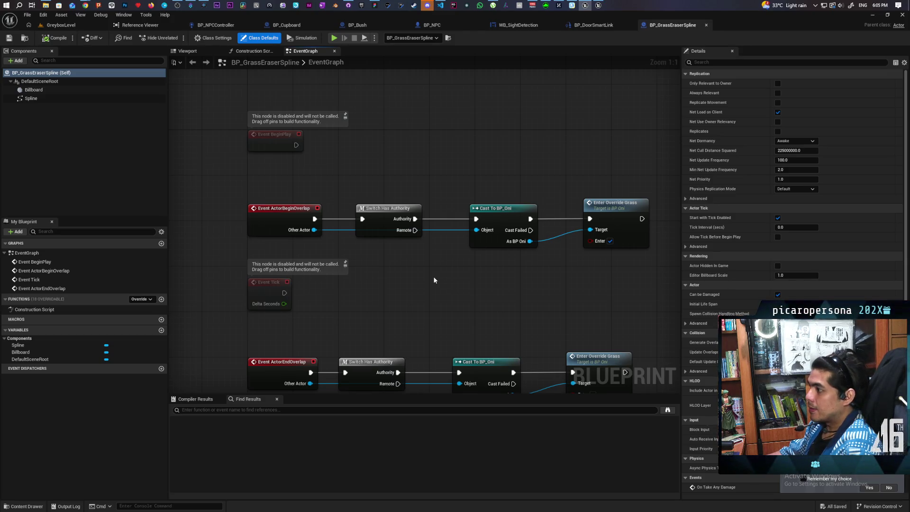
Add a Get Overlapping Components node and place it beside Event Tick
right_click(433, 280)
type("gte")
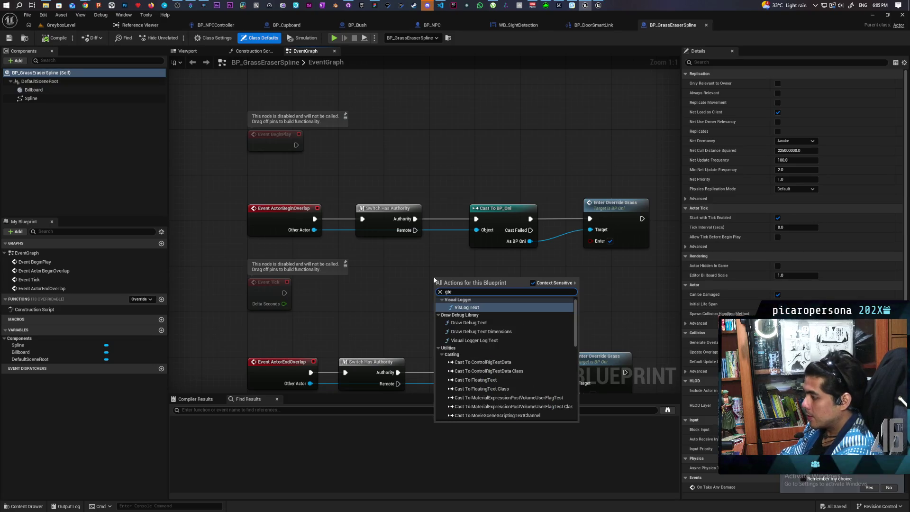
key("BackSpace")
key("BackSpace")
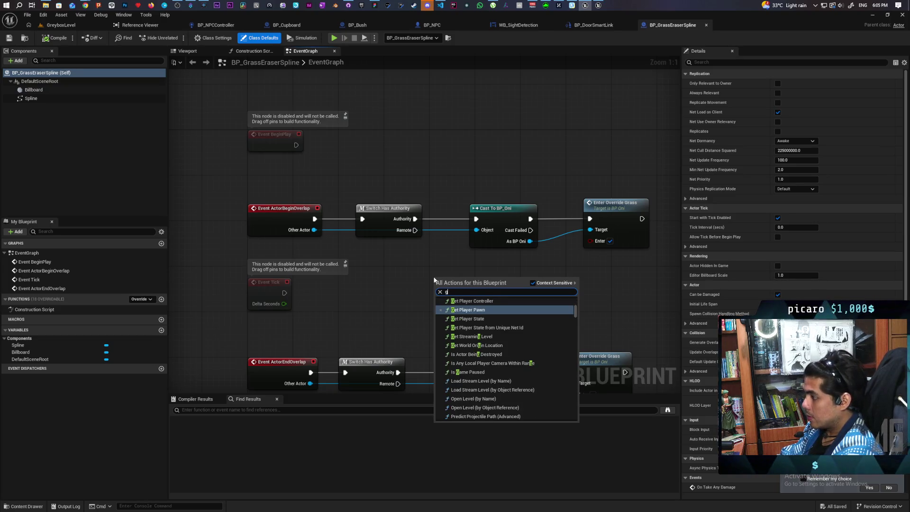
type("et overl")
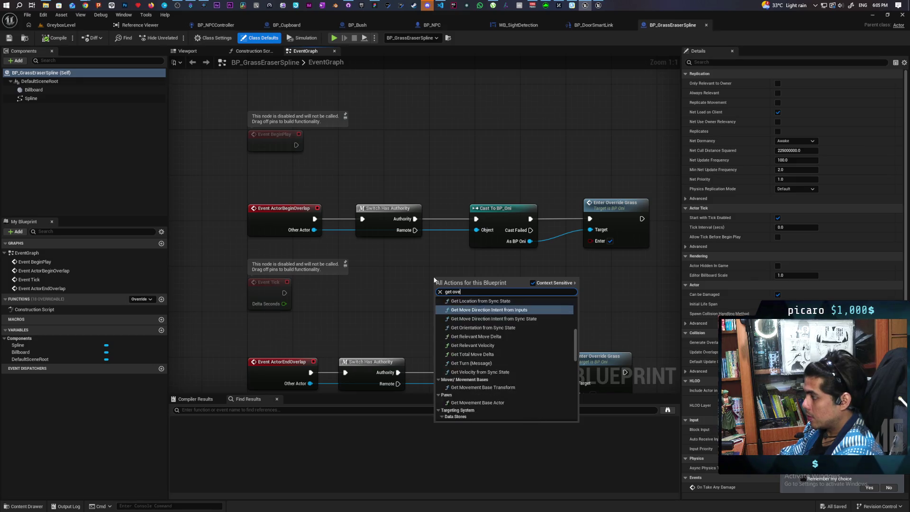
key("Down")
key("Return")
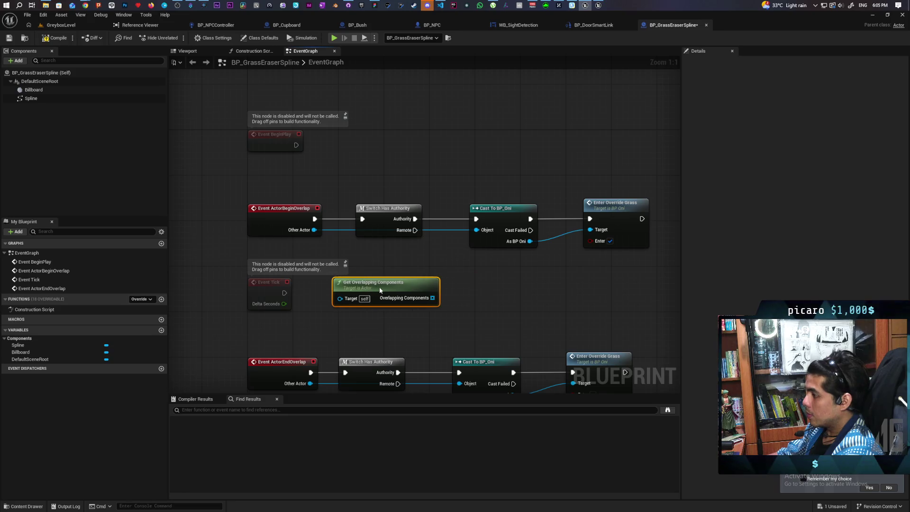
left_click(334, 308)
mouse_move(335, 308)
left_mouse_down()
mouse_move(399, 274)
mouse_move(285, 269)
left_mouse_up()
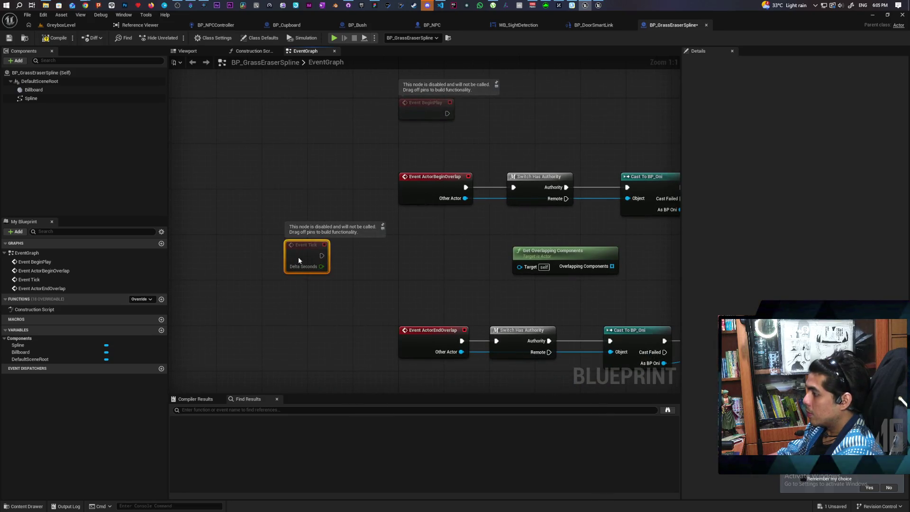
left_click_drag(545, 251, 380, 245)
left_click(485, 243)
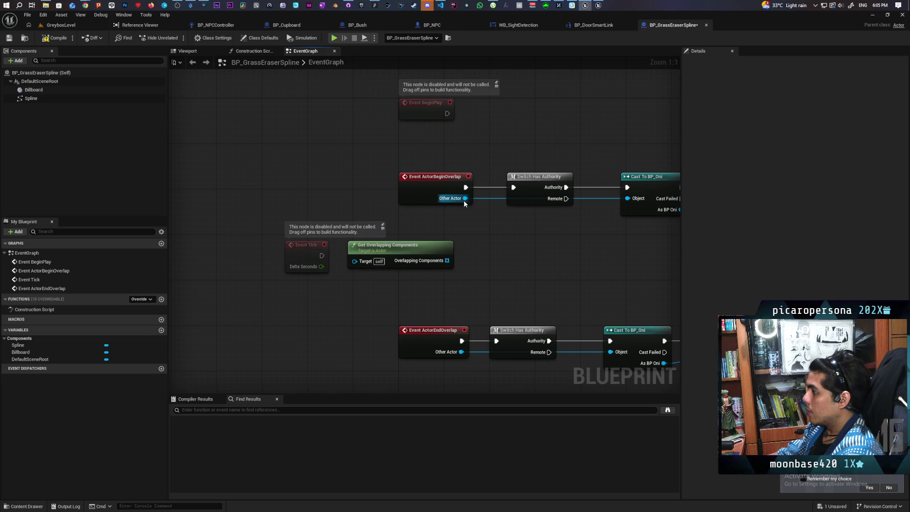
Add a Get Root Component node wired from the overlap's Other Actor
left_click_drag(464, 199, 478, 239)
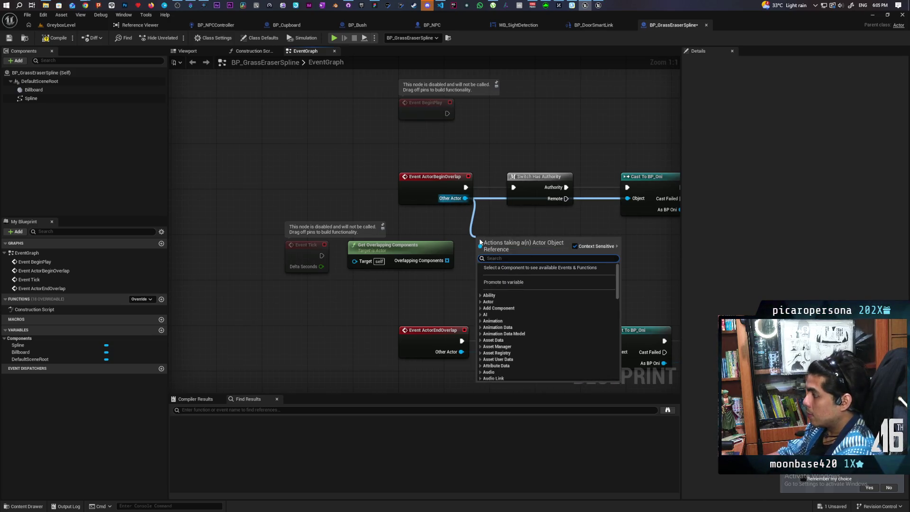
left_click(515, 209)
left_click(429, 194)
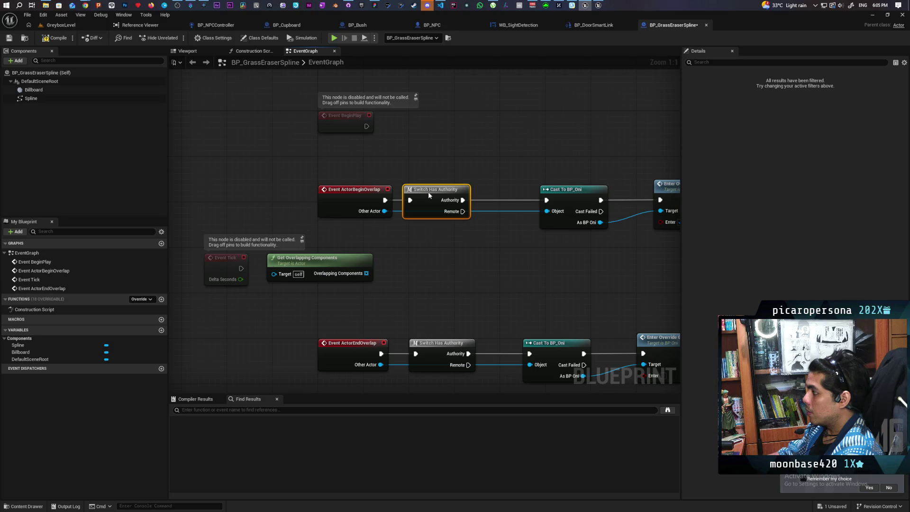
left_click(479, 229)
left_click_drag(462, 200, 487, 260)
left_click(384, 226)
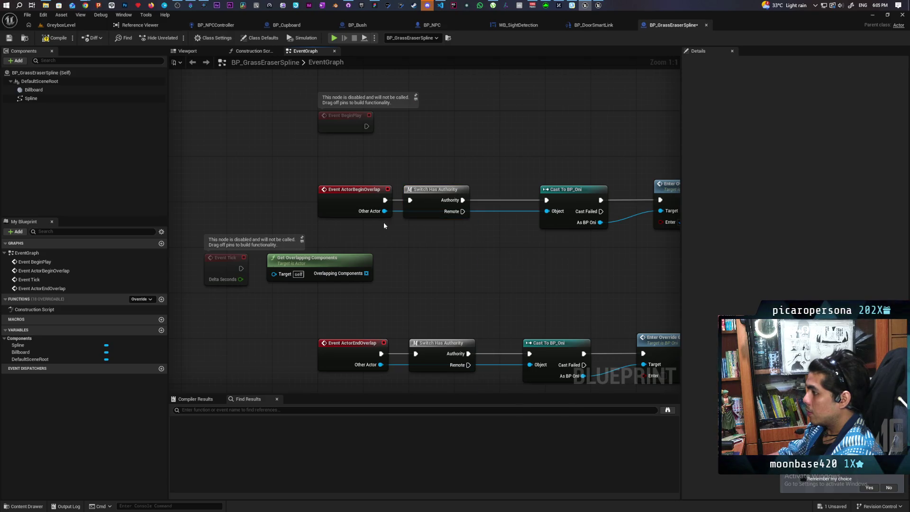
mouse_move(385, 211)
left_mouse_down()
mouse_move(426, 254)
mouse_move(422, 245)
left_mouse_up()
type("get root")
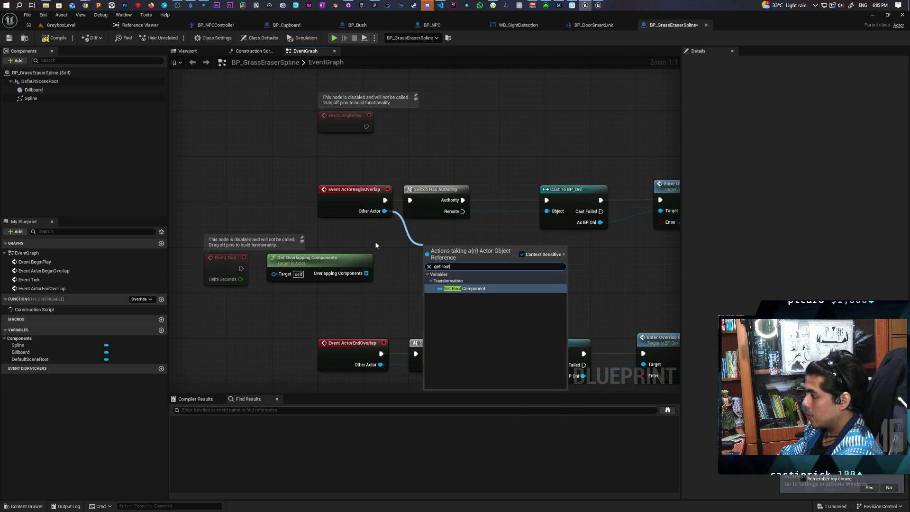
key("Return")
Add a Contains check on the overlapping components array and rearrange the nodes
left_click_drag(367, 273, 433, 269)
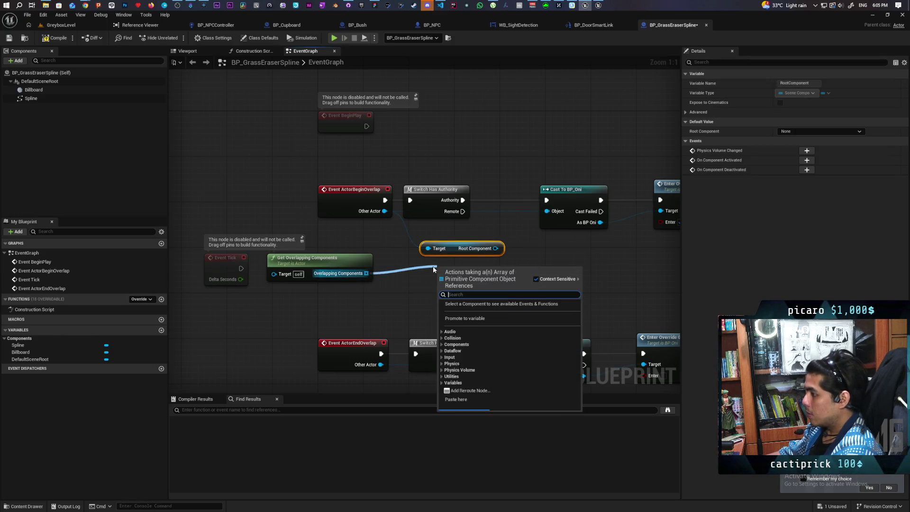
type("contai")
key("Return")
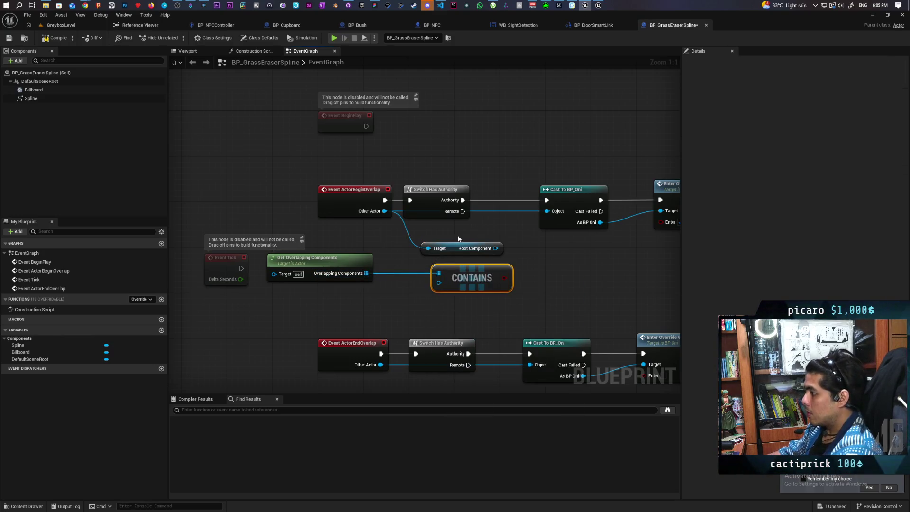
left_click(428, 298)
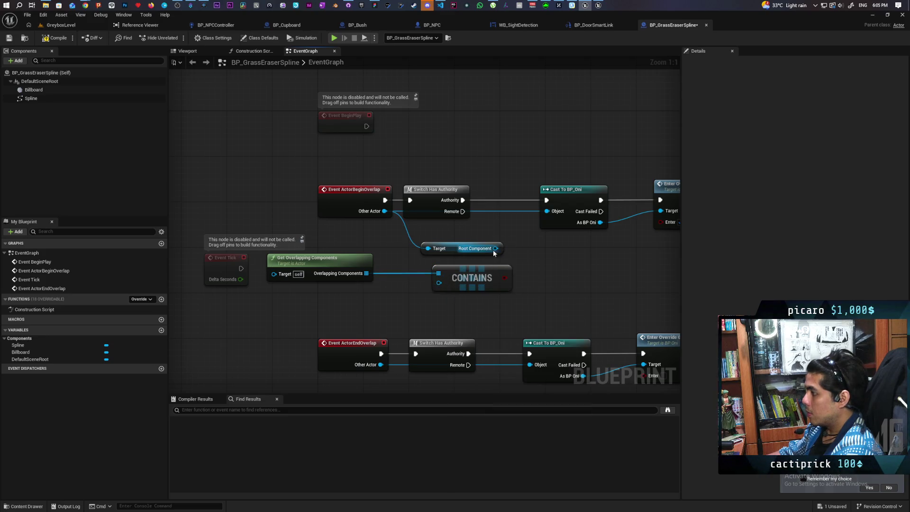
left_click_drag(494, 252, 446, 285)
key("Escape")
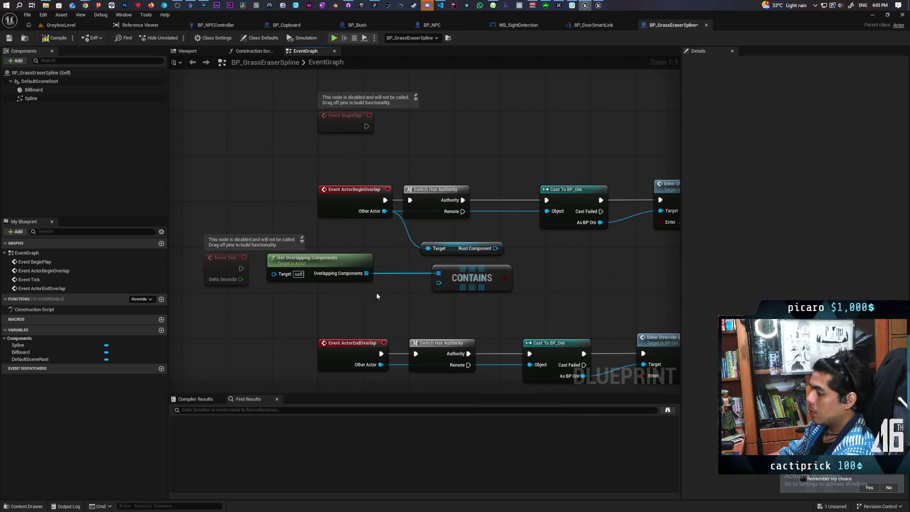
left_click_drag(334, 266, 351, 267)
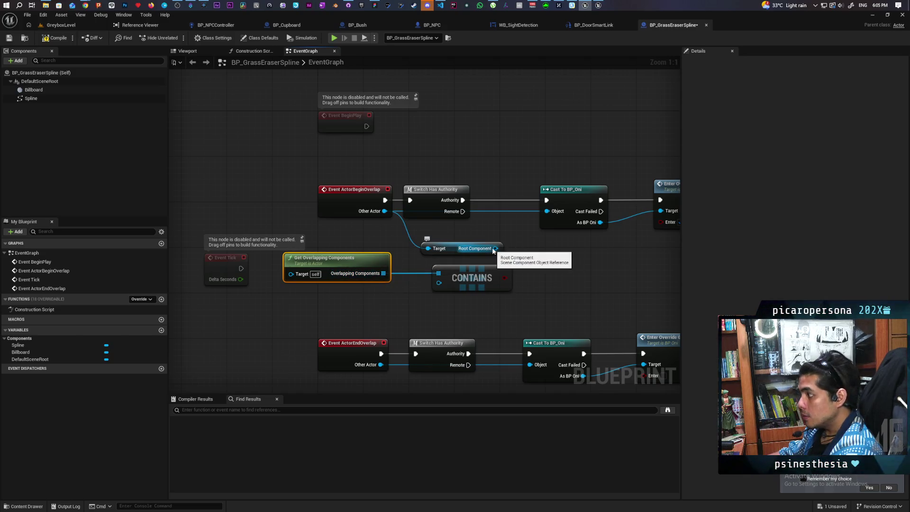
mouse_move(363, 305)
left_mouse_down()
mouse_move(515, 264)
mouse_move(503, 300)
left_mouse_up()
Cast the root component with a pure Cast To PrimitiveComponent, then add a Branch beside Cast To BP_Oni
mouse_move(449, 249)
left_mouse_down()
mouse_move(376, 238)
mouse_move(443, 246)
left_mouse_up()
type("cast")
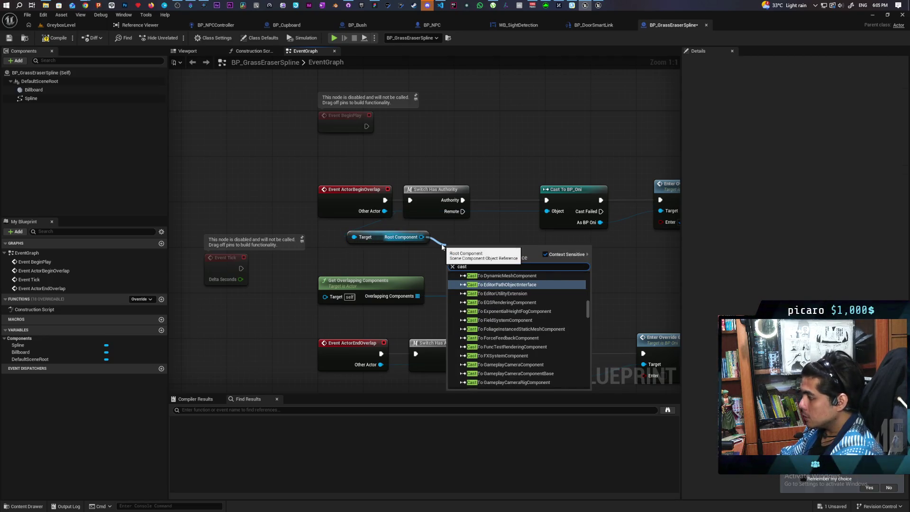
type(" to primi")
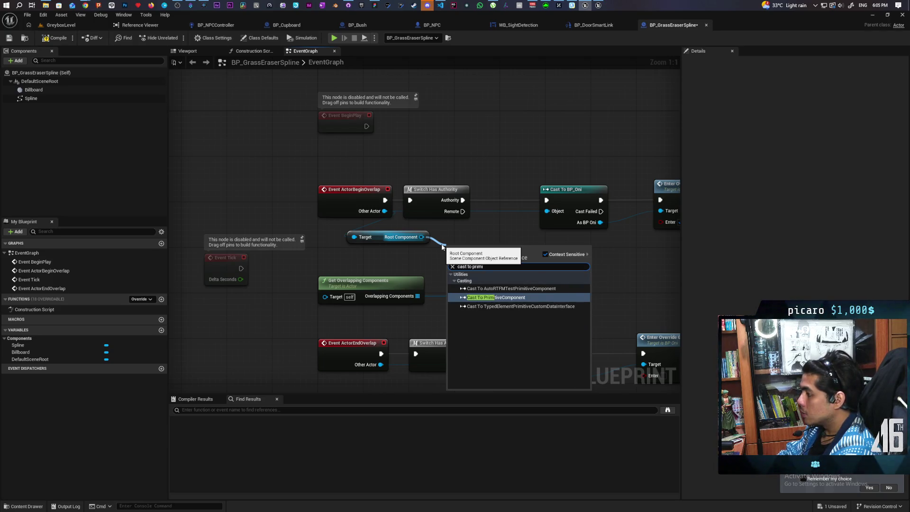
key("Return")
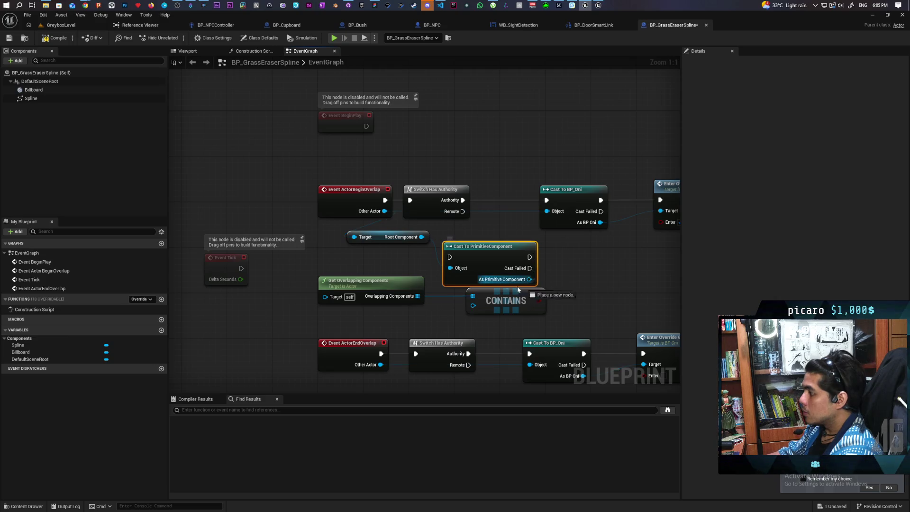
right_click(488, 261)
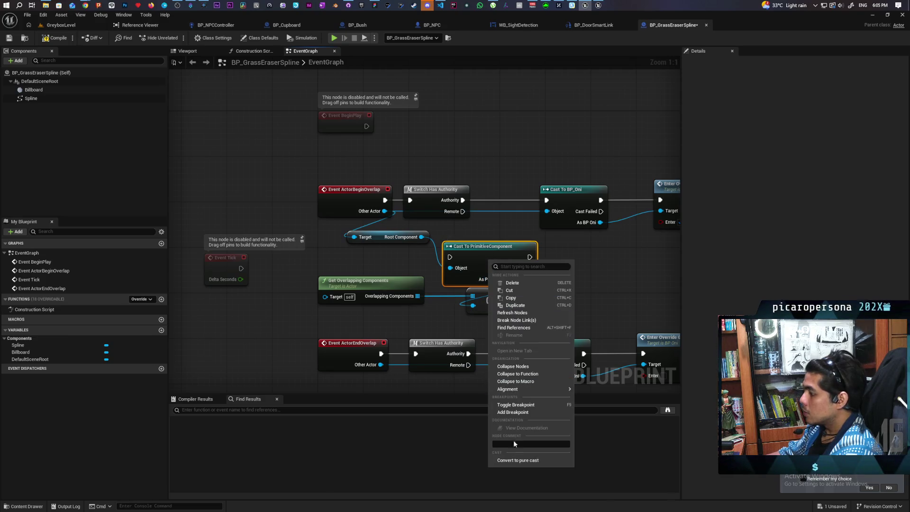
left_click(518, 460)
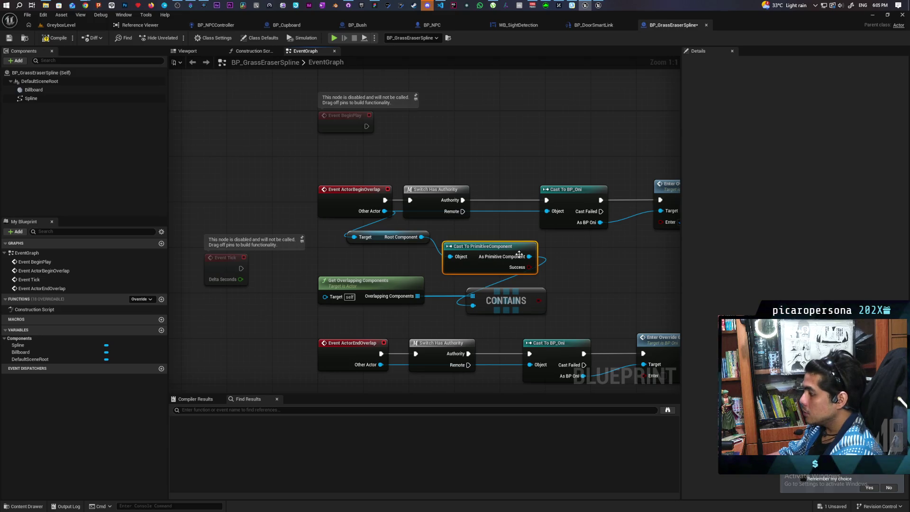
mouse_move(464, 255)
left_mouse_down()
mouse_move(389, 249)
mouse_move(395, 255)
left_mouse_up()
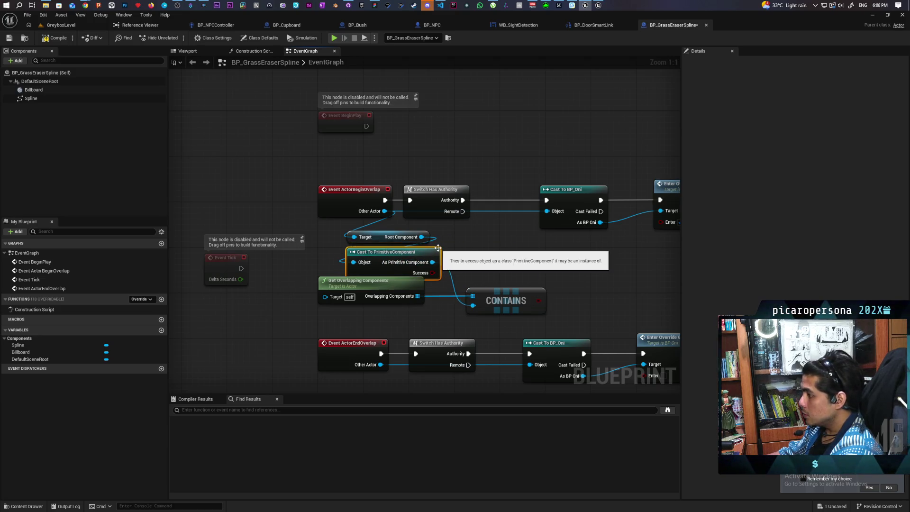
left_click(486, 242)
mouse_move(513, 247)
left_mouse_down()
mouse_move(512, 213)
mouse_move(483, 231)
left_mouse_up()
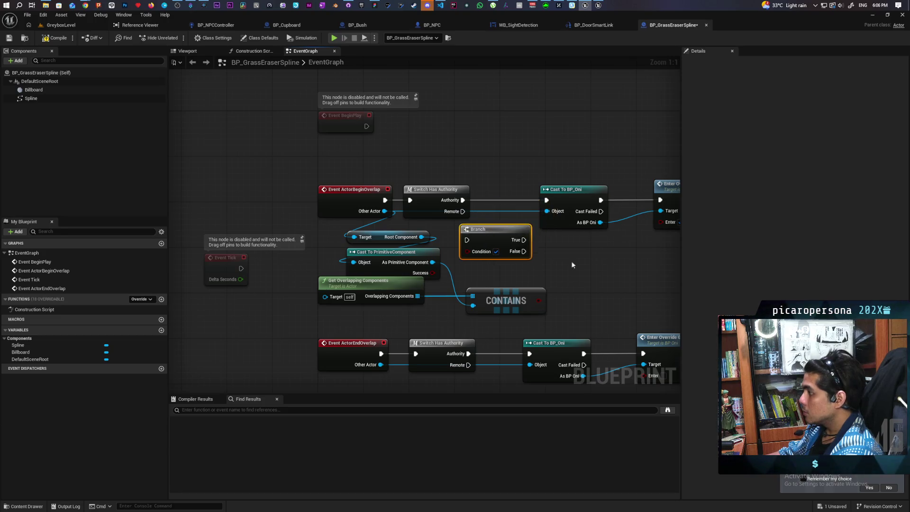
Insert the Branch before Cast To BP_Oni and wire the Contains result into its Condition
left_click_drag(424, 142, 570, 240)
left_click_drag(444, 184, 479, 184)
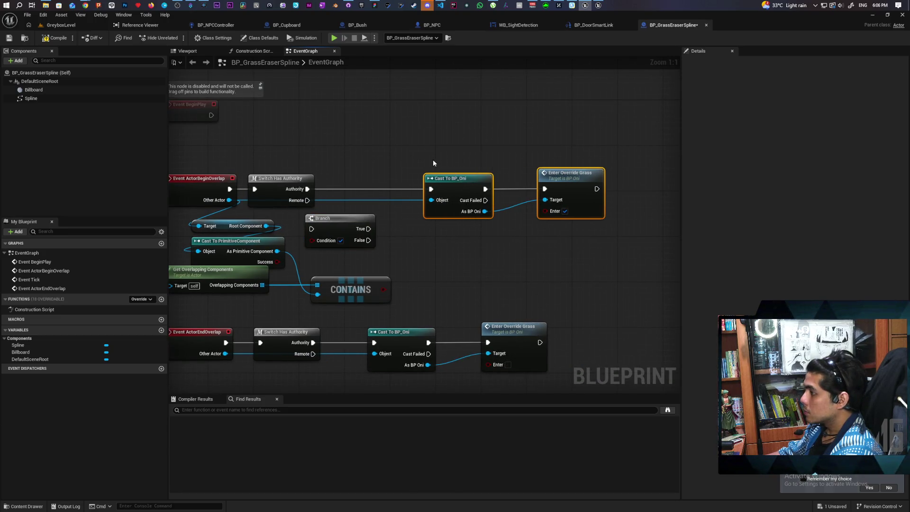
left_click_drag(327, 229, 360, 189)
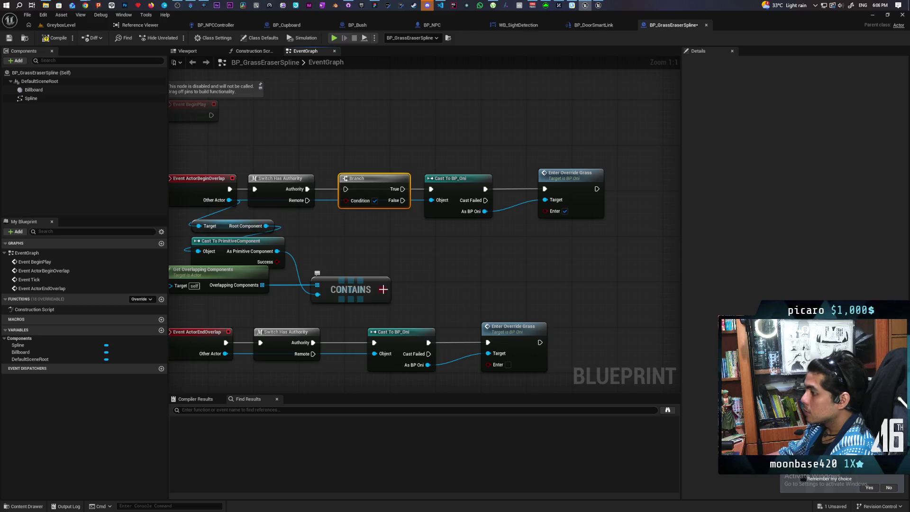
left_click_drag(383, 289, 346, 200)
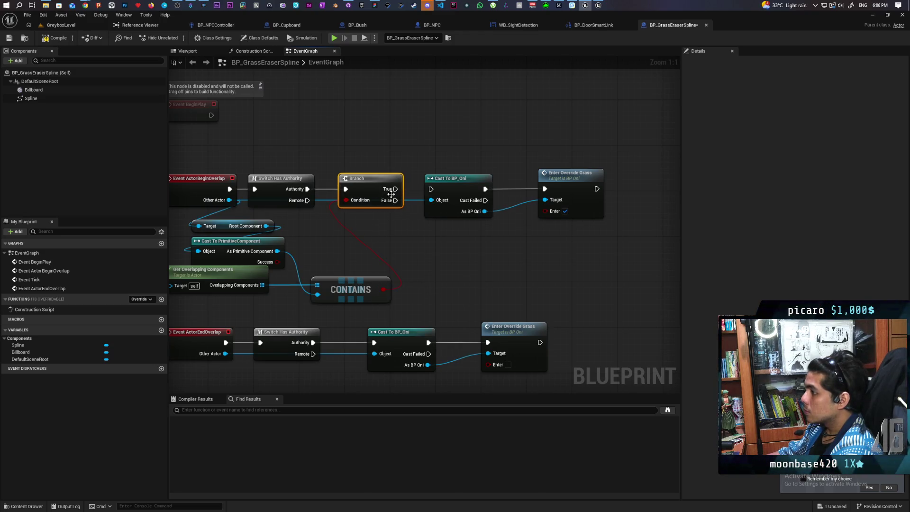
Move the end-overlap chain down and select the four overlap-check nodes
mouse_move(442, 249)
left_mouse_down()
mouse_move(527, 188)
mouse_move(498, 216)
left_mouse_up()
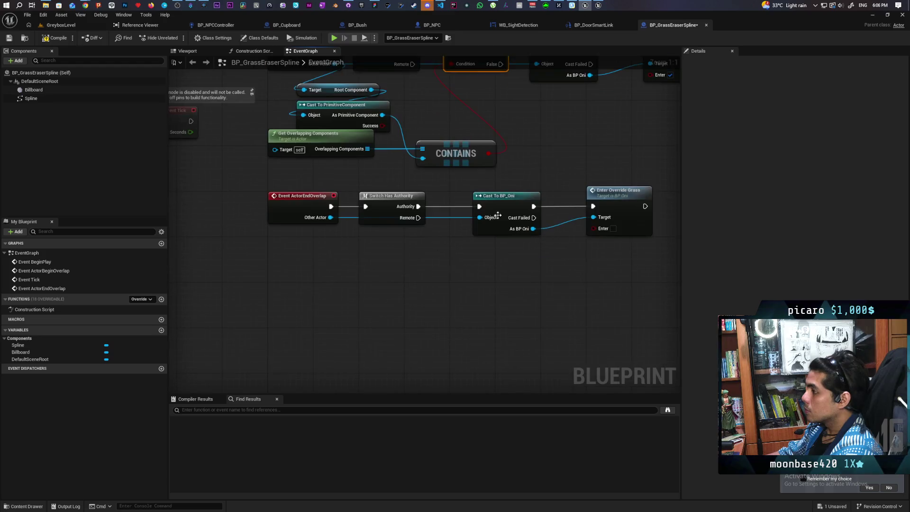
left_click_drag(300, 265, 659, 183)
mouse_move(510, 195)
left_mouse_down()
mouse_move(510, 229)
mouse_move(504, 224)
left_mouse_up()
left_click(511, 200)
mouse_move(251, 200)
left_mouse_down()
mouse_move(474, 136)
mouse_move(479, 117)
left_mouse_up()
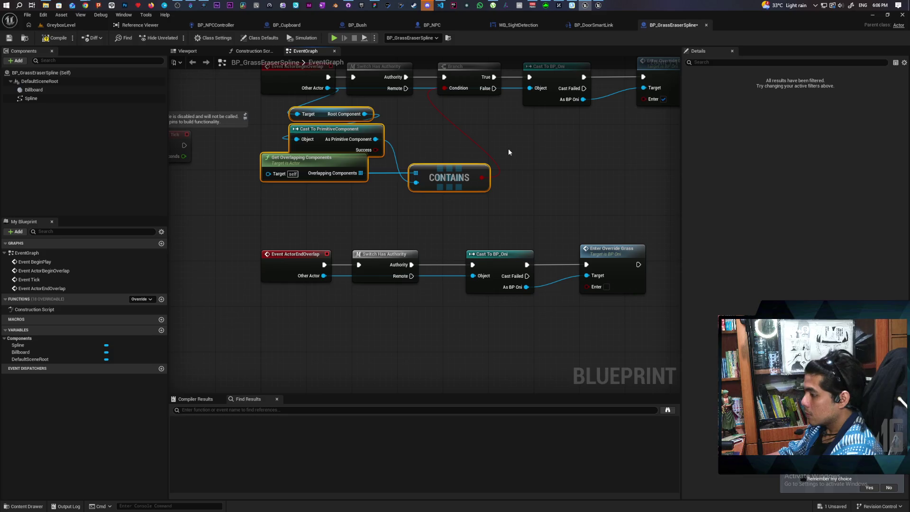
Paste the check nodes under Event ActorEndOverlap, wire Other Actor, and add a Contains-driven Branch before Cast To BP_Oni
key("ctrl+c")
key("ctrl+v")
left_click_drag(323, 276, 367, 327)
left_click_drag(498, 236, 645, 303)
left_click_drag(495, 263, 546, 262)
left_click(502, 315)
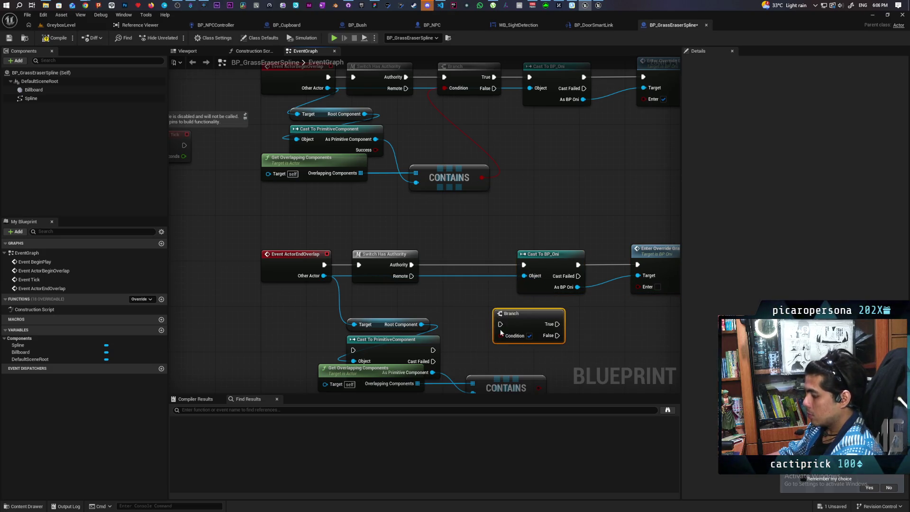
left_click_drag(536, 385, 454, 256)
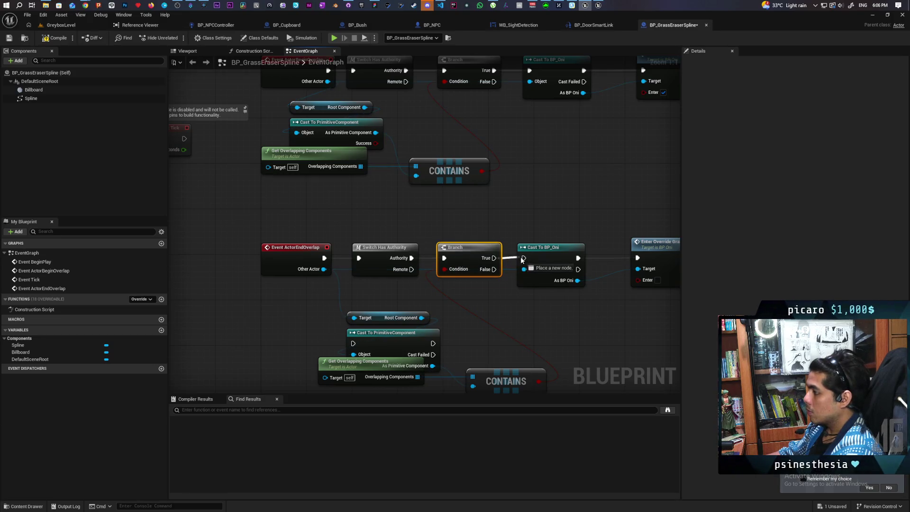
Make the pasted cast pure, recompile the Blueprint without warnings, and save all
left_click(58, 37)
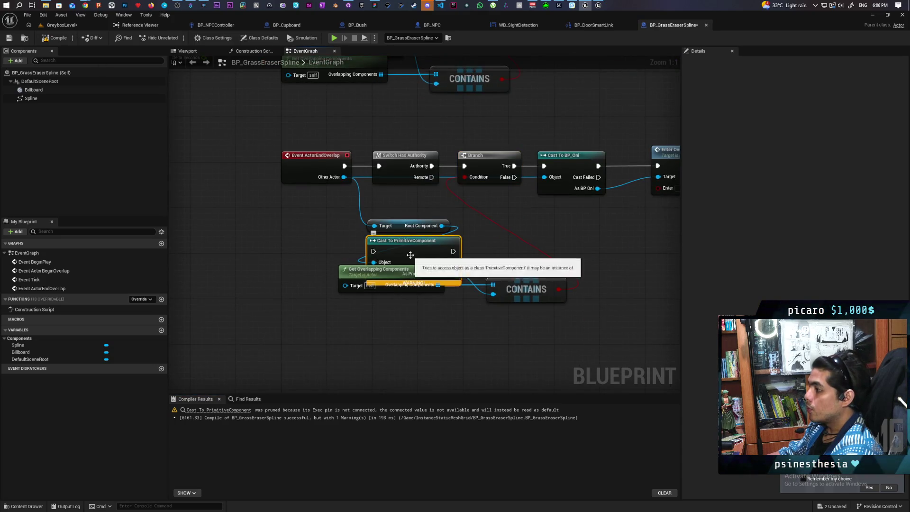
right_click(410, 255)
left_click(440, 455)
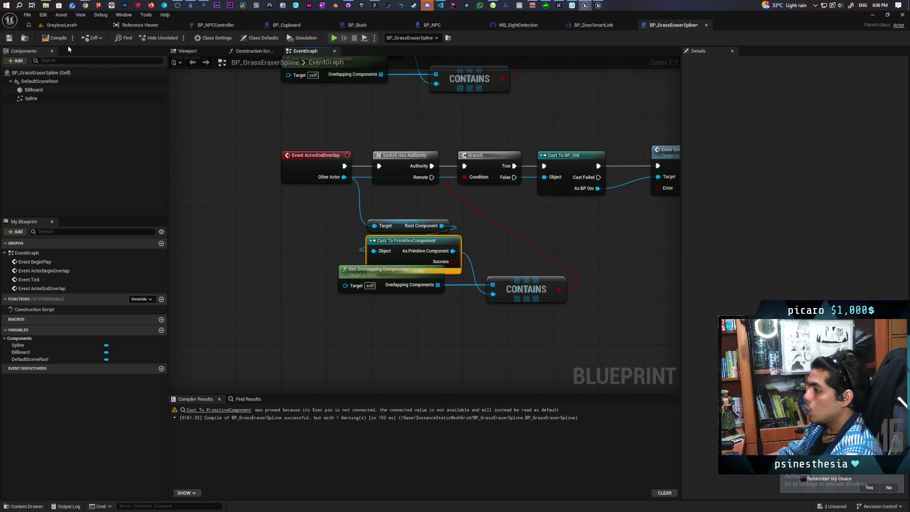
left_click(56, 38)
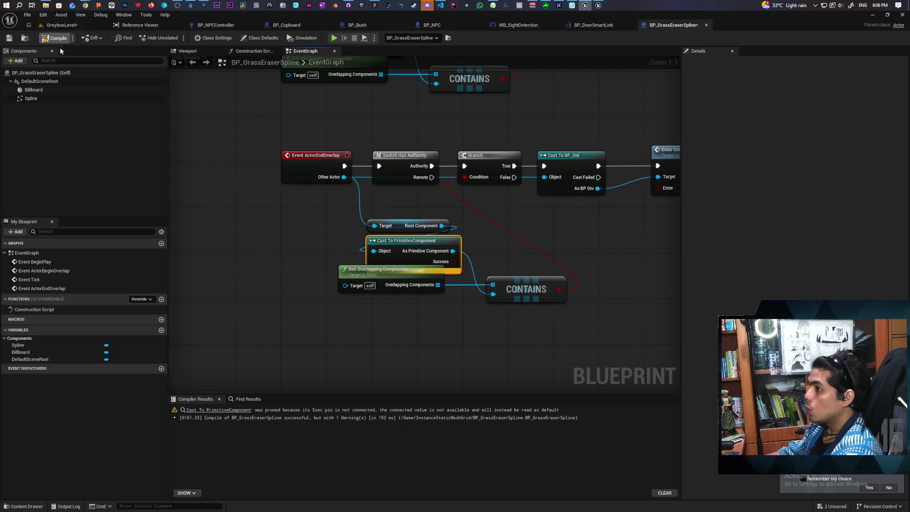
key("ctrl+shift+s")
left_click(61, 24)
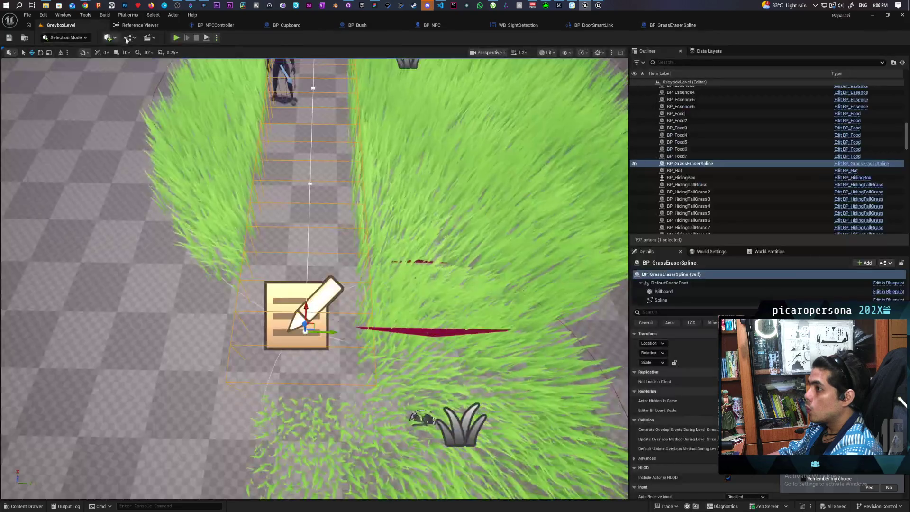
left_click(178, 38)
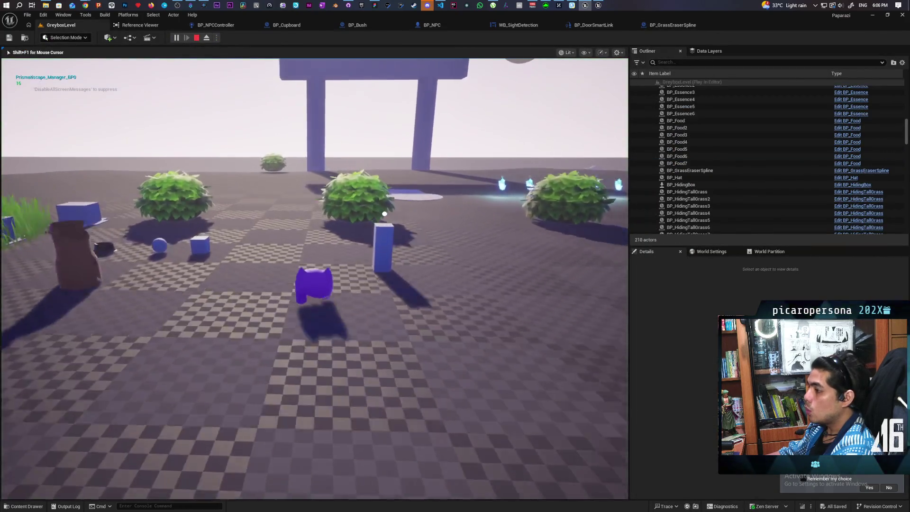
key("w")
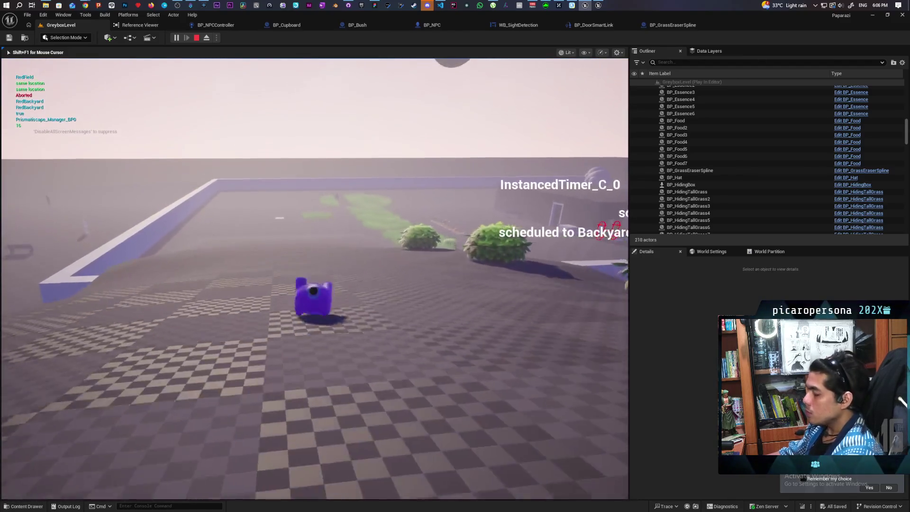
key("space")
key("w")
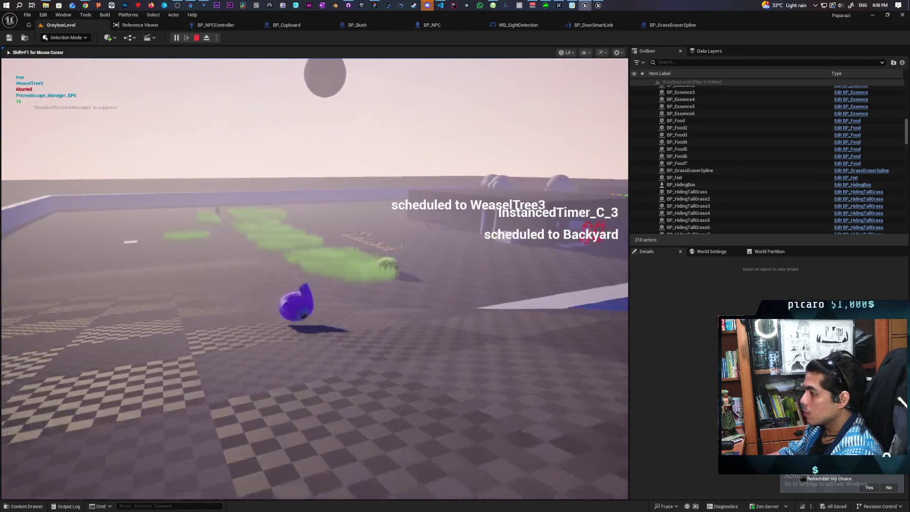
key("w")
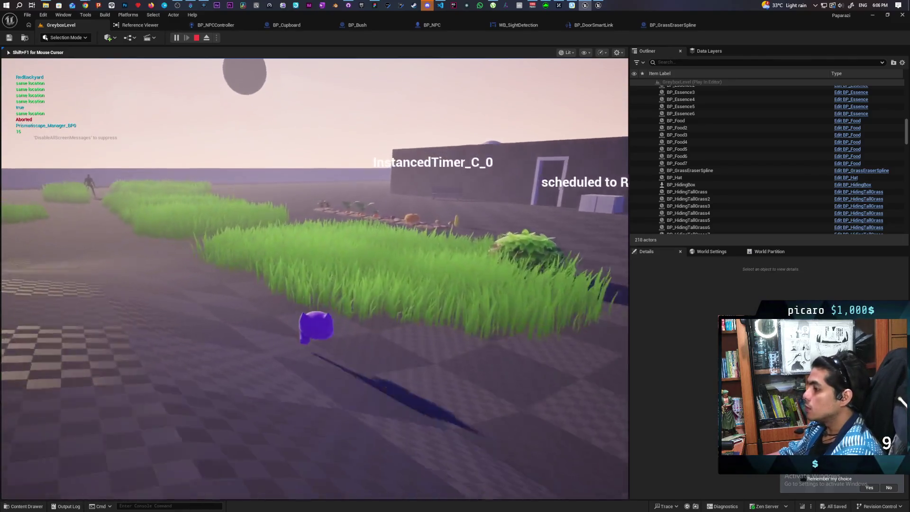
key("w")
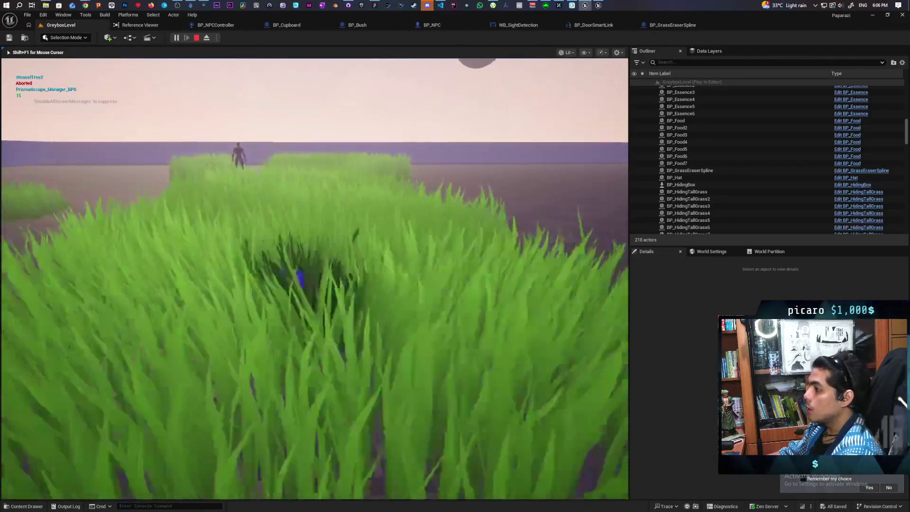
key("w")
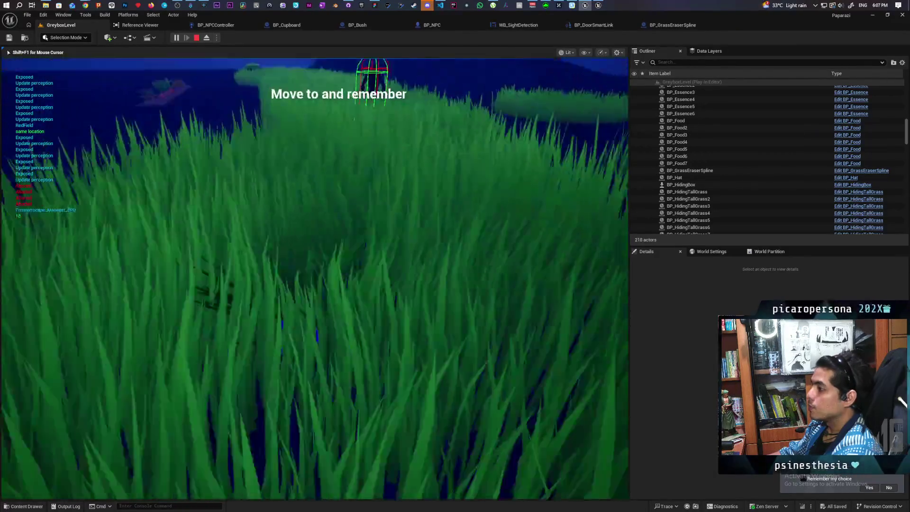
key("Escape")
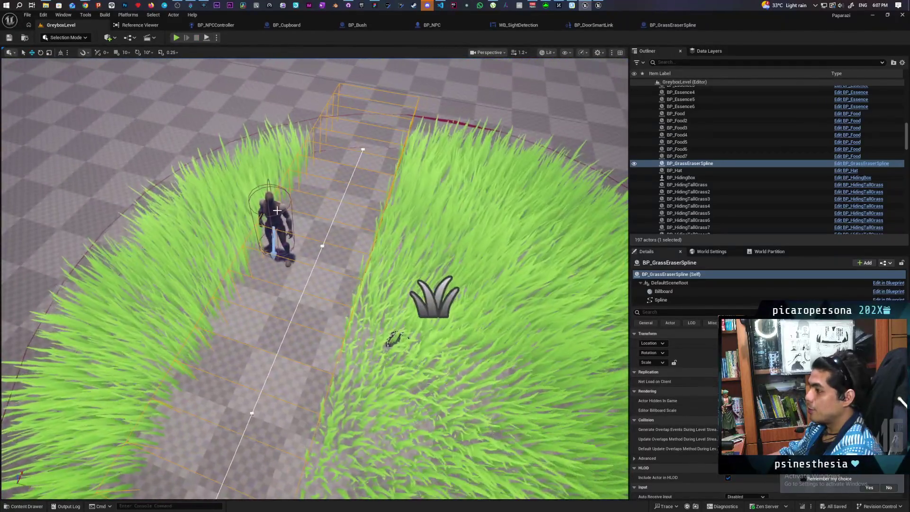
Drag a BP_NPC mannequin from the Content Drawer next to the dark priest NPC
left_click(299, 222)
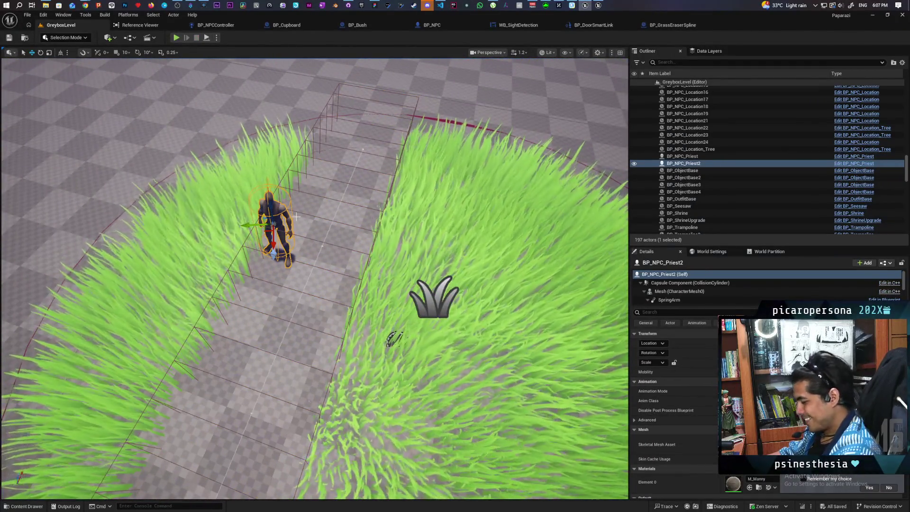
key("ctrl+space")
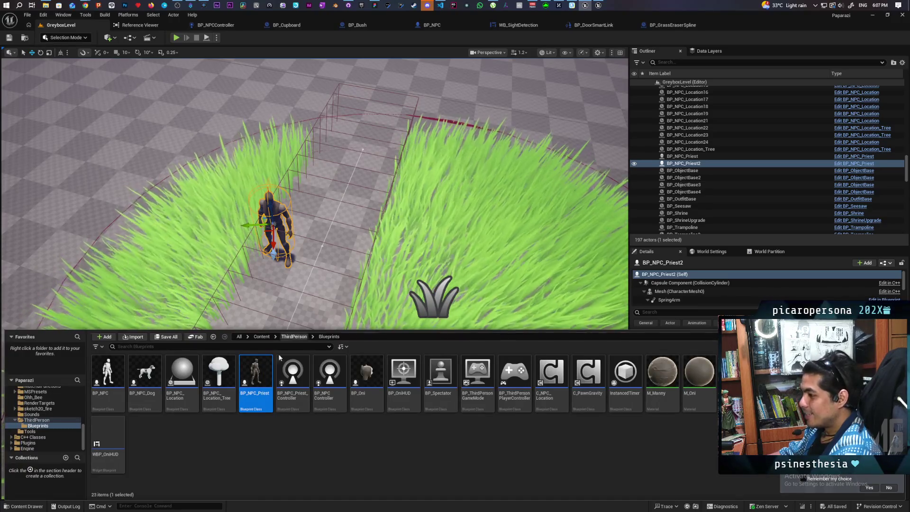
mouse_move(122, 374)
left_mouse_down()
mouse_move(265, 265)
mouse_move(299, 223)
mouse_move(288, 201)
left_mouse_up()
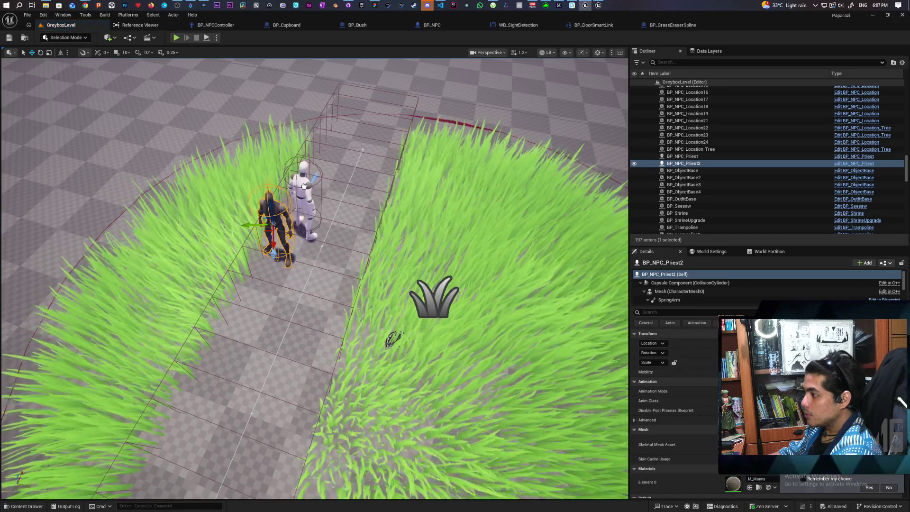
Put the white mannequin on the priest's spot and delete BP_NPC_Priest2
left_click(301, 222)
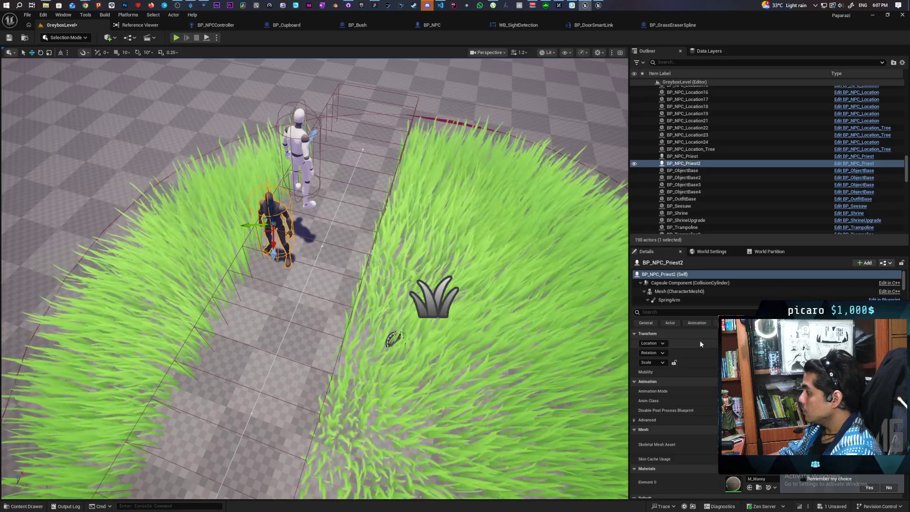
key("ctrl+z")
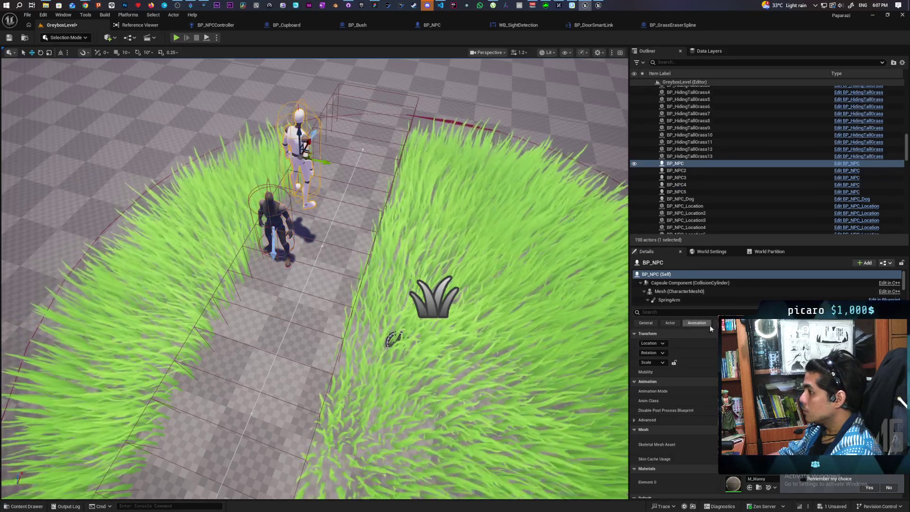
key("ctrl+z")
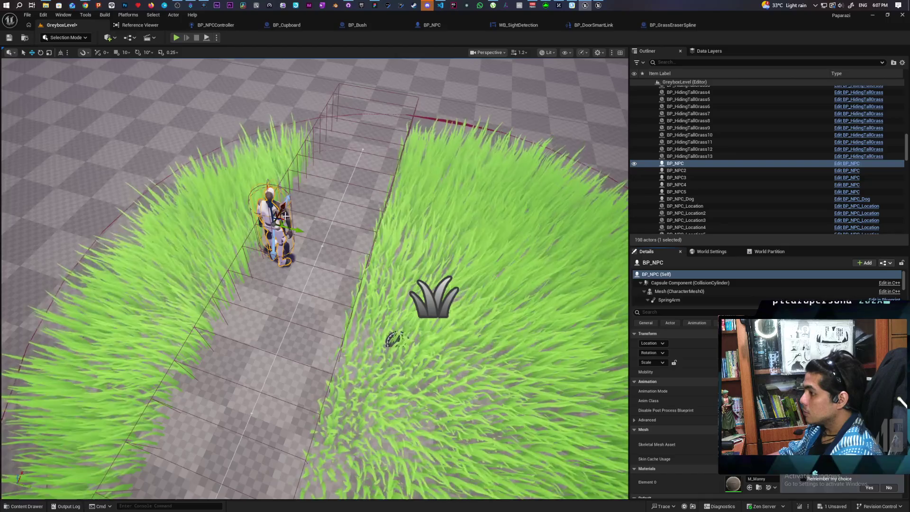
key("ctrl+z")
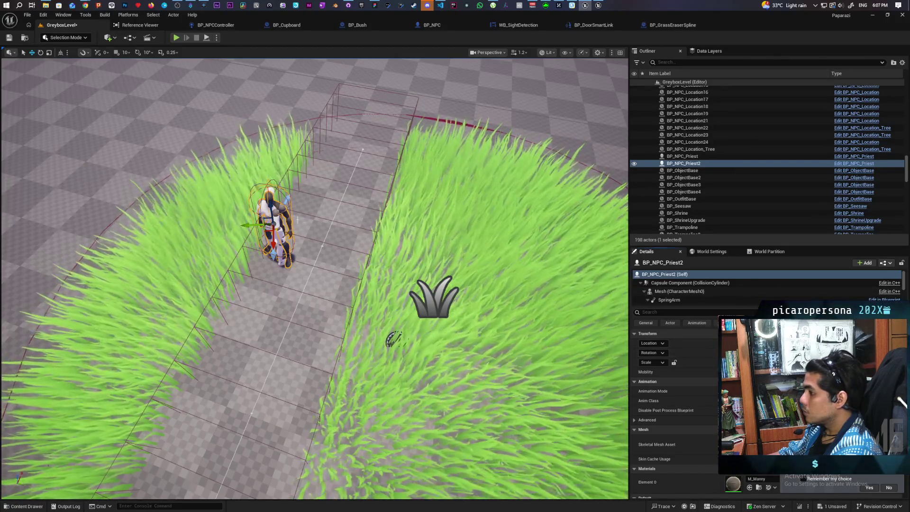
key("ctrl+z")
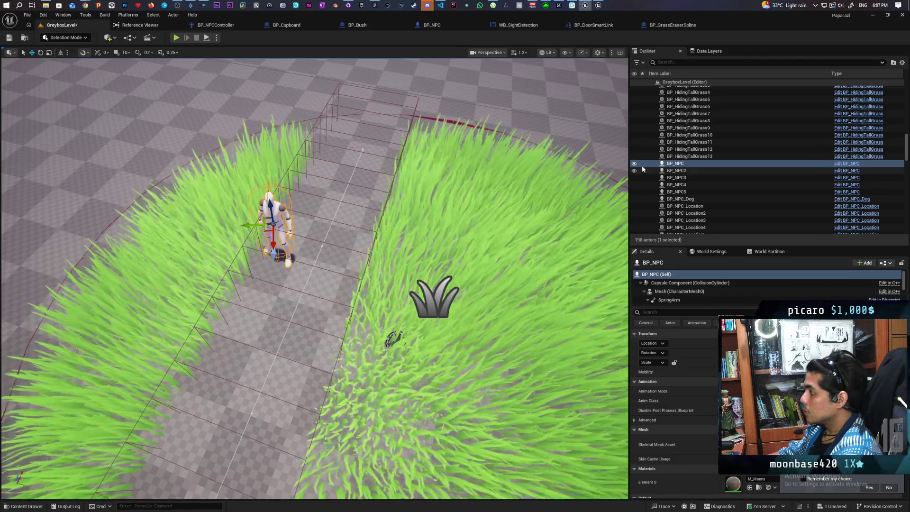
key("ctrl+y")
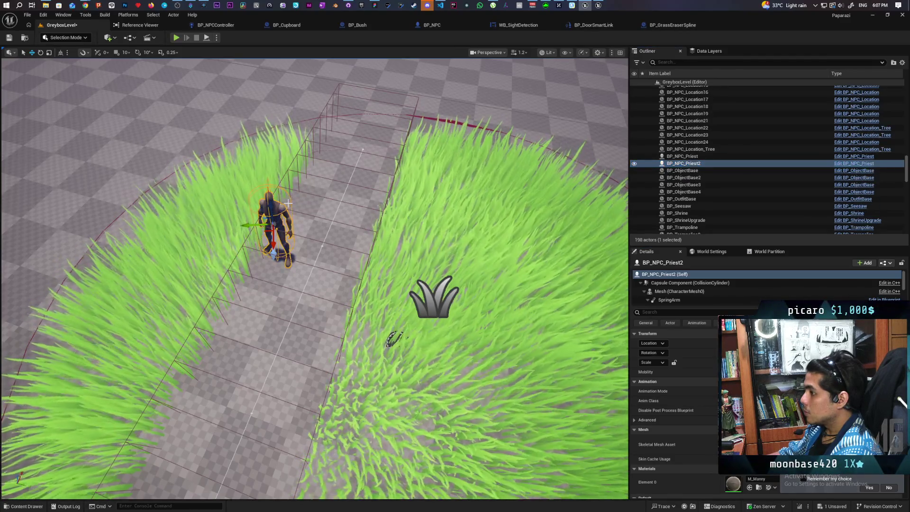
key("ctrl+z")
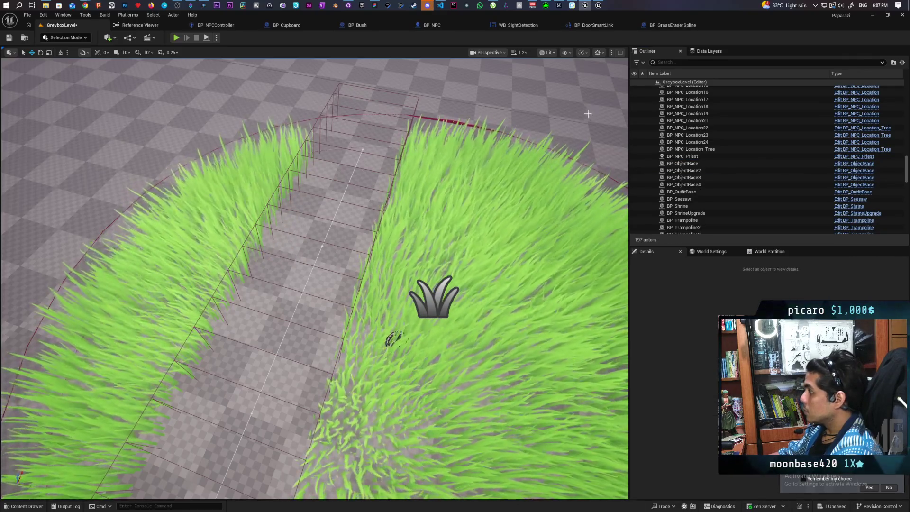
Make BP_NPC visible and sort the Outliner alphabetically by Item Label
scroll(649, 107, "up", 5)
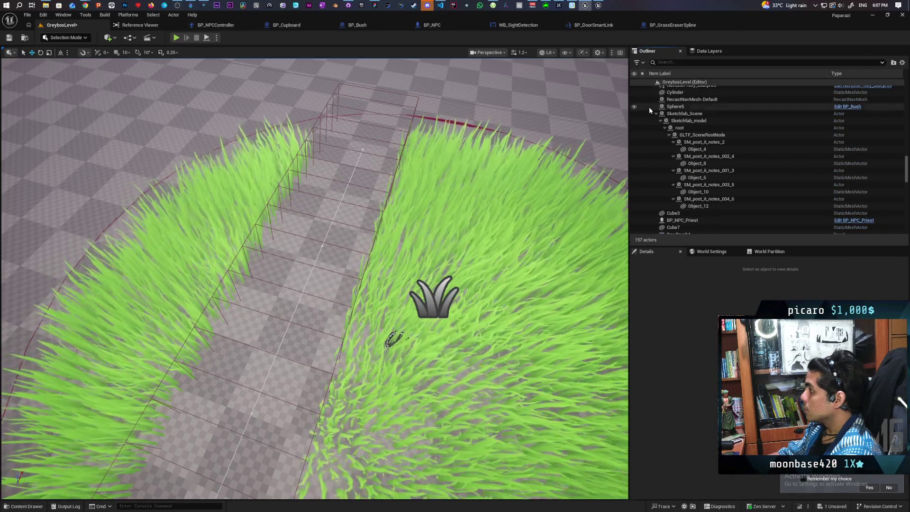
scroll(843, 109, "up", 10)
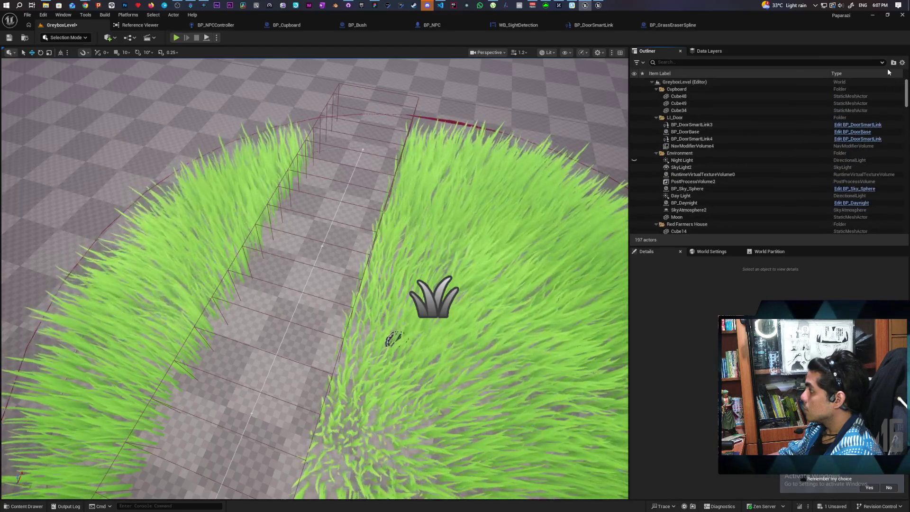
scroll(634, 159, "down", 5)
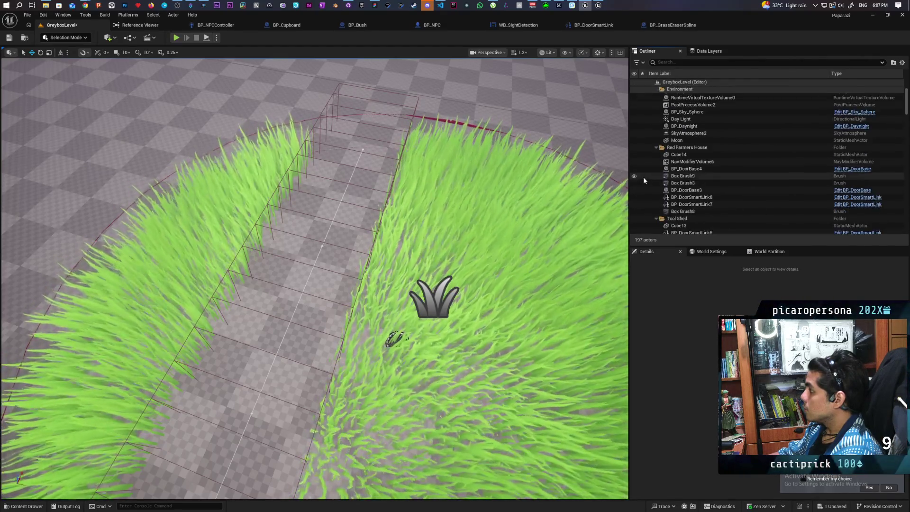
scroll(644, 181, "down", 2)
left_click(634, 196)
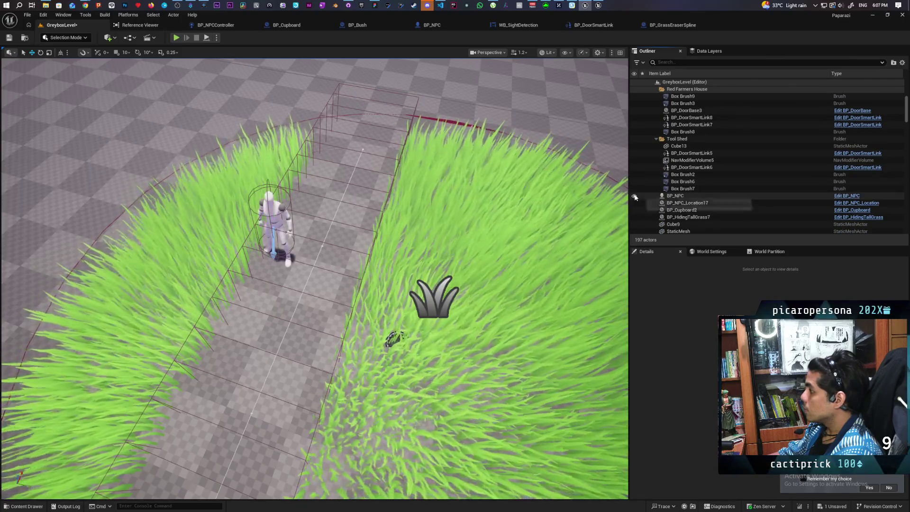
left_click(660, 73)
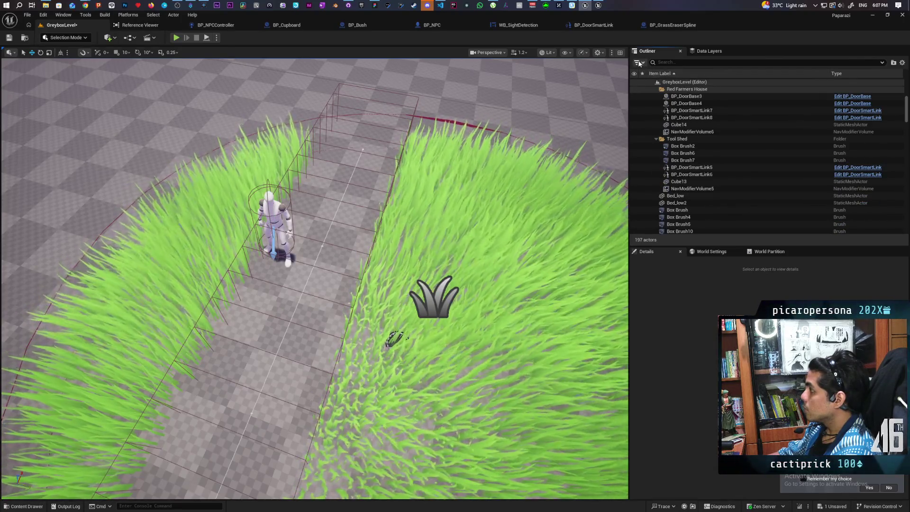
left_click_drag(427, 212, 426, 161)
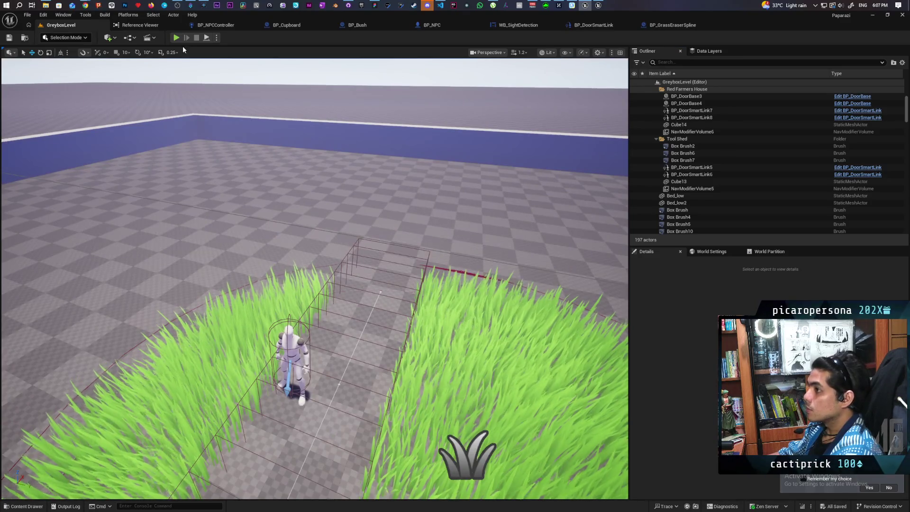
left_click(176, 38)
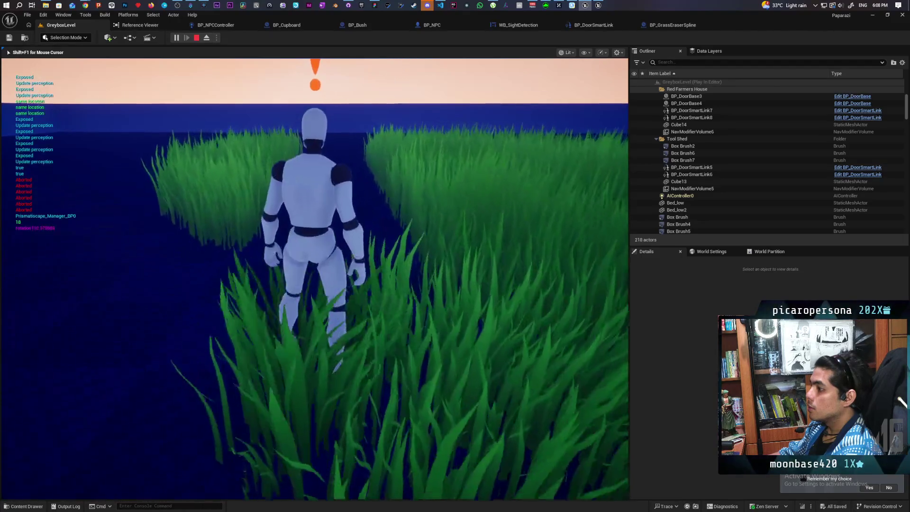
key("Escape")
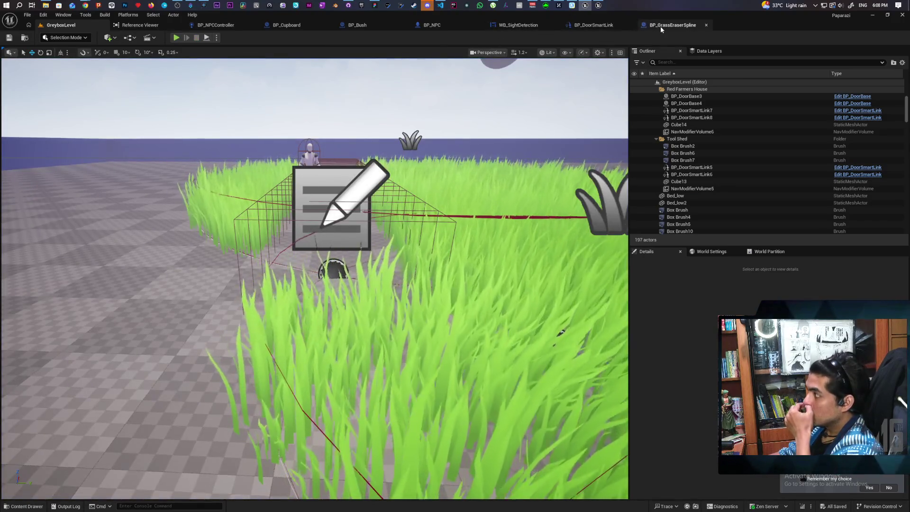
Return to BP_GrassEraserSpline's EventGraph and center the EndOverlap chain in view
left_click(668, 26)
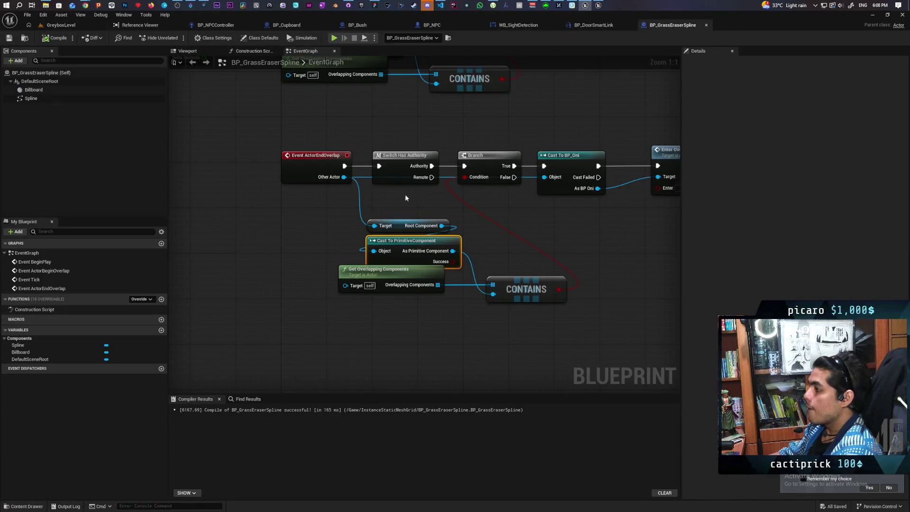
scroll(403, 125, "down", 2)
left_click_drag(403, 124, 347, 220)
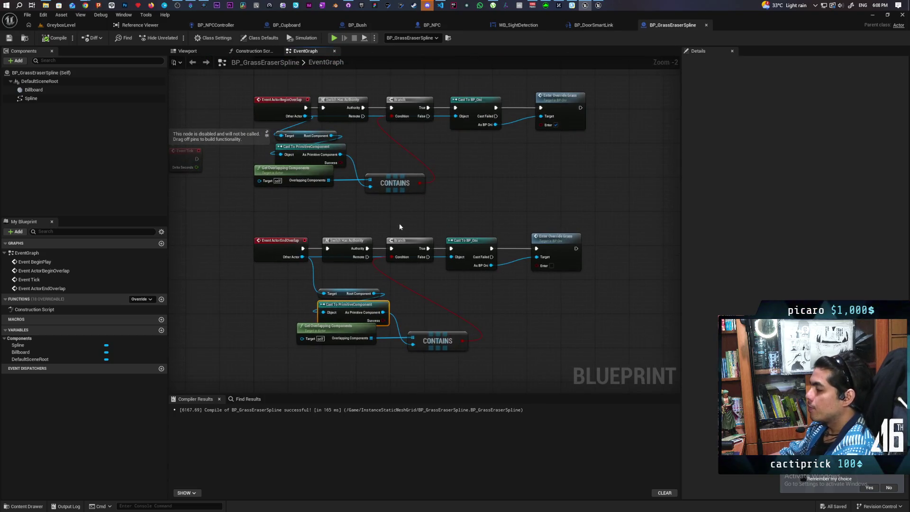
scroll(387, 222, "up", 1)
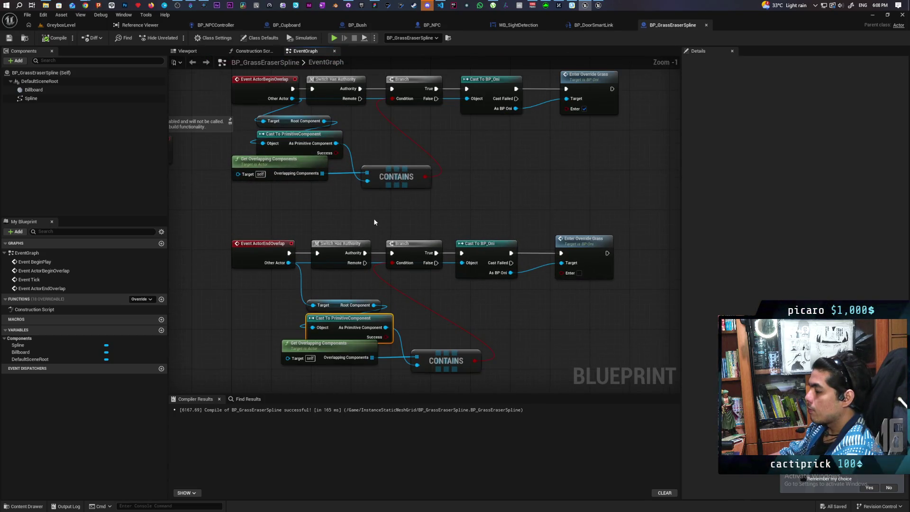
scroll(380, 229, "up", 1)
left_click_drag(380, 230, 417, 147)
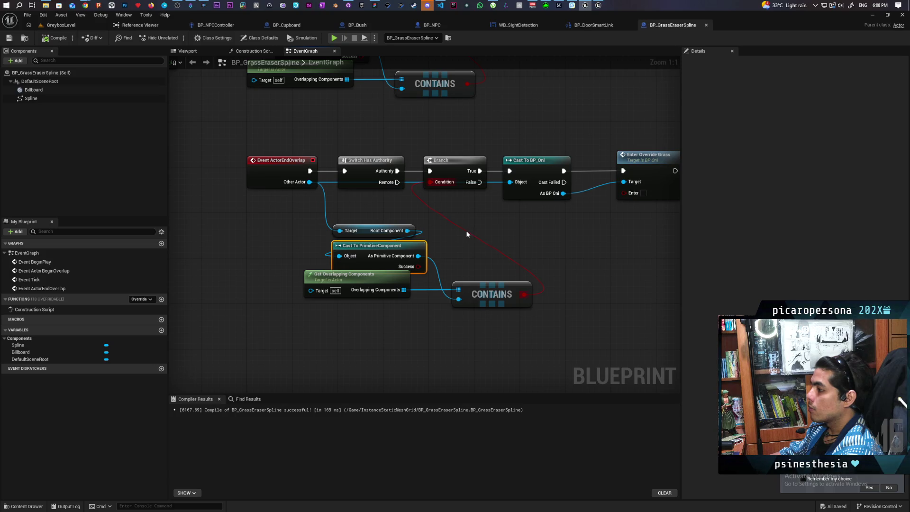
mouse_move(446, 254)
left_mouse_down()
mouse_move(414, 242)
mouse_move(451, 176)
mouse_move(417, 169)
left_mouse_up()
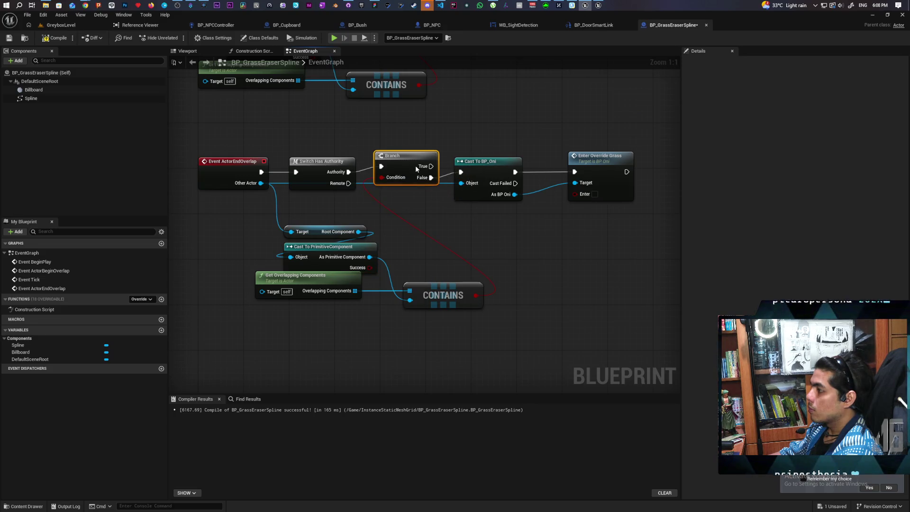
Return to GreyboxLevel, save all assets, and start a Play-in-Editor session
left_click(61, 25)
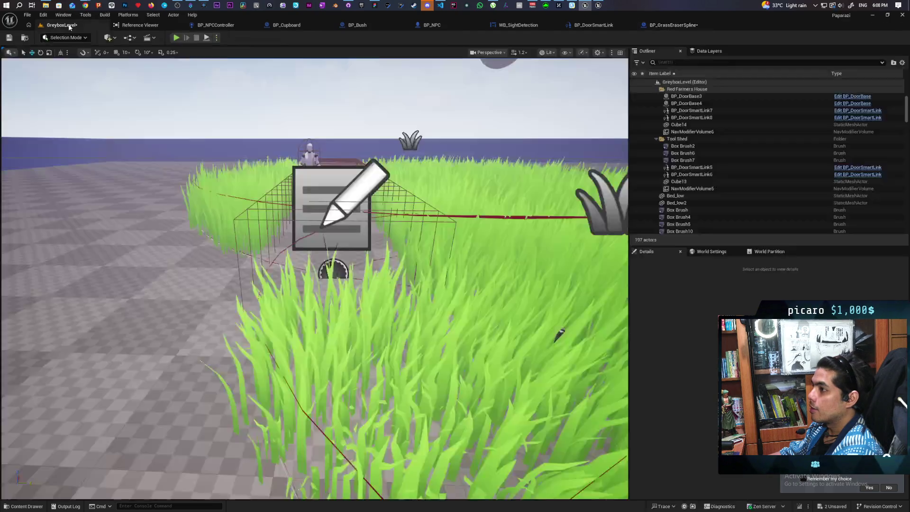
key("ctrl+shift+s")
key("alt+p")
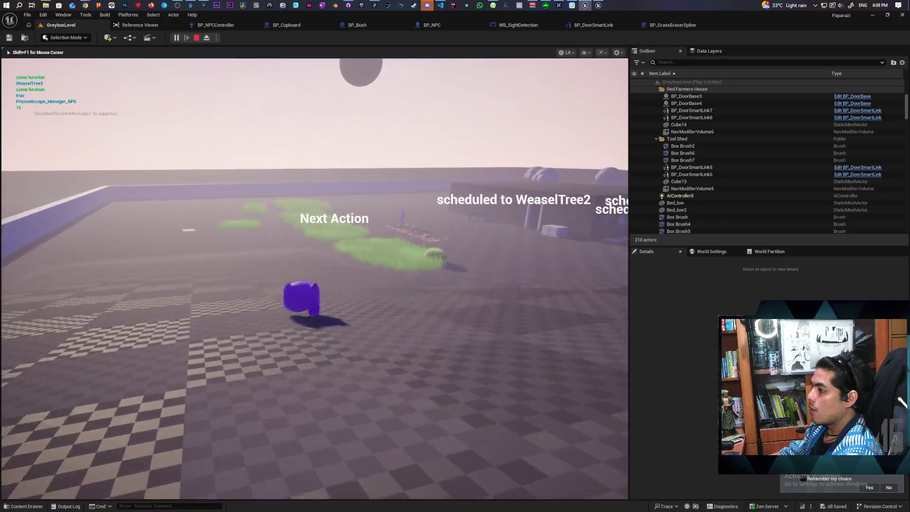
Sneak the player forward through the tall grass past the NPC, then stop the playtest
key("w")
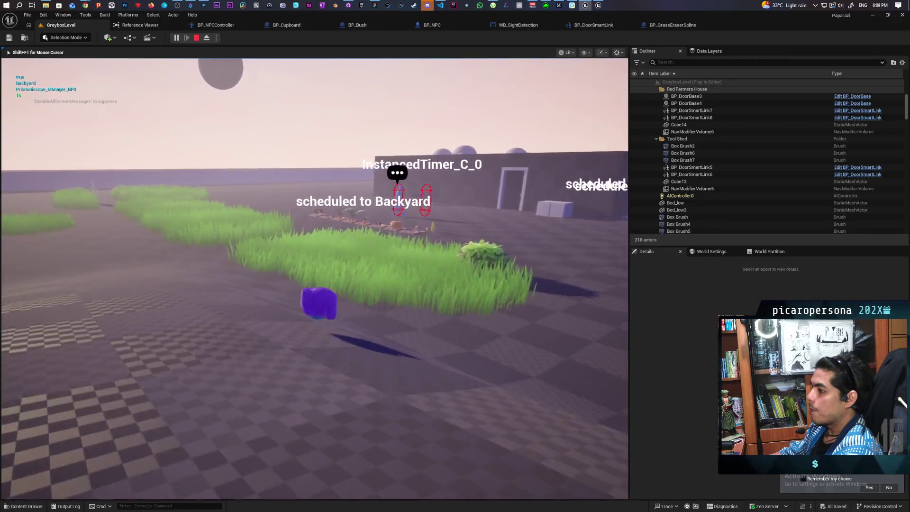
key("w")
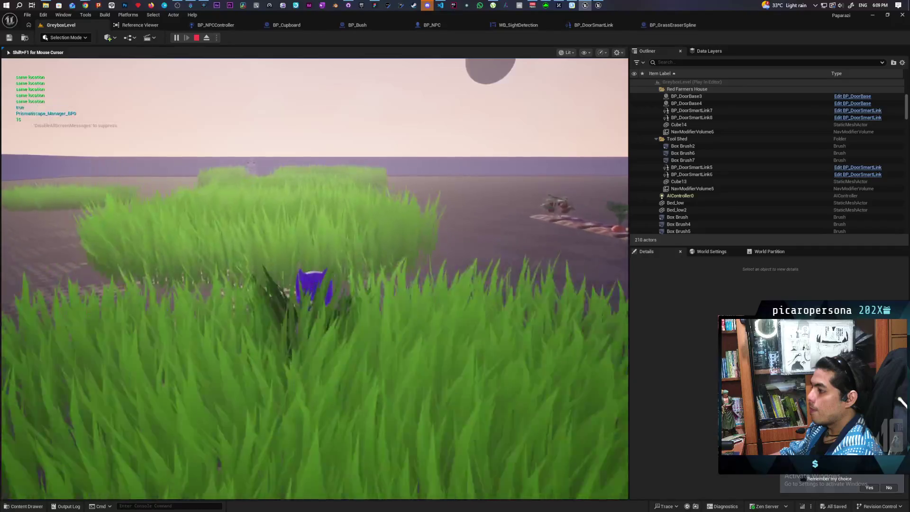
key("w")
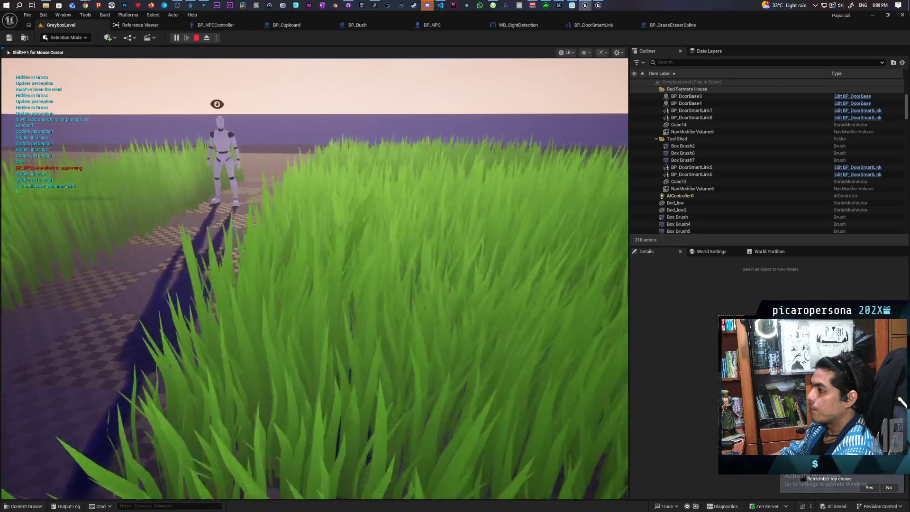
key("w")
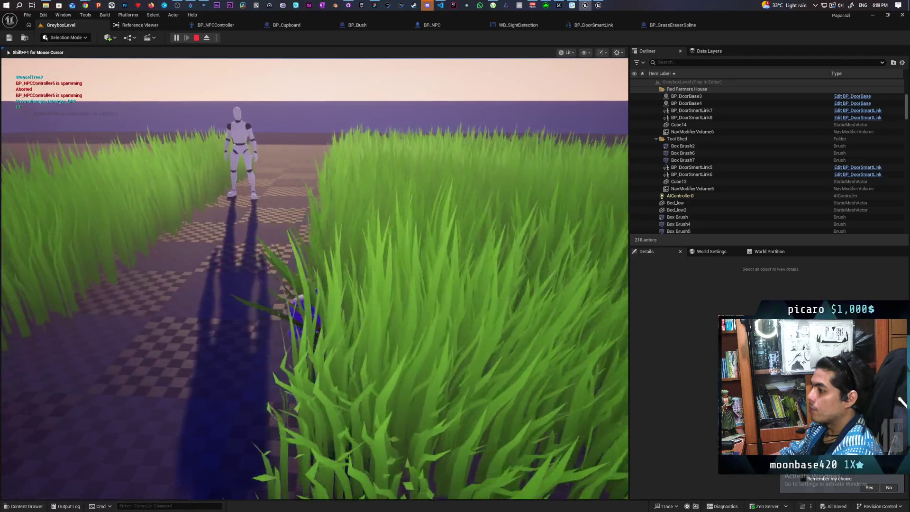
key("w")
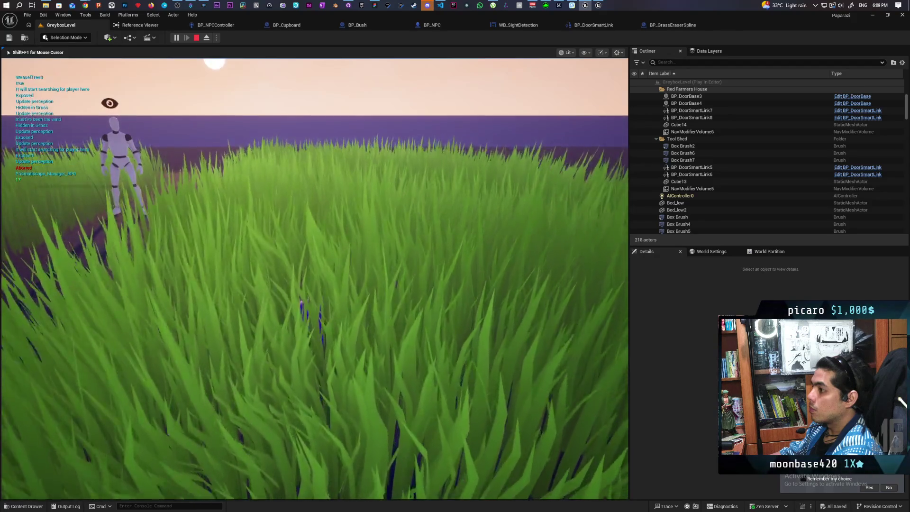
key("w")
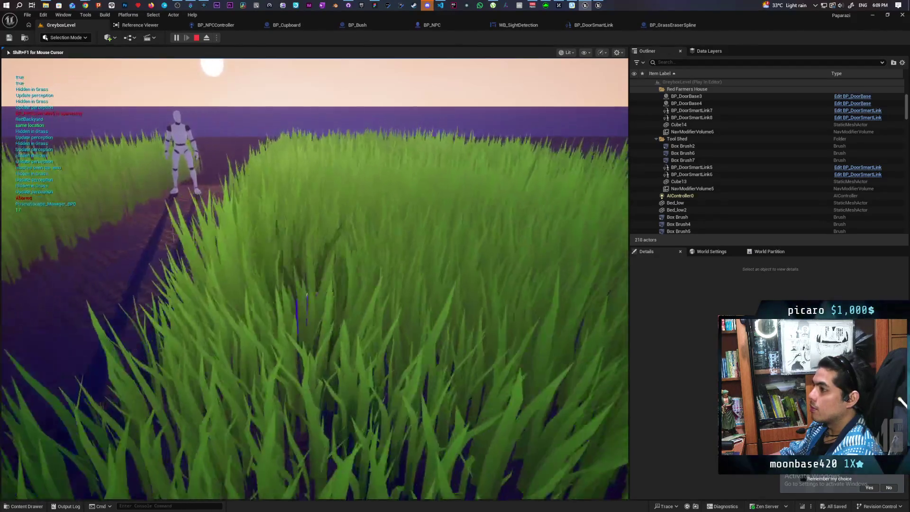
key("w")
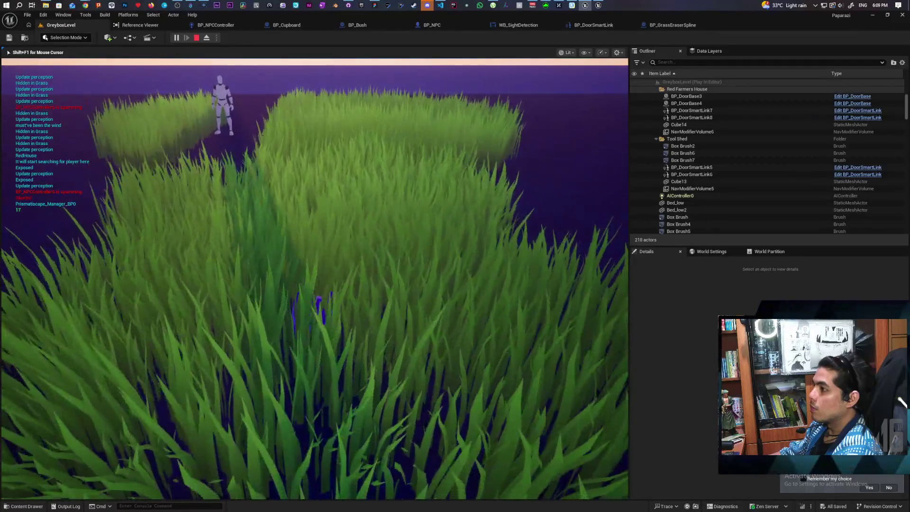
key("w")
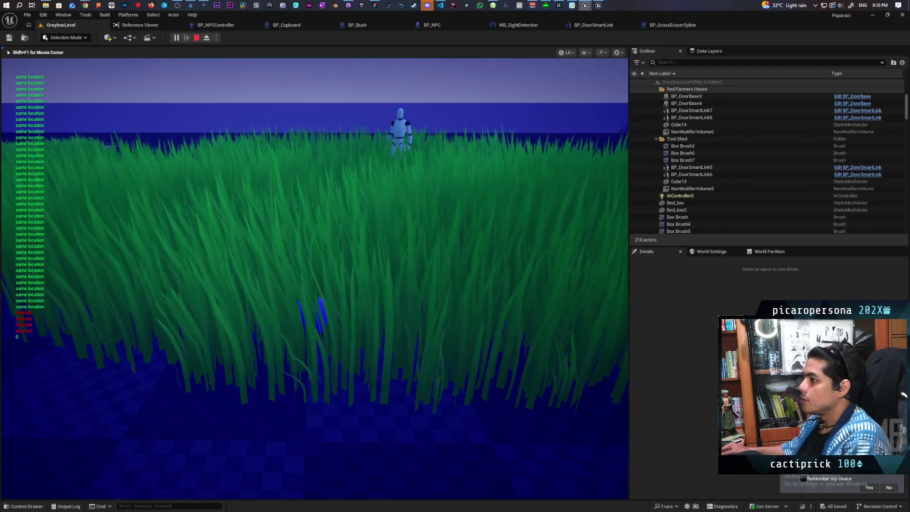
key("Escape")
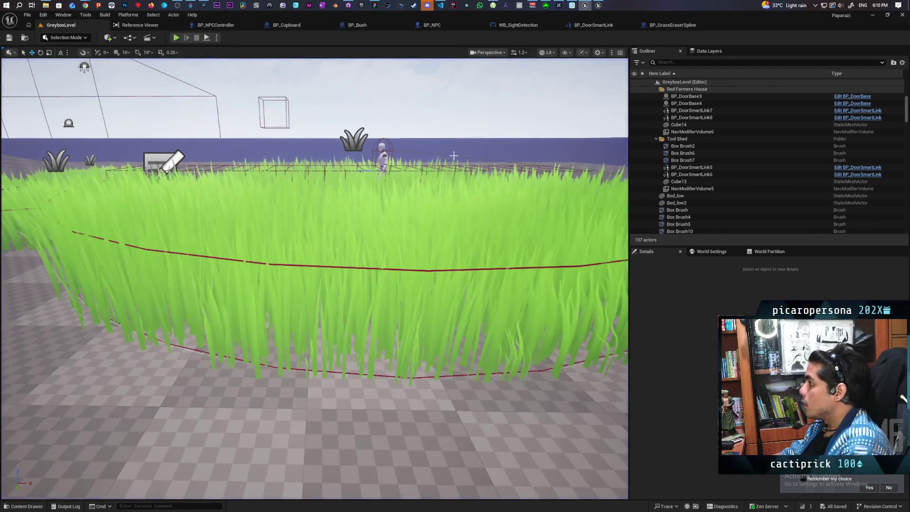
Glance at the BP_NPCController graph, then select the tall grass actor BP_HidingTallGrass13 in GreyboxLevel
left_click(214, 28)
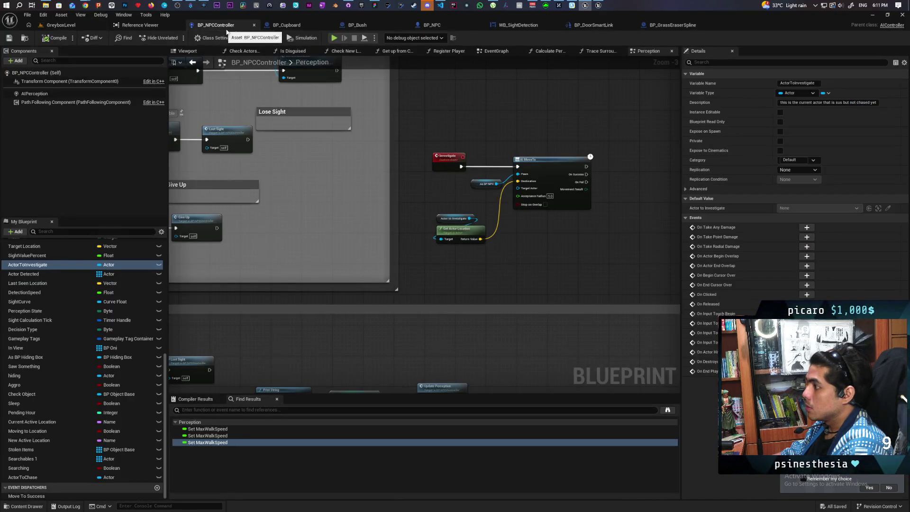
scroll(280, 182, "down", 5)
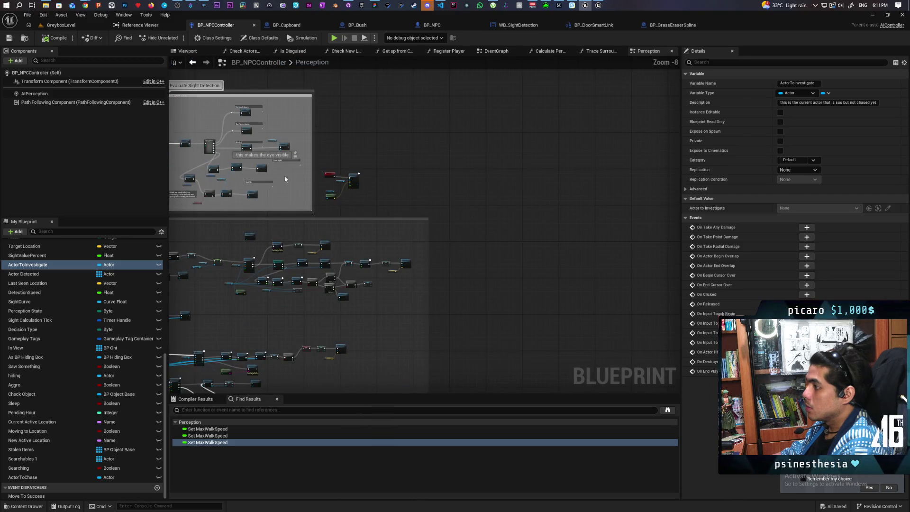
left_click(60, 25)
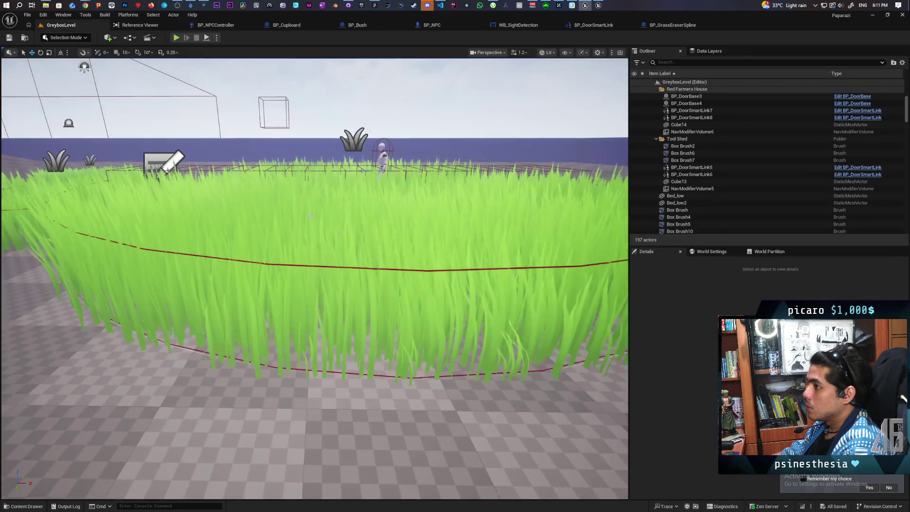
left_click(401, 269)
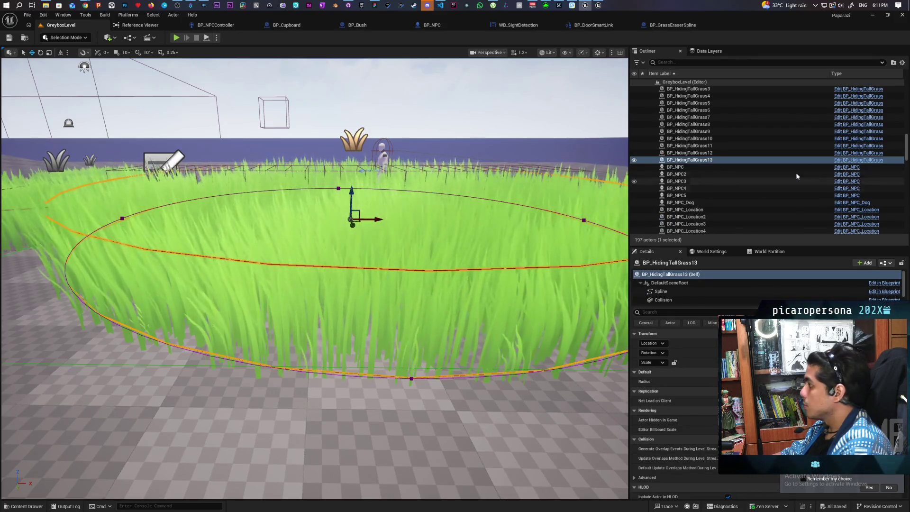
Open BP_HidingTallGrass and filter the Collision component's Details by 'colli' to check its presets, then return to GreyboxLevel
left_click(842, 161)
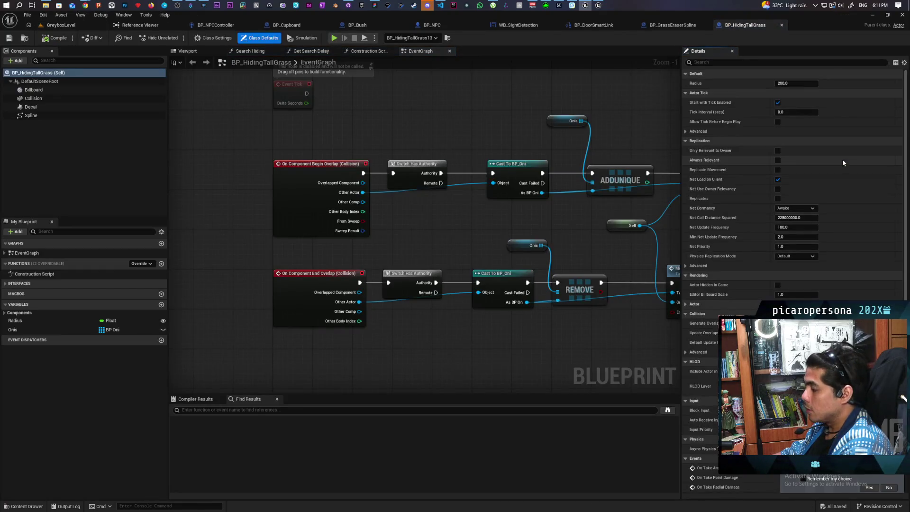
left_click(43, 98)
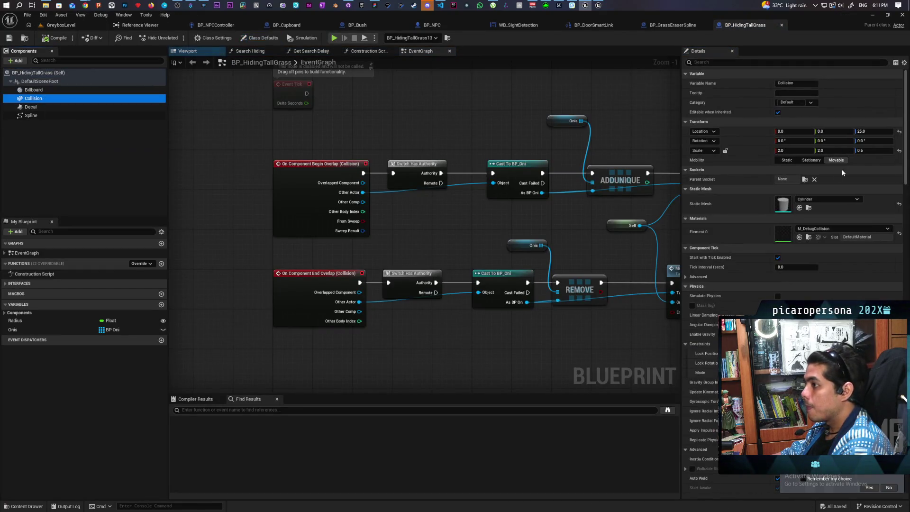
left_click(722, 61)
type("colli")
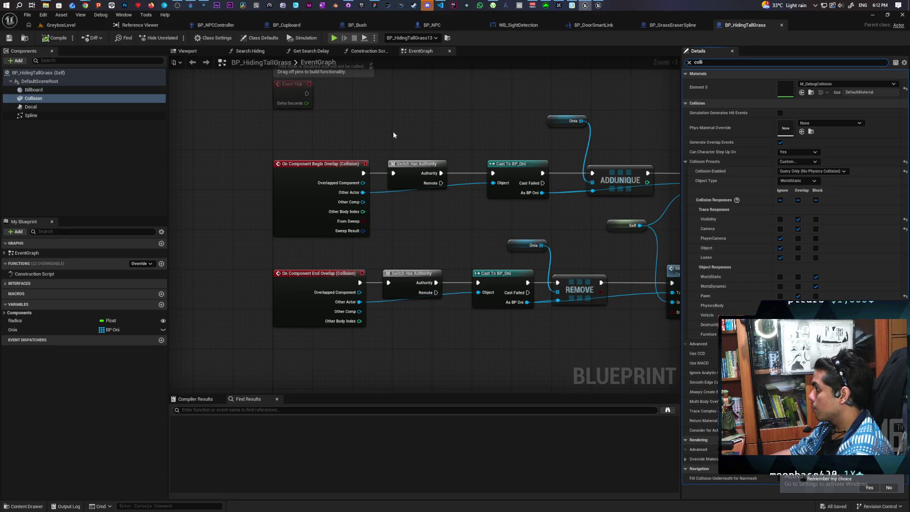
left_click(688, 62)
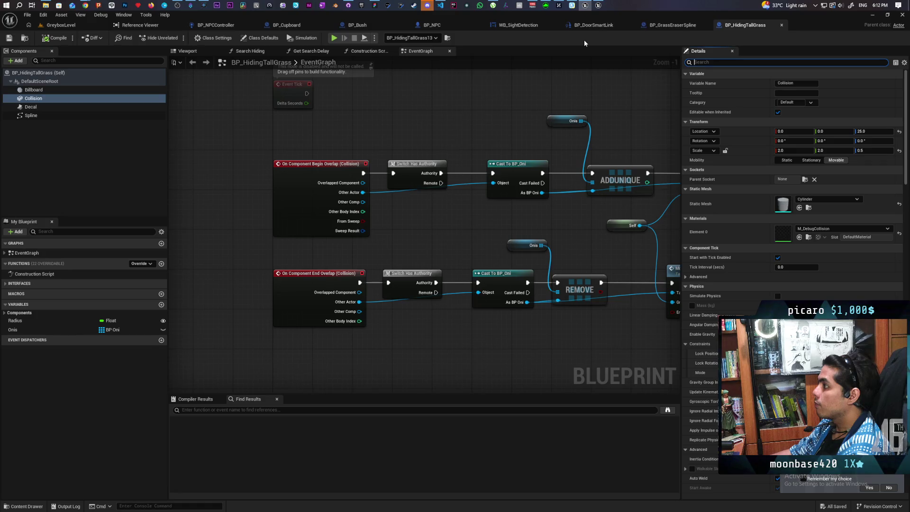
left_click(60, 24)
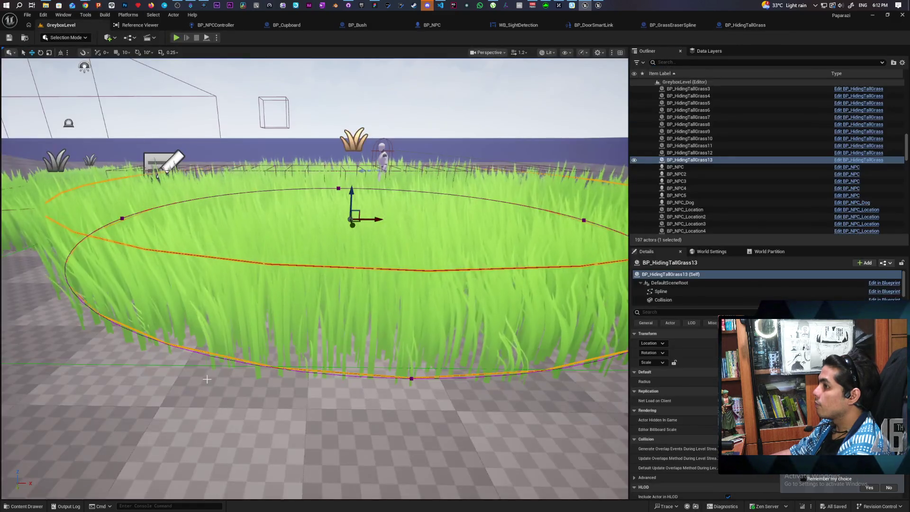
Search the Content folder for 'grass' and open the Grass_Clump static mesh
left_click(24, 506)
left_click(262, 337)
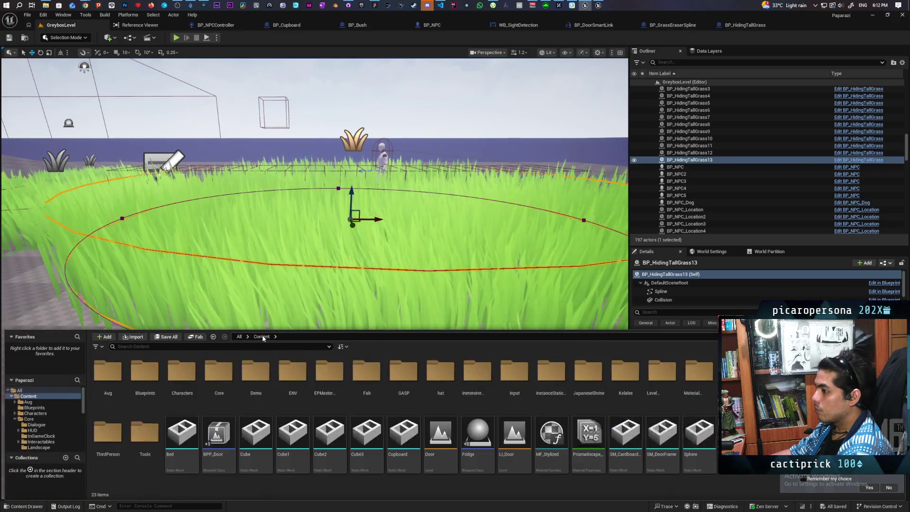
left_click(149, 347)
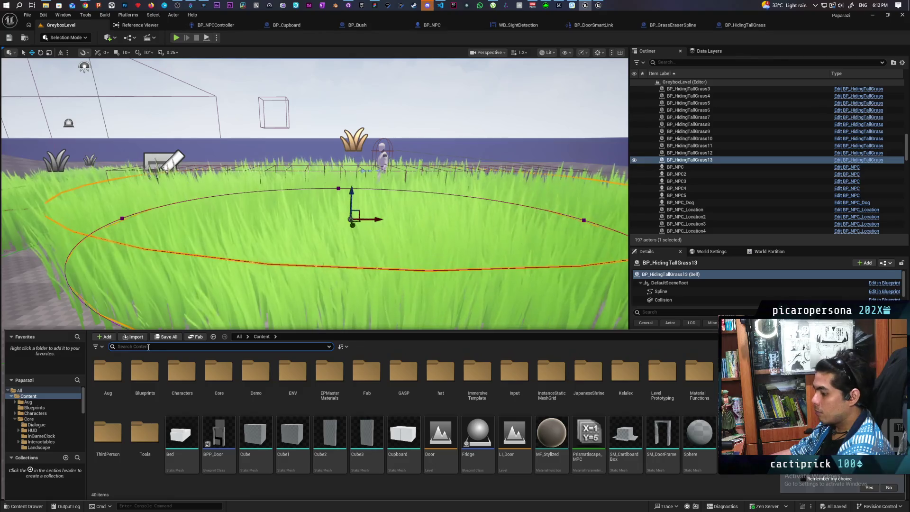
type("dgrass")
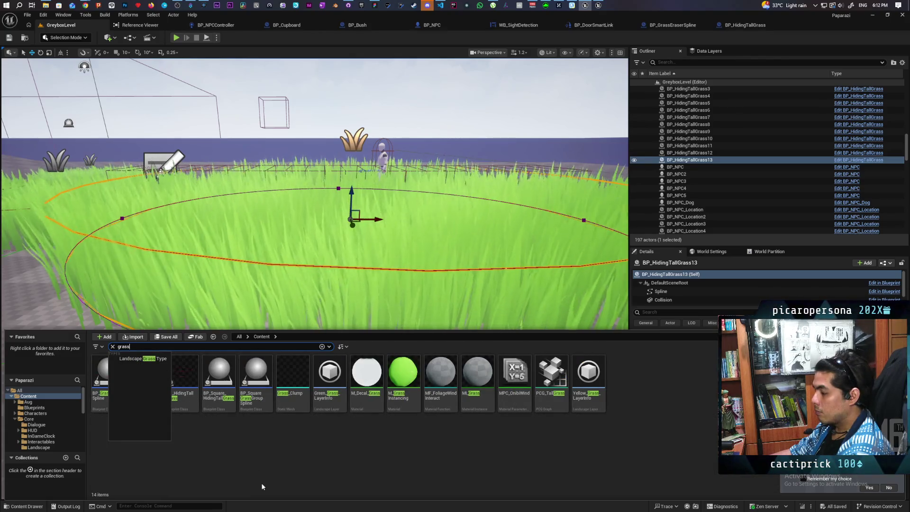
left_click(264, 470)
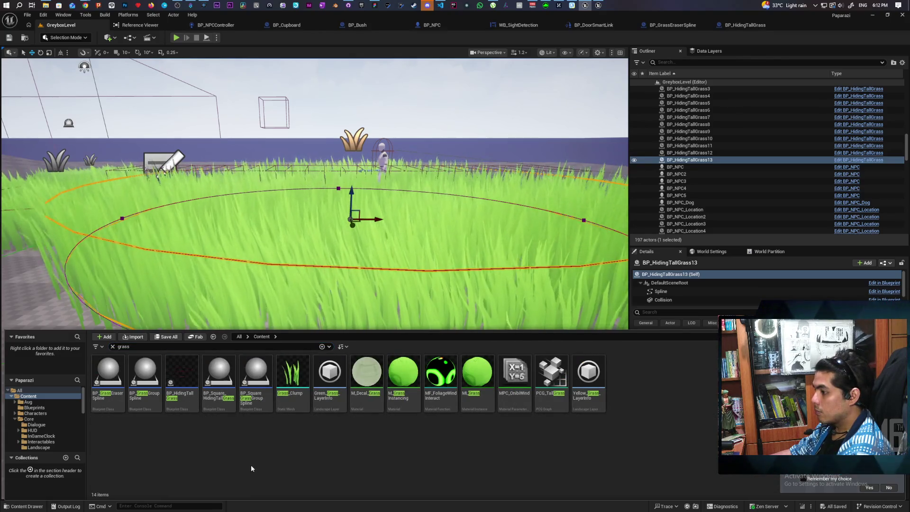
left_click(292, 379)
double_click(293, 379)
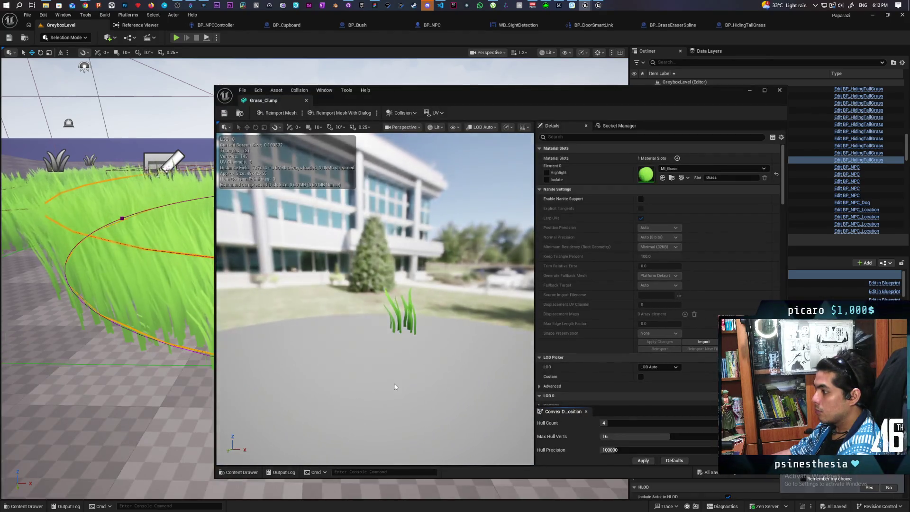
Show Grass_Clump's simple and complex collision in the preview, then close the mesh editor
scroll(417, 345, "up", 3)
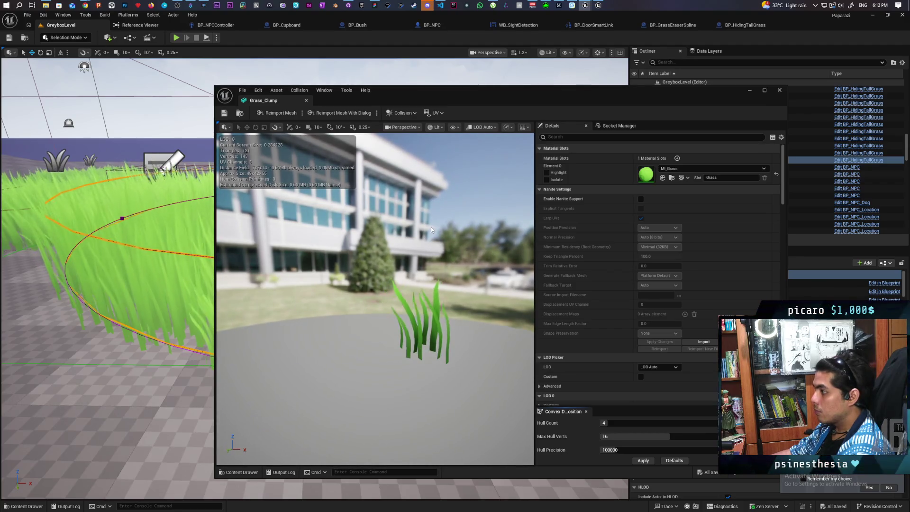
left_click(452, 127)
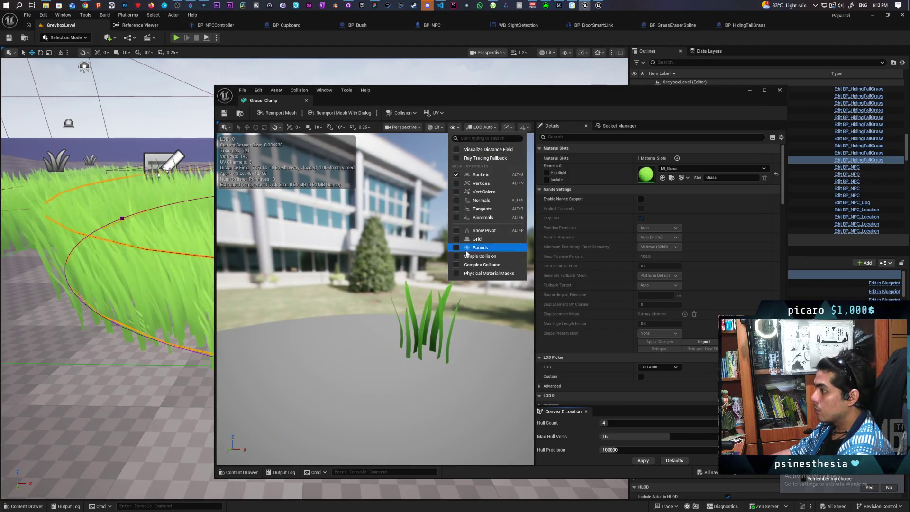
left_click(465, 258)
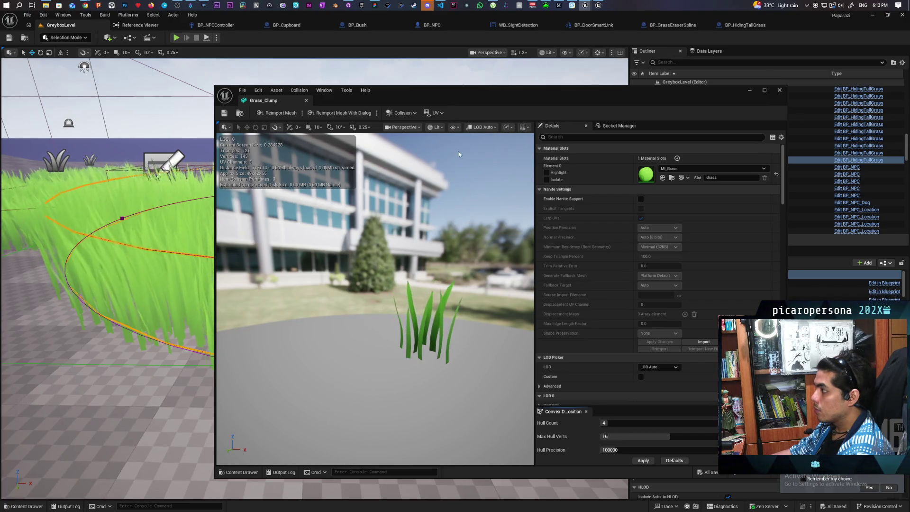
left_click(453, 127)
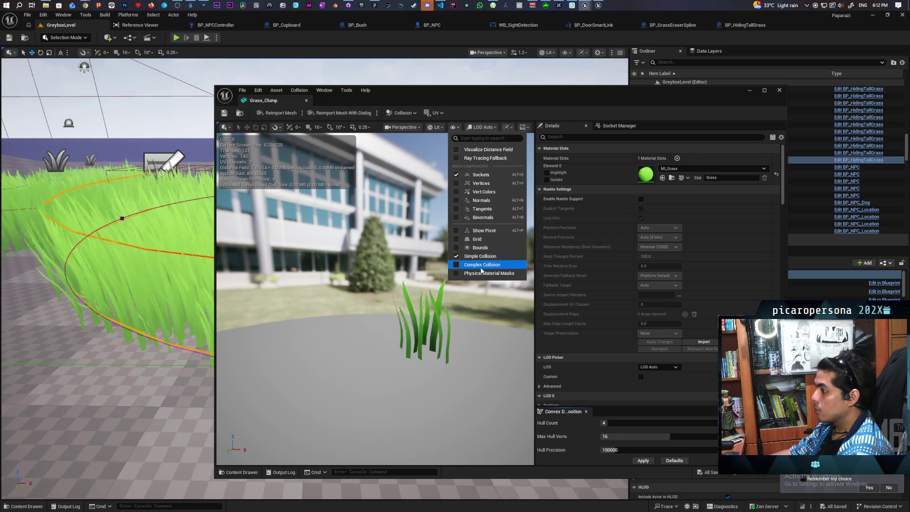
left_click(479, 265)
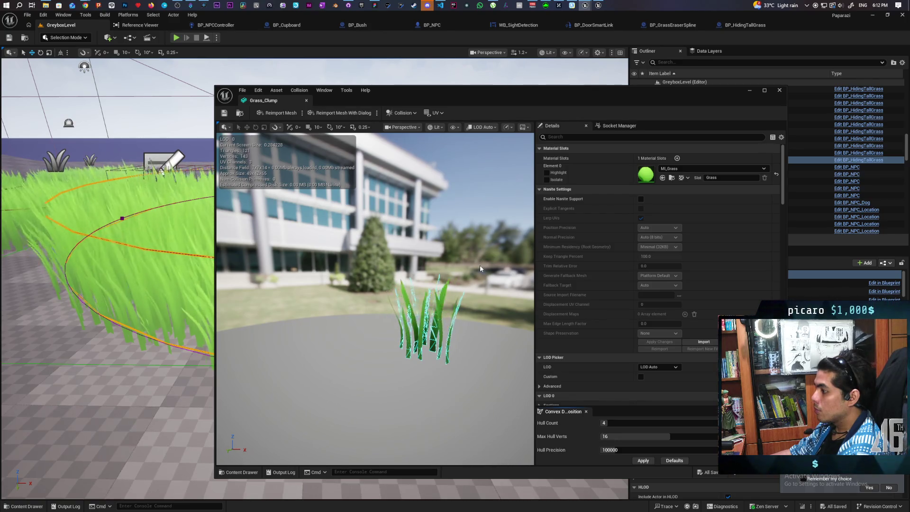
left_click(779, 90)
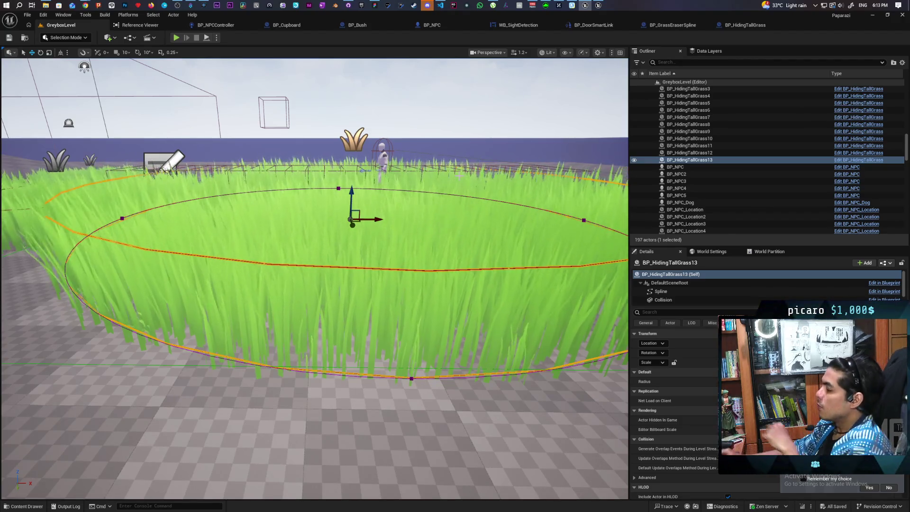
Reopen Grass_Clump and arrange its editor window beside the grass ring, framed with F
left_click(24, 506)
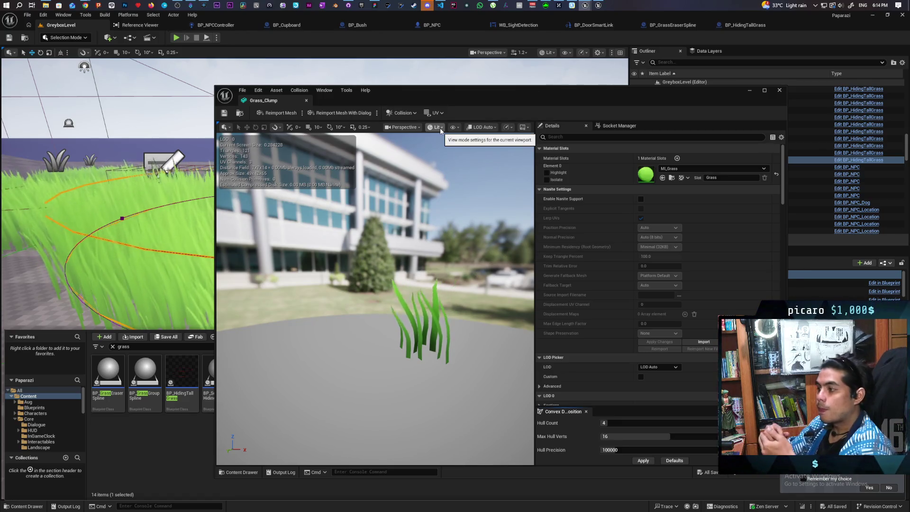
left_click_drag(443, 101, 435, 294)
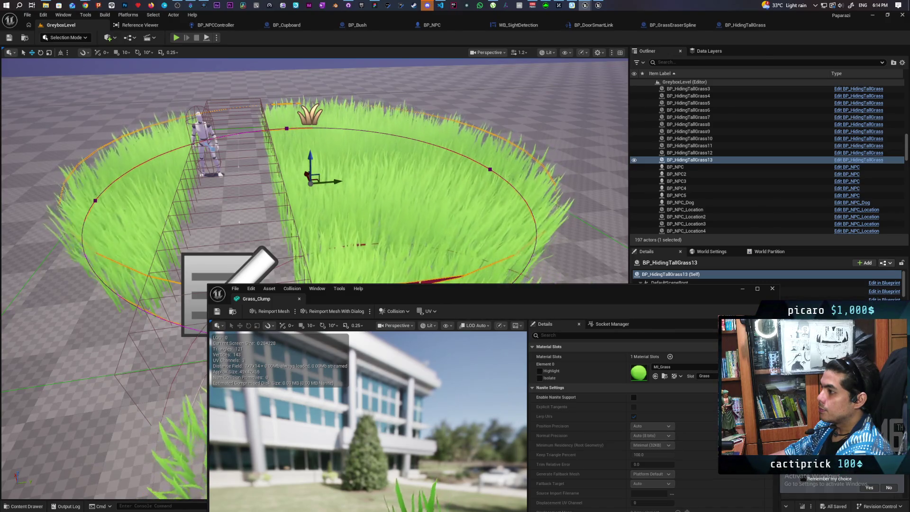
key("f")
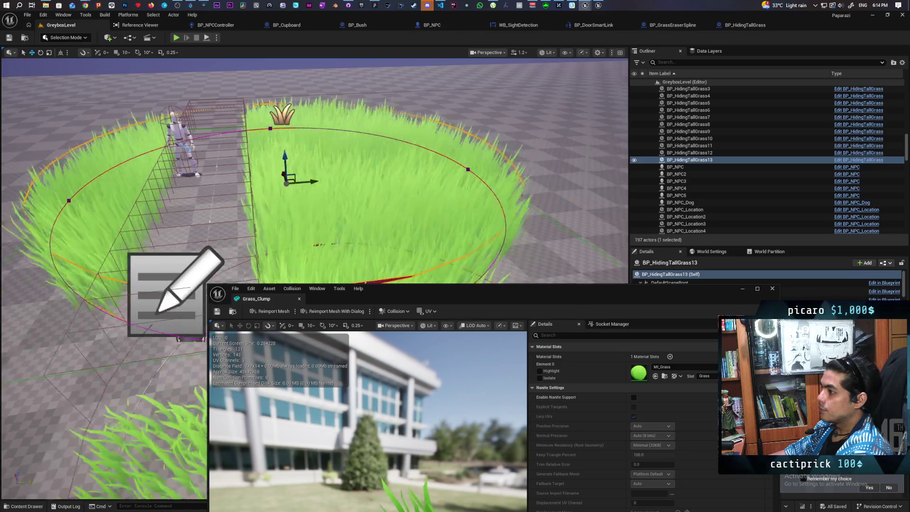
mouse_move(425, 297)
left_mouse_down()
mouse_move(422, 168)
mouse_move(412, 158)
left_mouse_up()
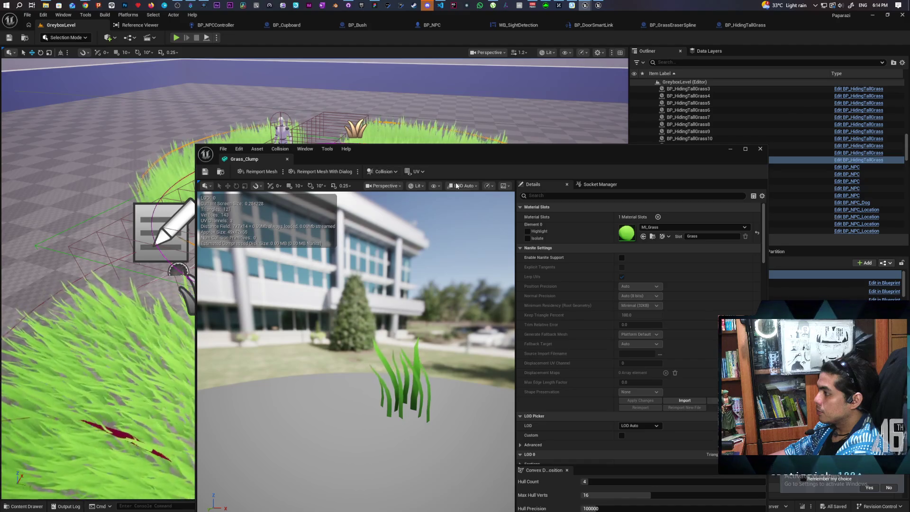
left_click(434, 186)
Add a capsule simplified collision to Grass_Clump, then remove it again
left_click(445, 315)
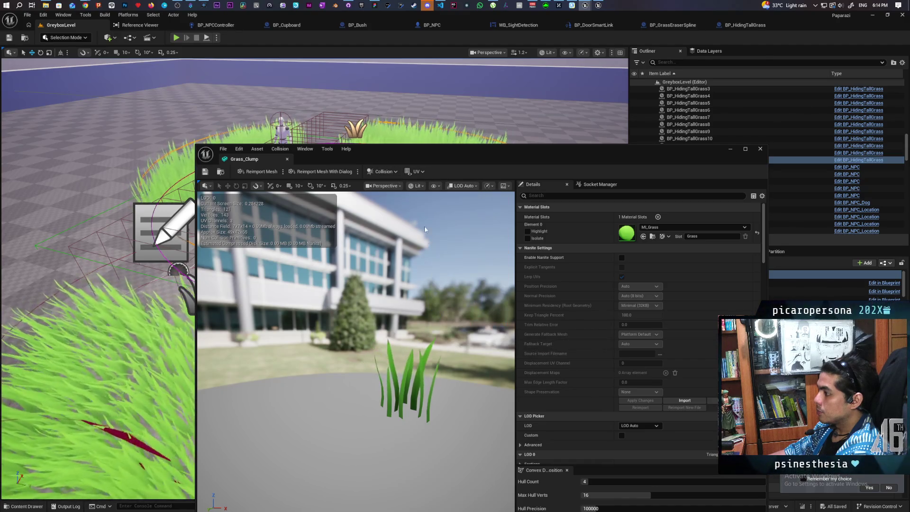
left_click(397, 168)
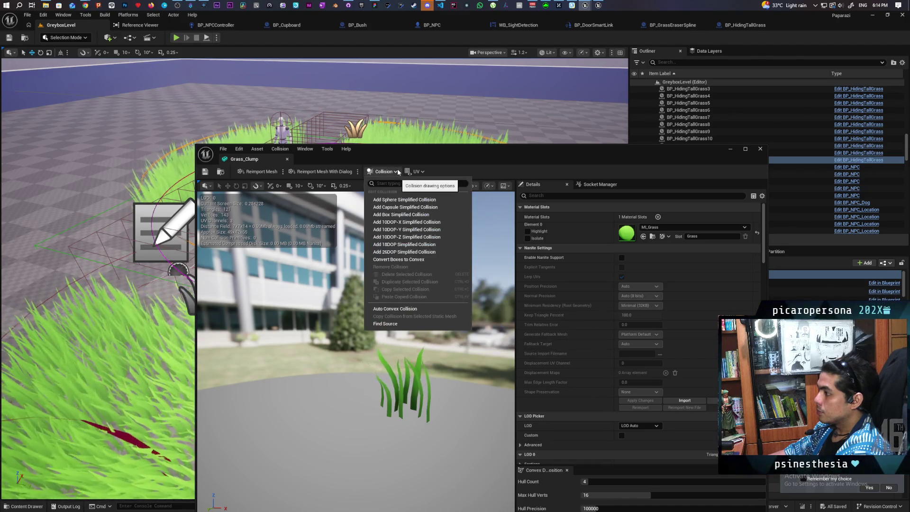
left_click(428, 207)
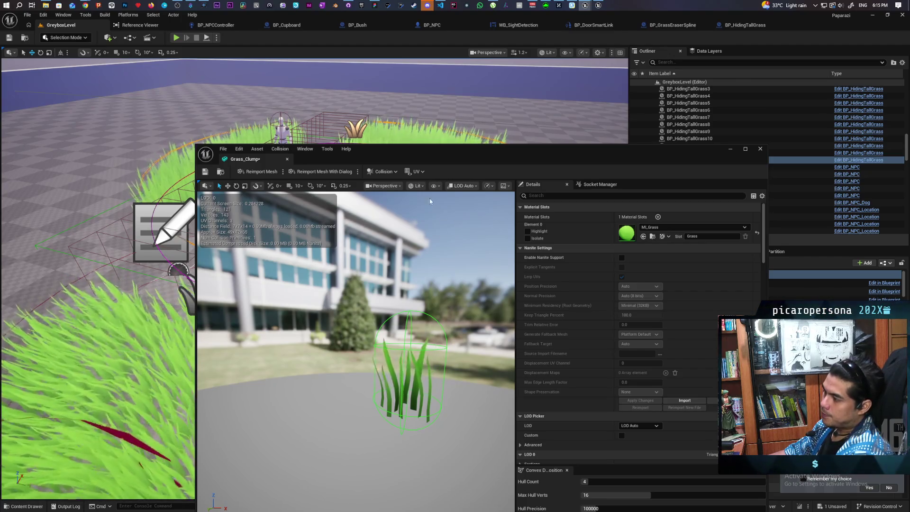
left_click(381, 172)
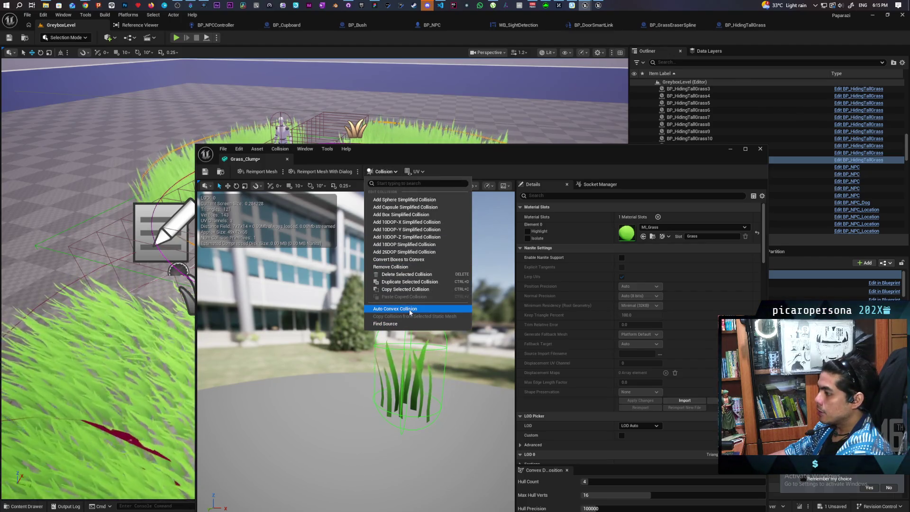
left_click(419, 266)
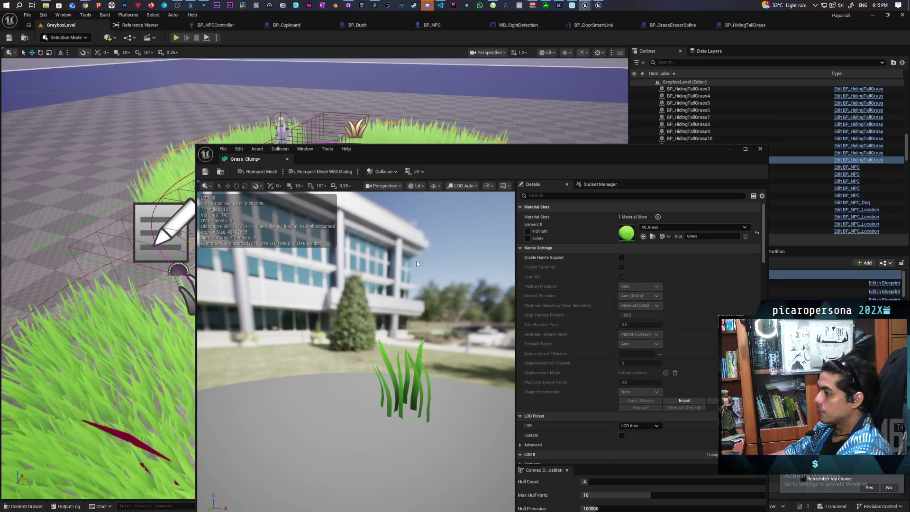
left_click(382, 171)
left_click(407, 309)
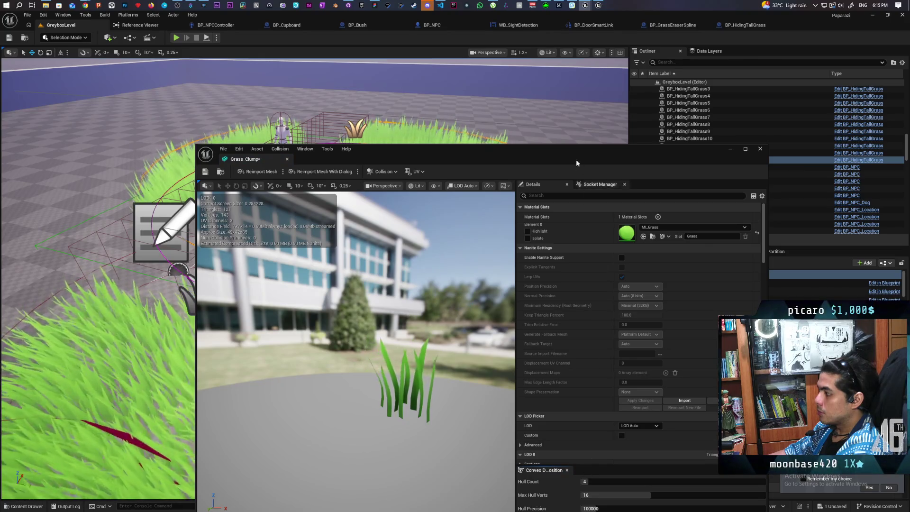
left_click_drag(576, 159, 547, 97)
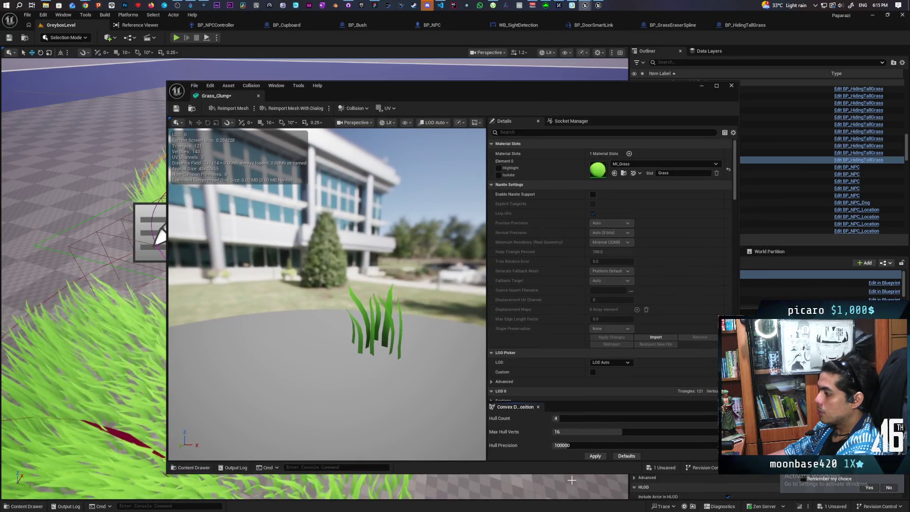
Test convex decomposition and box collision on Grass_Clump, removing each afterwards
left_click(595, 455)
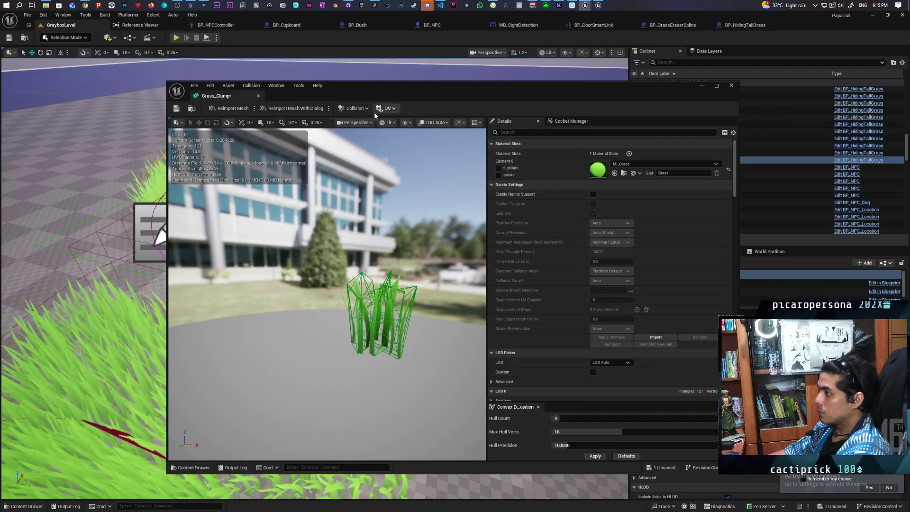
left_click(355, 108)
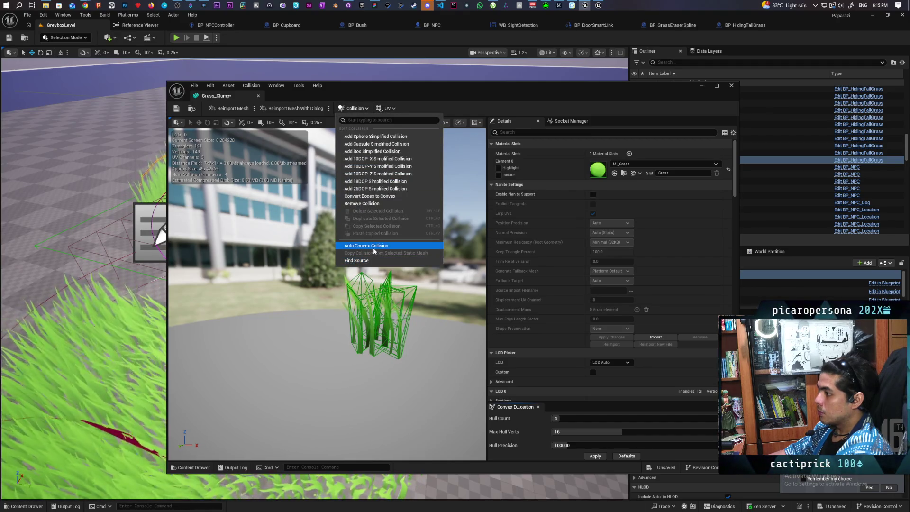
left_click(369, 203)
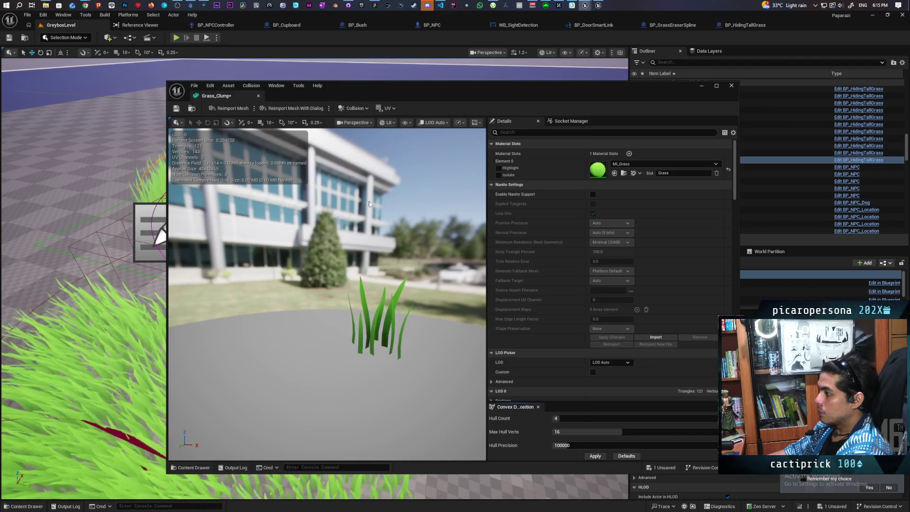
left_click(365, 109)
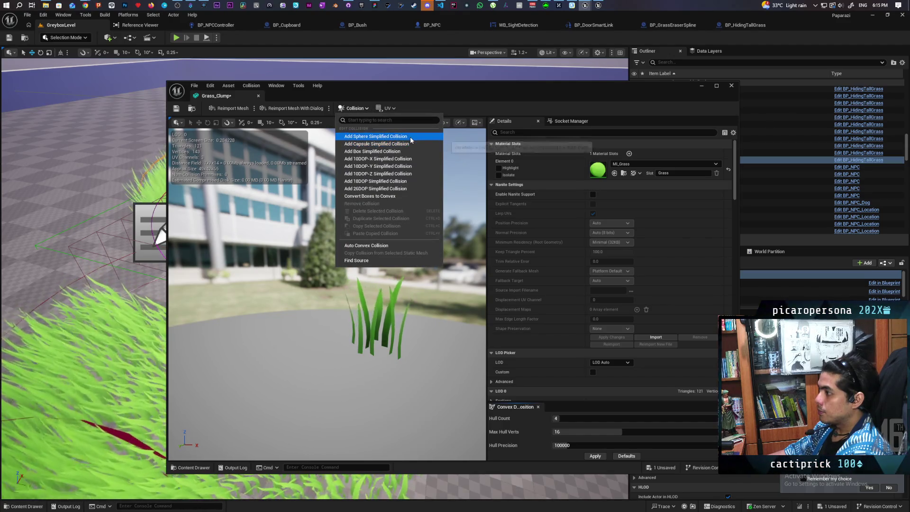
left_click(407, 151)
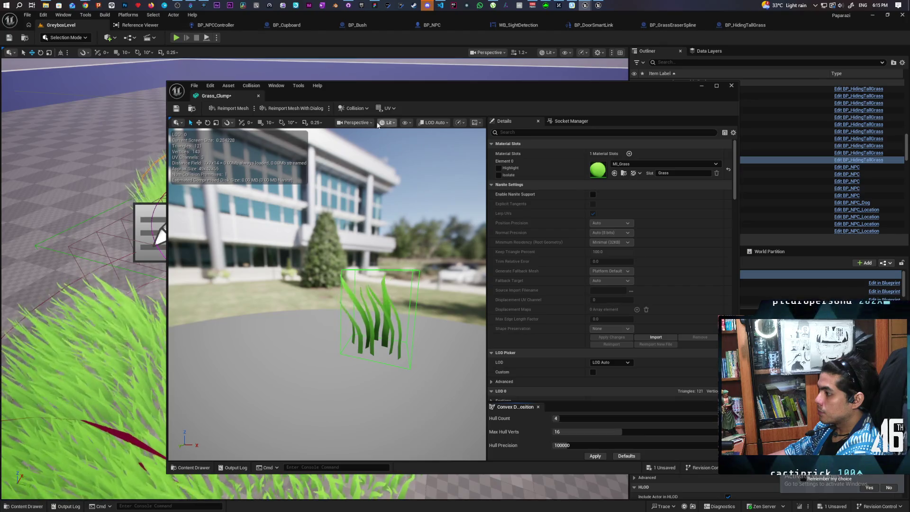
left_click(352, 108)
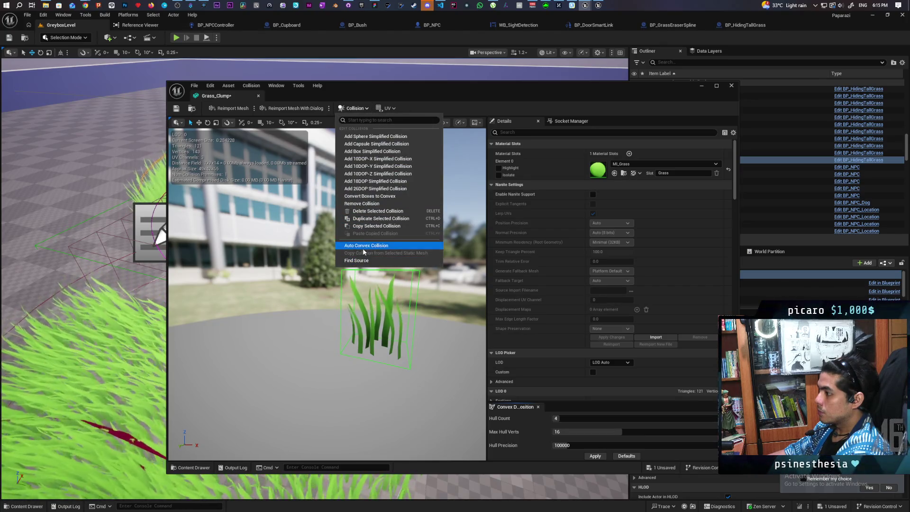
left_click(374, 204)
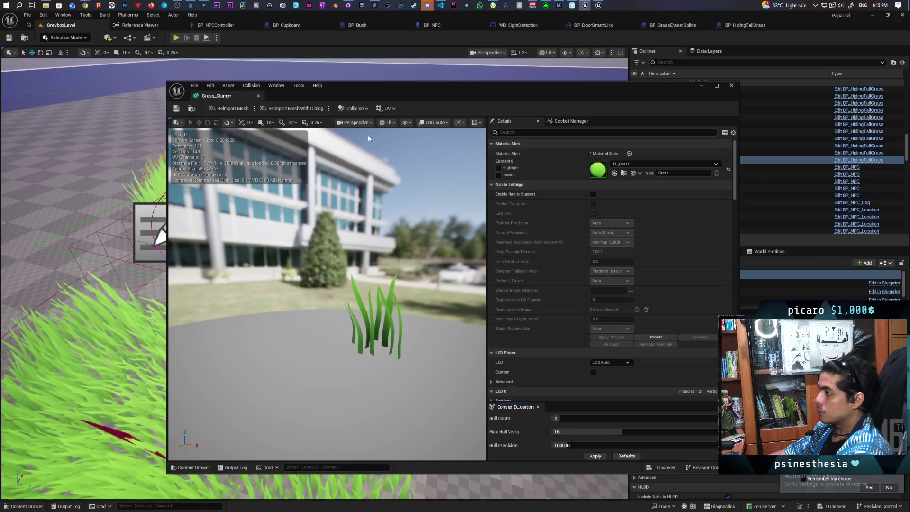
Try a 10DOP-X collision, remove it, and add a capsule collision instead
left_click(364, 109)
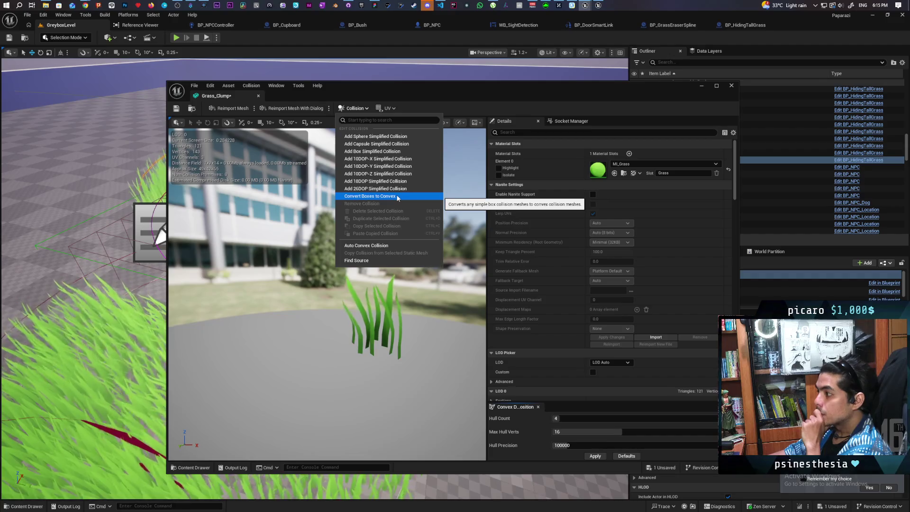
left_click(396, 159)
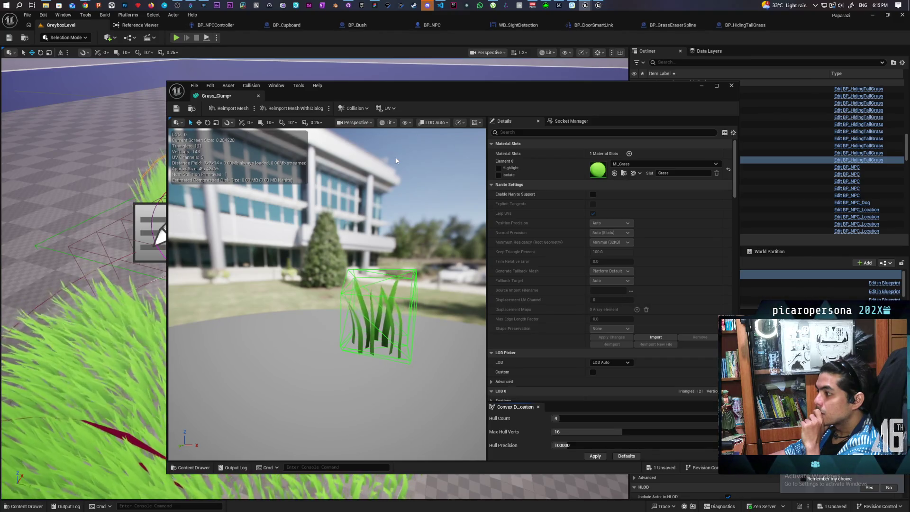
left_click(360, 109)
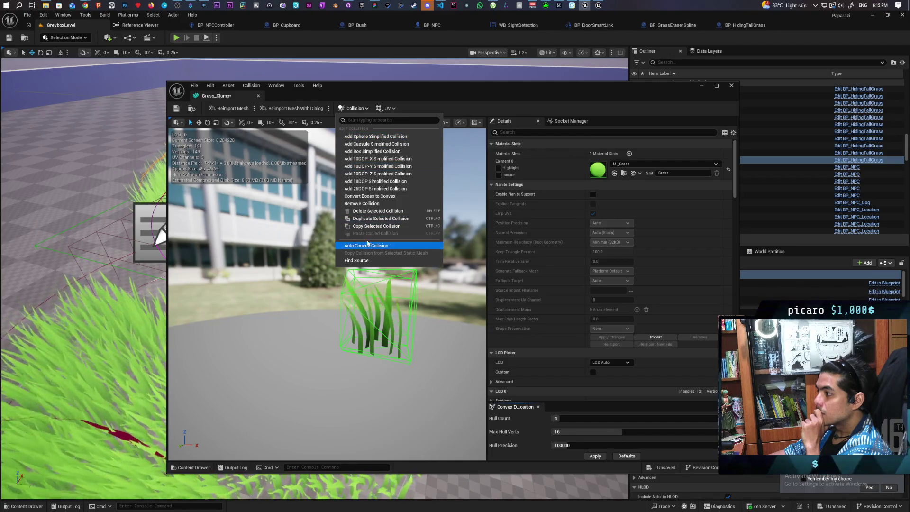
left_click(374, 203)
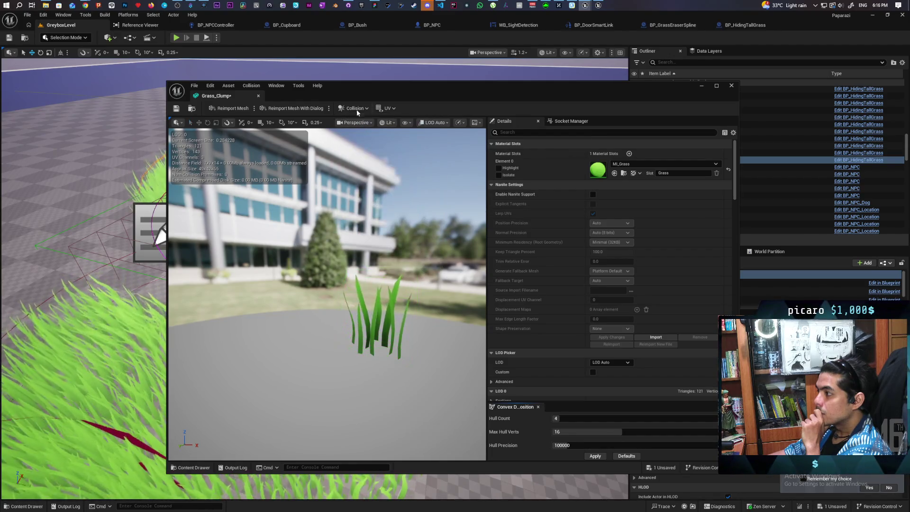
left_click(355, 108)
left_click(375, 144)
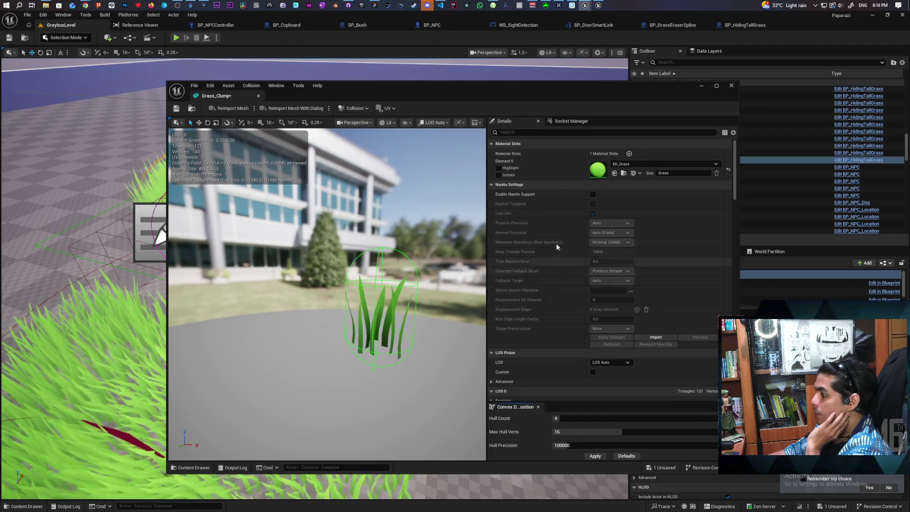
Filter the mesh Details for 'collisi' and scroll to Capsules Index [0] Center, Radius and Length
scroll(553, 225, "down", 10)
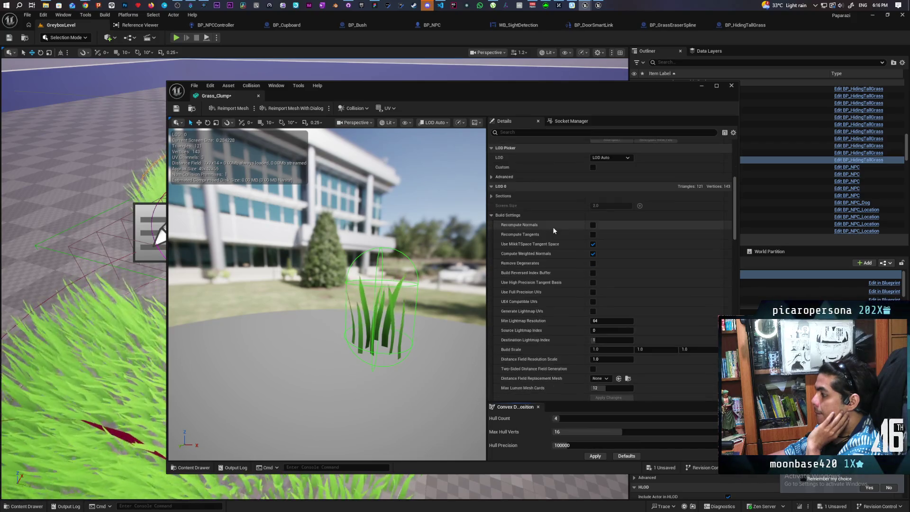
scroll(553, 234, "down", 3)
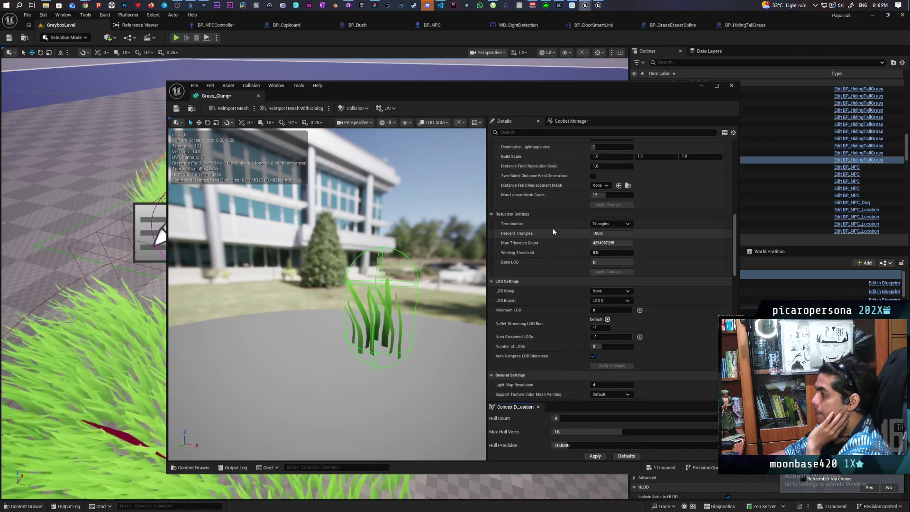
left_click(535, 133)
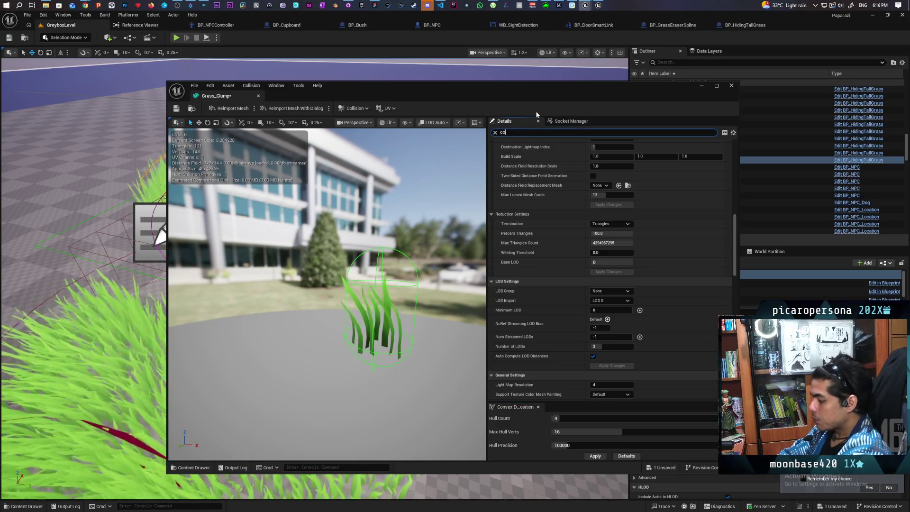
type("collisi")
scroll(549, 234, "up", 5)
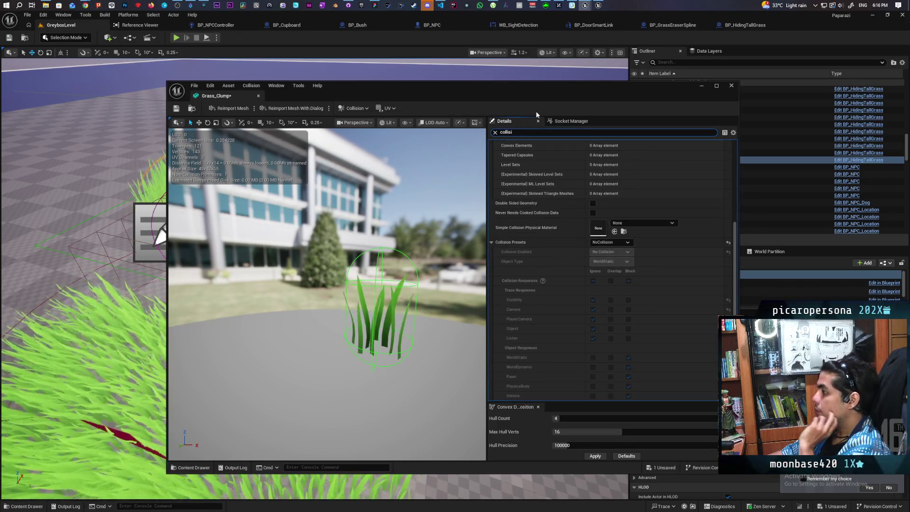
scroll(553, 238, "down", 3)
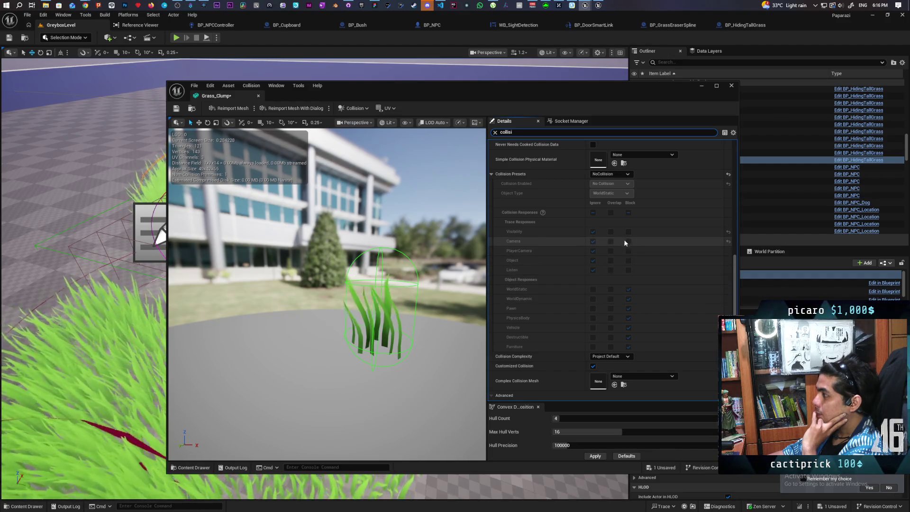
scroll(582, 209, "up", 3)
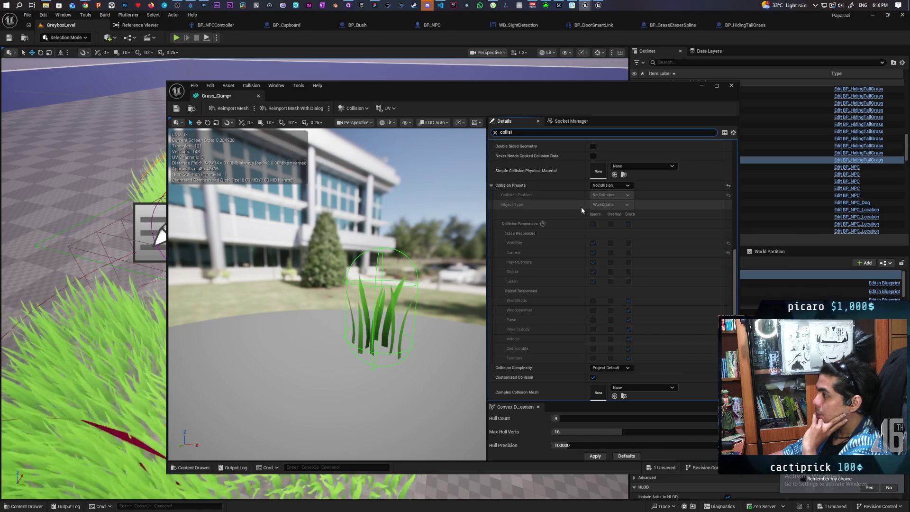
scroll(581, 207, "up", 5)
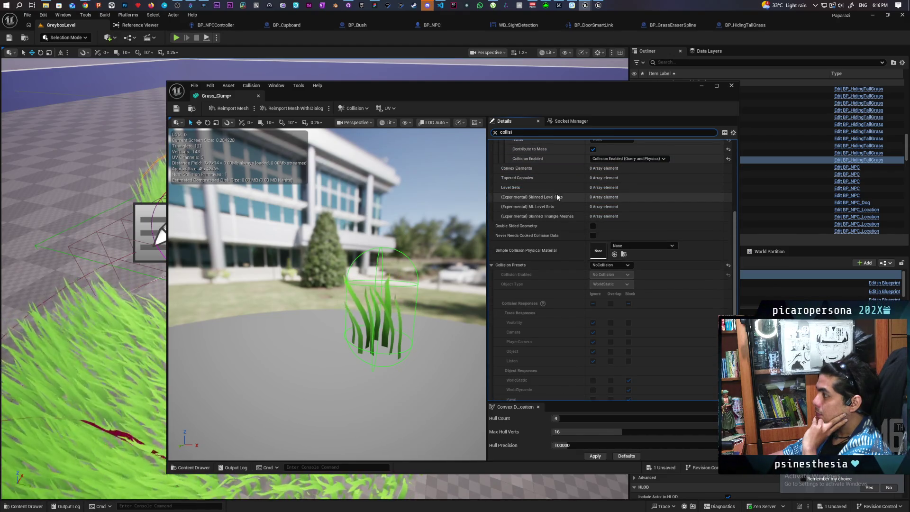
scroll(542, 191, "up", 4)
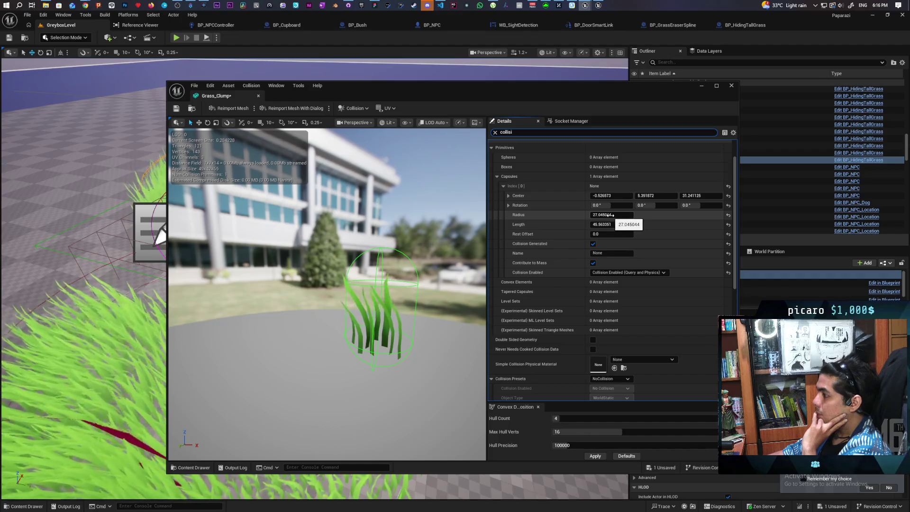
Shrink the capsule to radius 18.813675 and length 31.99847, then save Grass_Clump
left_click_drag(610, 215, 606, 216)
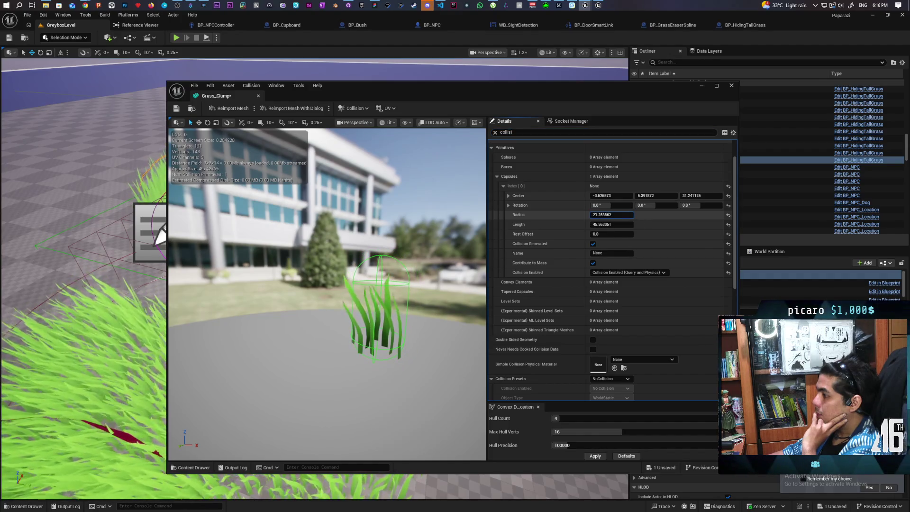
left_click_drag(612, 215, 615, 214)
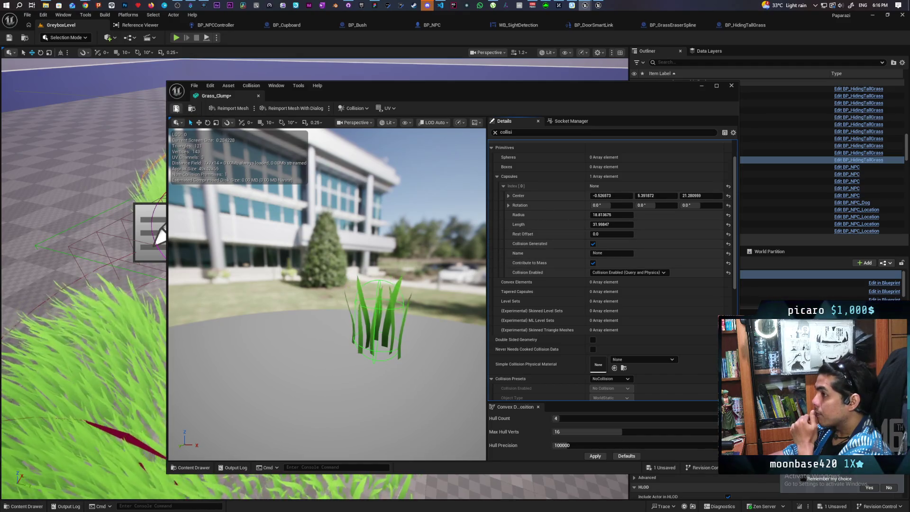
left_click(176, 108)
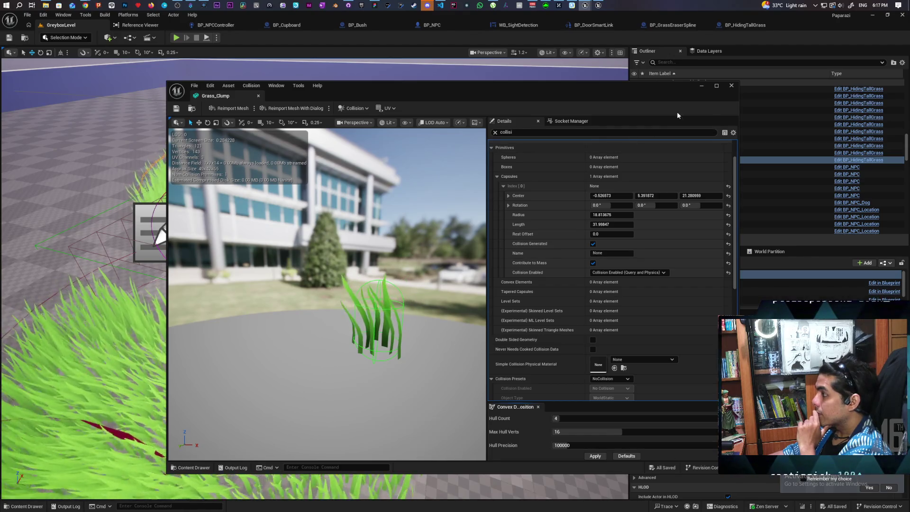
Close the mesh editor and add a 'Sight' trace channel in Project Settings
left_click(731, 87)
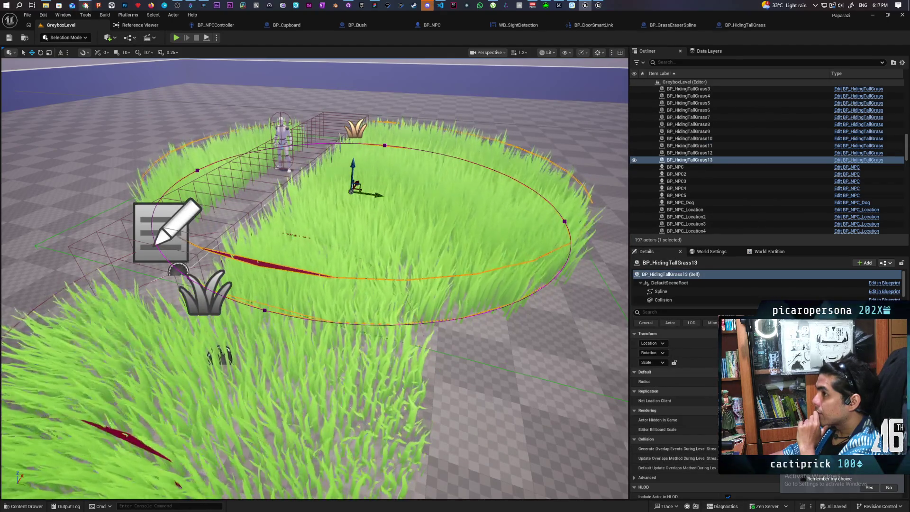
left_click(43, 15)
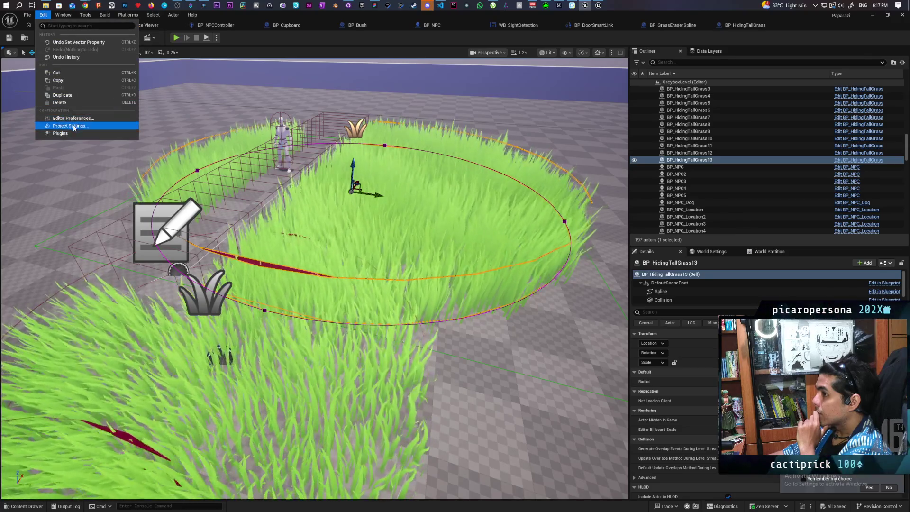
left_click(73, 126)
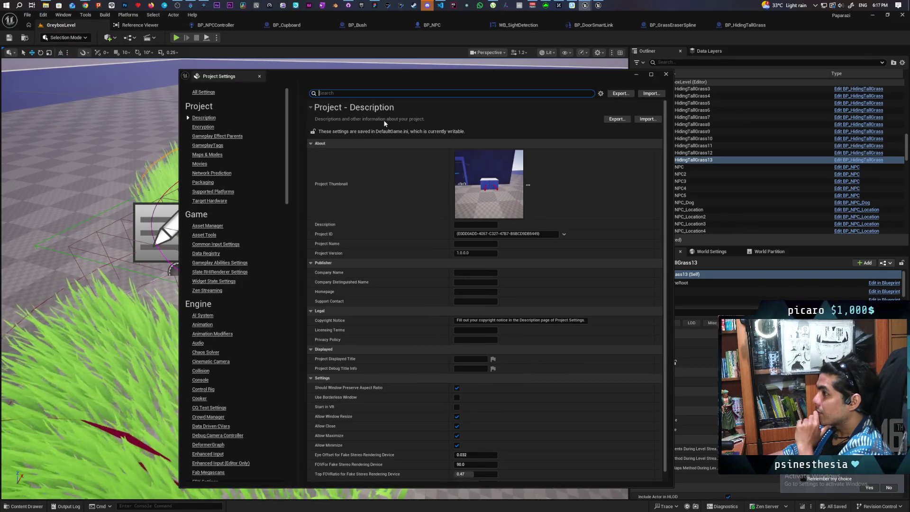
type("trace")
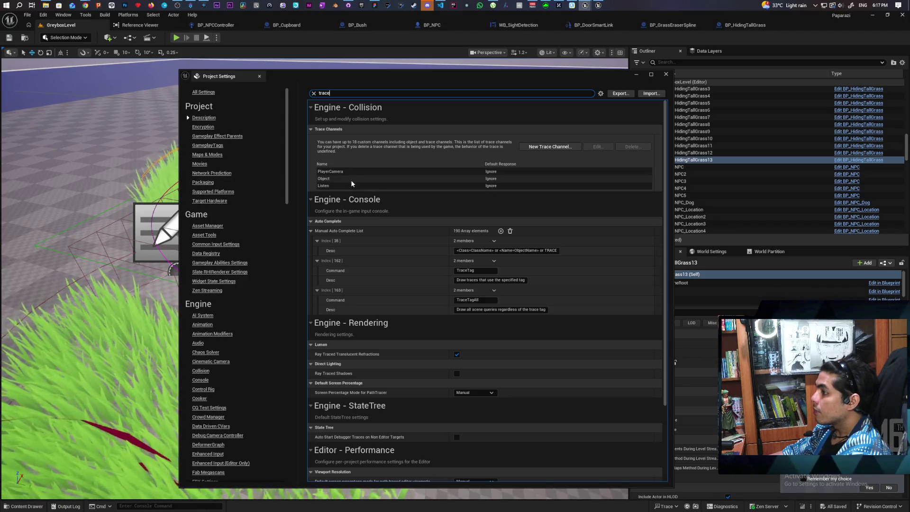
left_click(556, 148)
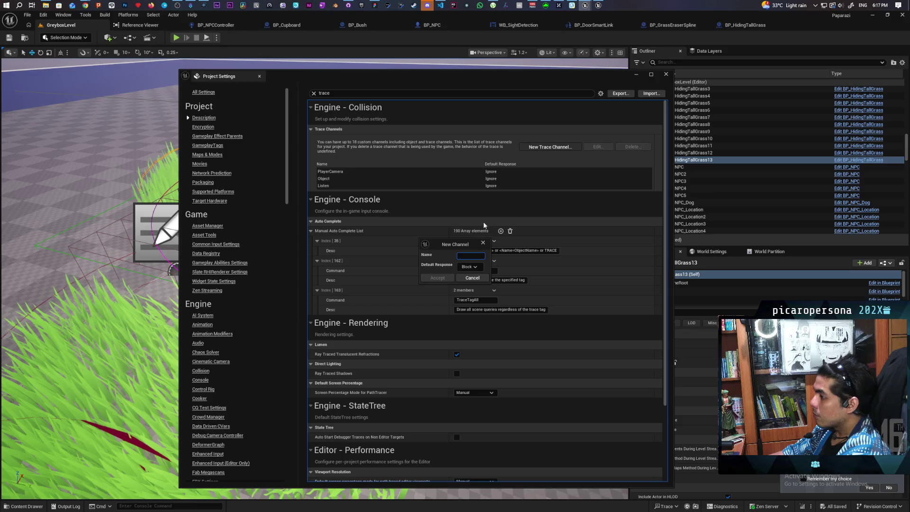
type("Sight")
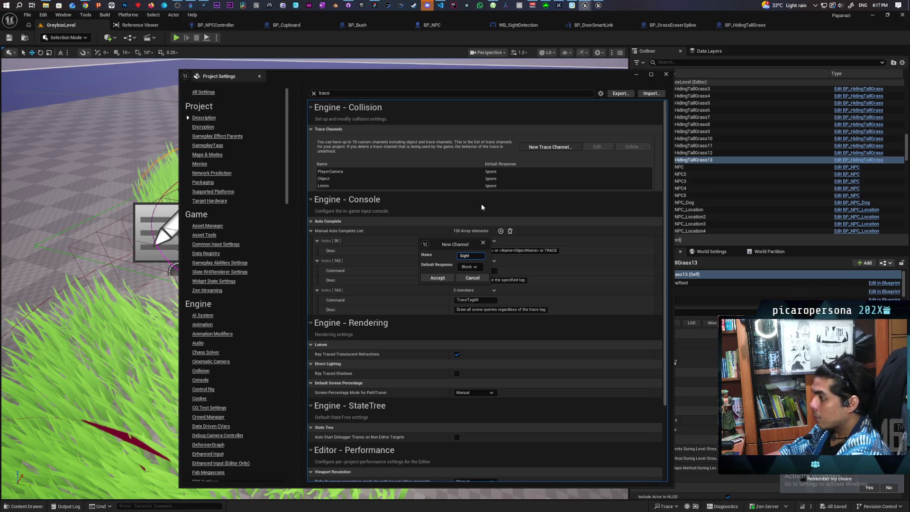
left_click(438, 279)
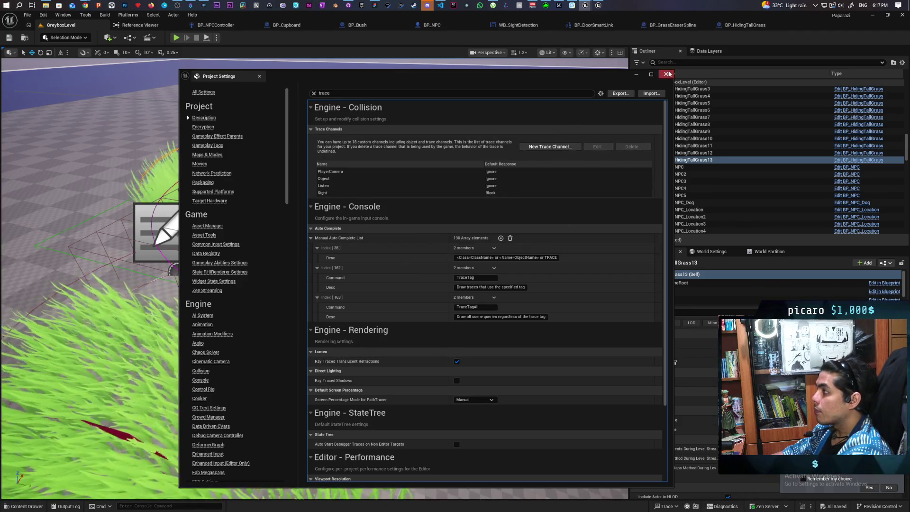
left_click(667, 74)
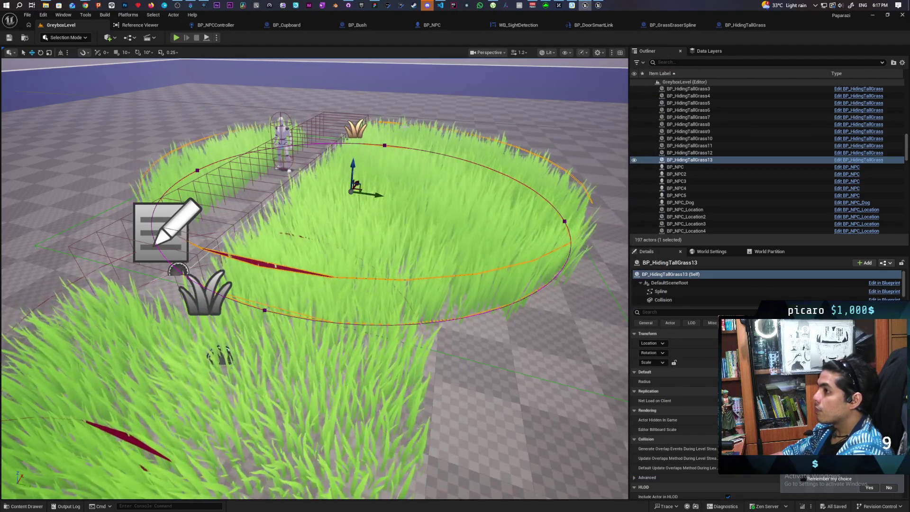
Select the NewPCGGraph grass volume and navigate its graph to the Beeg grass nodes
left_click_drag(312, 275, 313, 230)
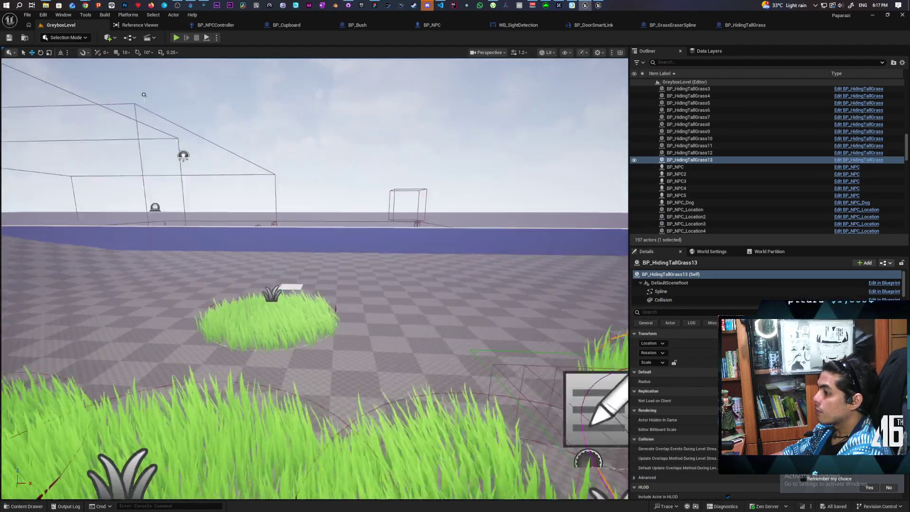
key("f")
left_click(379, 331)
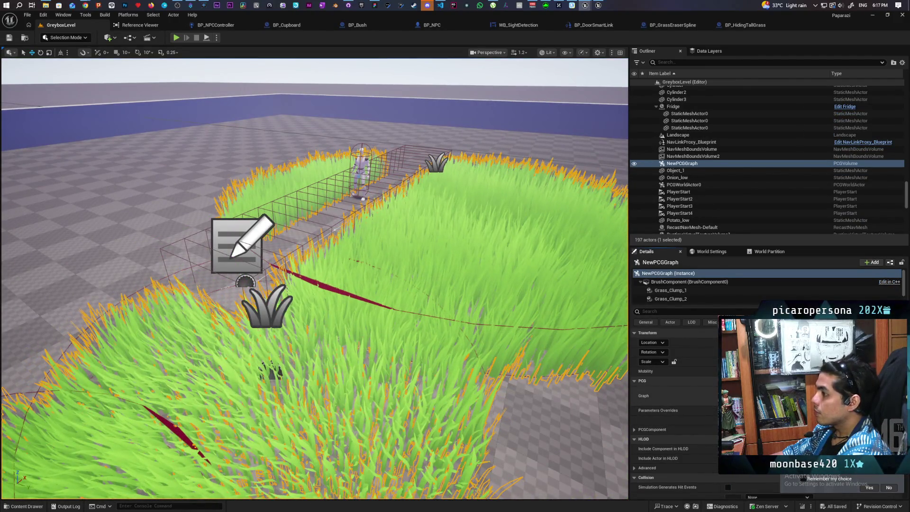
scroll(413, 202, "up", 5)
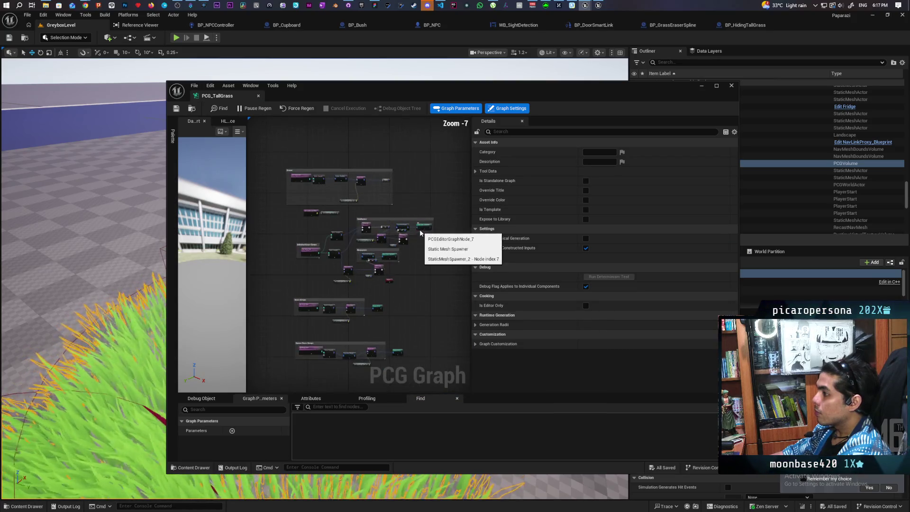
mouse_move(350, 206)
left_mouse_down()
mouse_move(342, 208)
mouse_move(377, 241)
mouse_move(394, 324)
left_mouse_up()
scroll(377, 245, "up", 3)
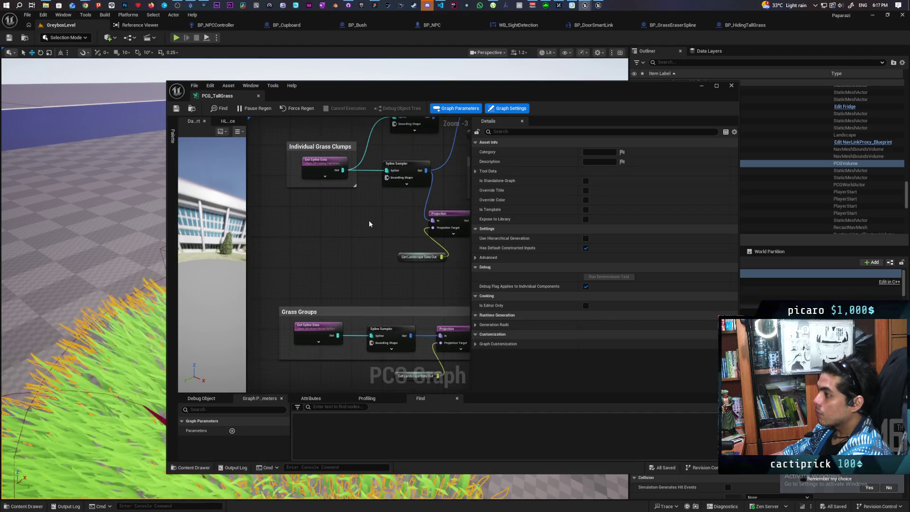
left_click_drag(369, 221, 291, 303)
mouse_move(436, 278)
left_mouse_down()
mouse_move(385, 281)
mouse_move(414, 268)
mouse_move(399, 276)
left_mouse_up()
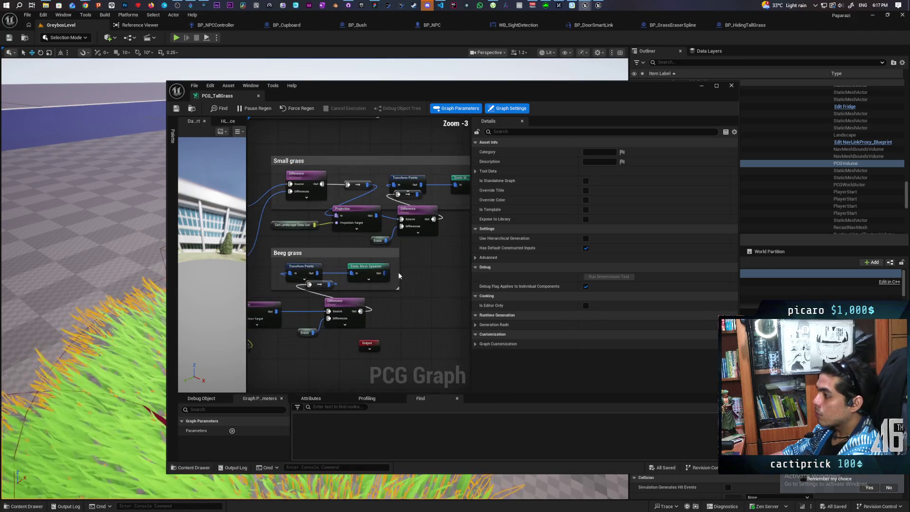
Debug the Beeg grass Static Mesh Spawner, check its collision settings, and close the graph
left_click(368, 268)
key("d")
key("a")
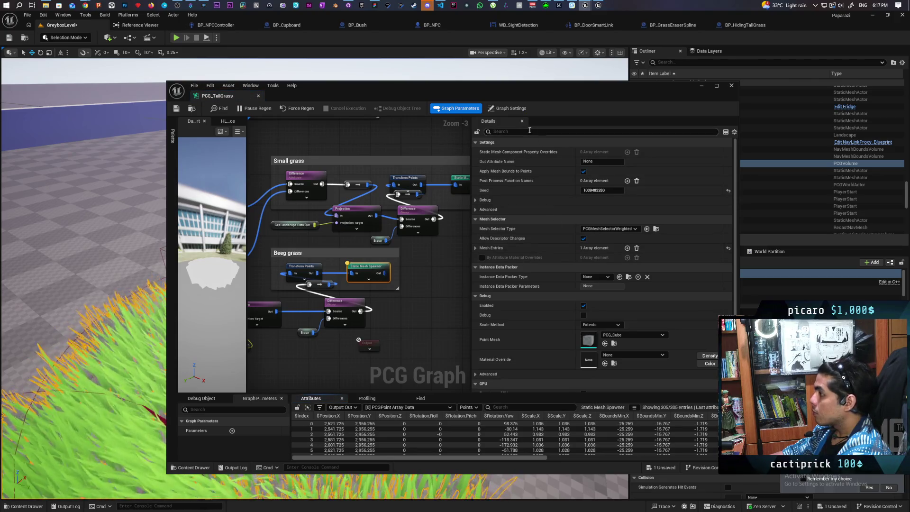
left_click(530, 131)
type("collisi")
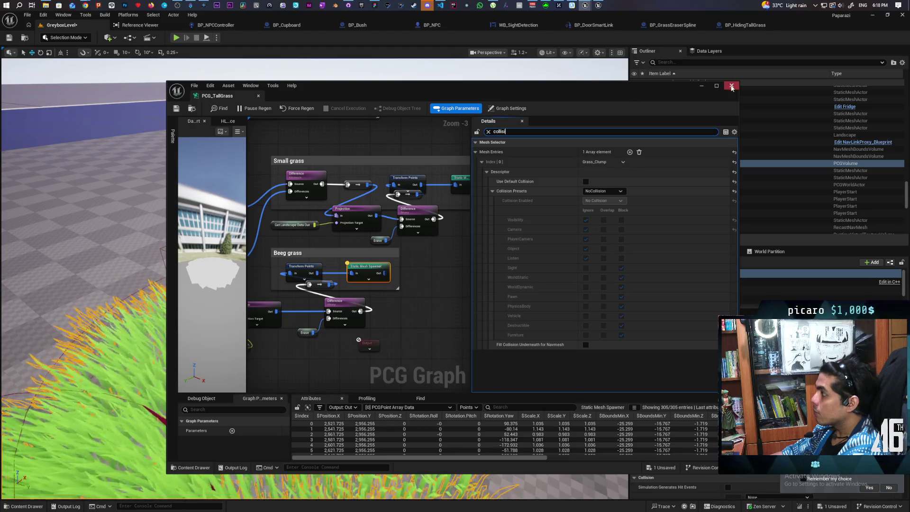
left_click(731, 87)
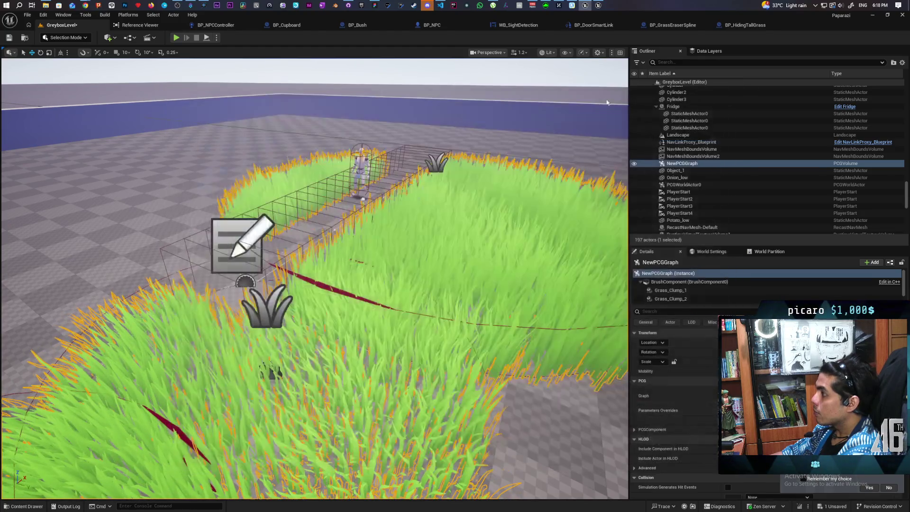
Preview collision shapes over the grass via Show > Collision, hide them, and save the level
left_click(565, 53)
type("colli")
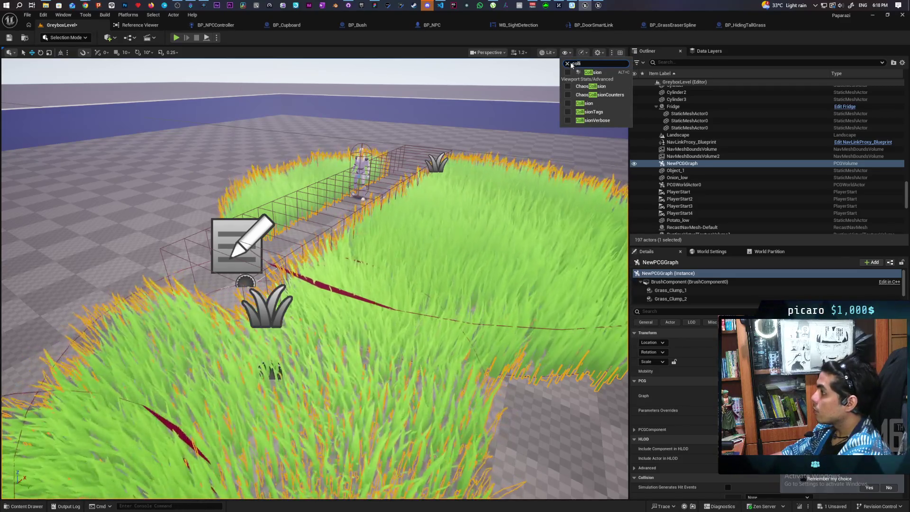
left_click(568, 72)
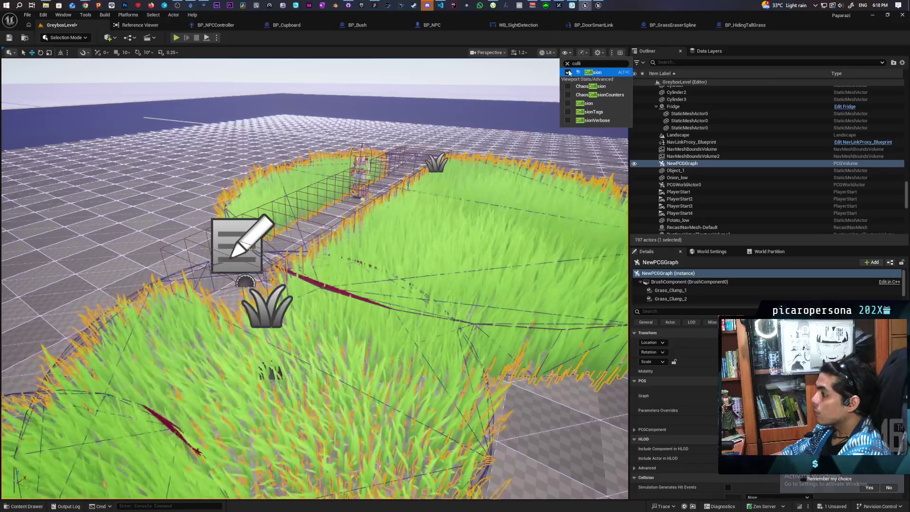
mouse_move(332, 285)
left_mouse_down()
mouse_move(379, 213)
mouse_move(360, 233)
mouse_move(341, 208)
mouse_move(360, 190)
mouse_move(540, 86)
left_mouse_up()
left_click(566, 53)
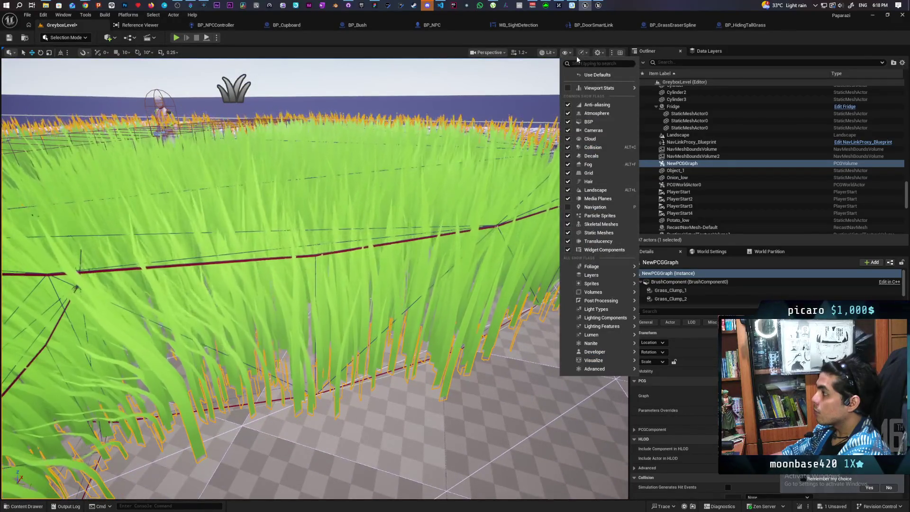
left_click(567, 147)
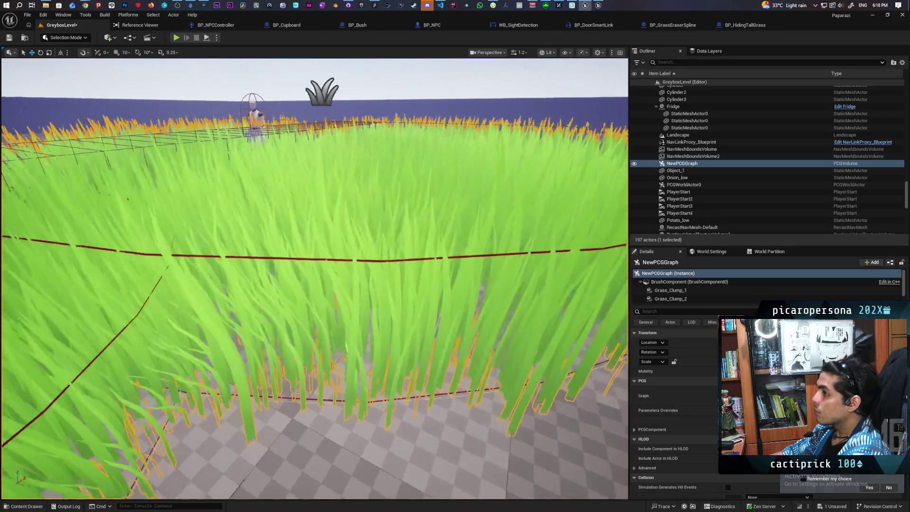
key("ctrl+s")
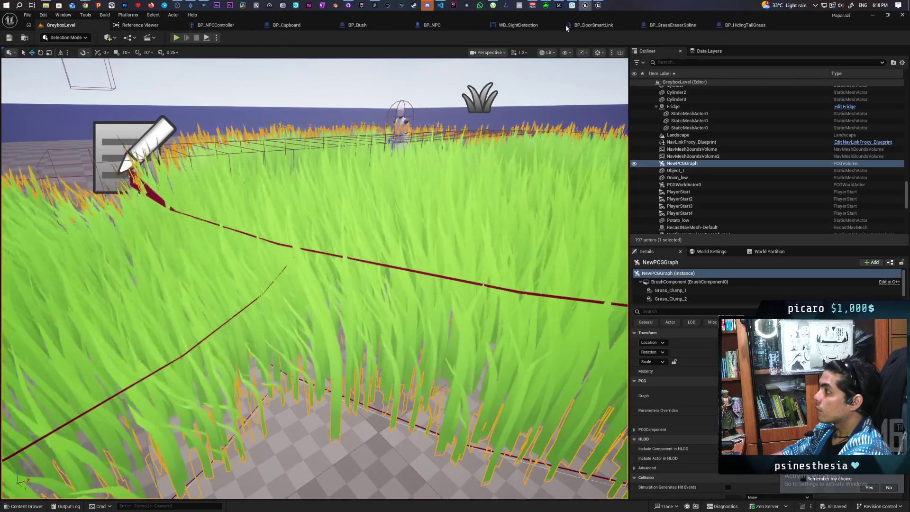
Select the lower Static Mesh Spawner and filter its settings for collision presets
mouse_move(586, 7)
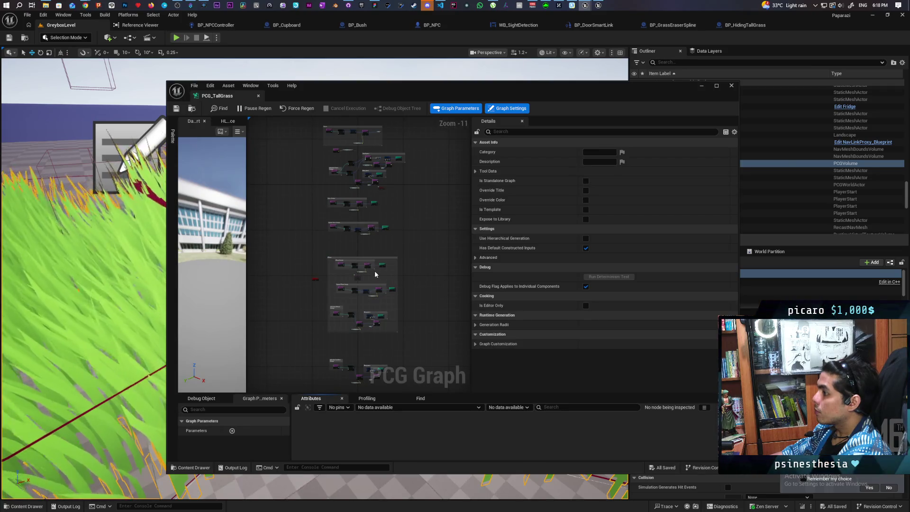
scroll(374, 274, "up", 4)
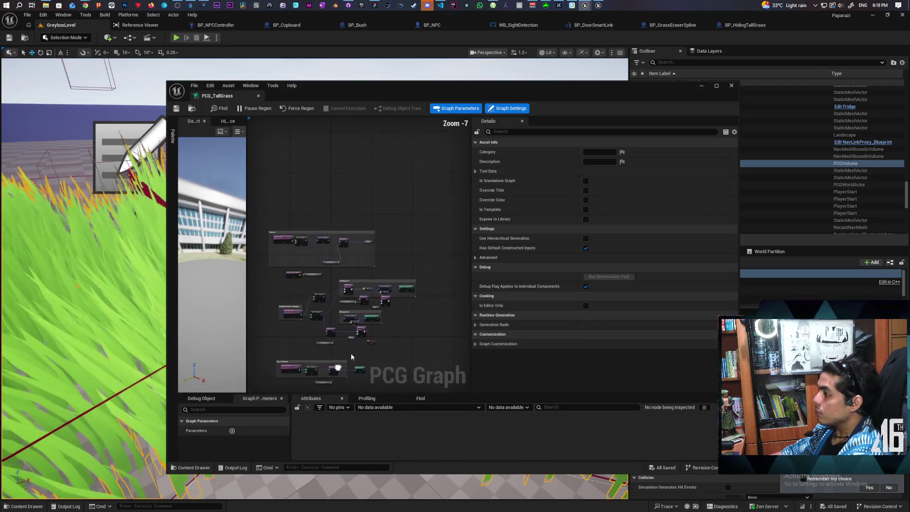
scroll(351, 357, "up", 4)
left_click(322, 296)
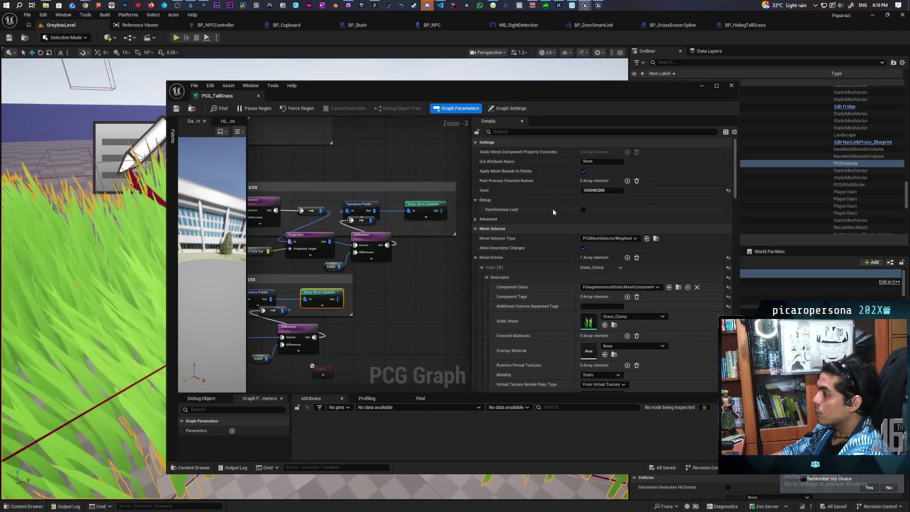
left_click(537, 132)
type("collisi")
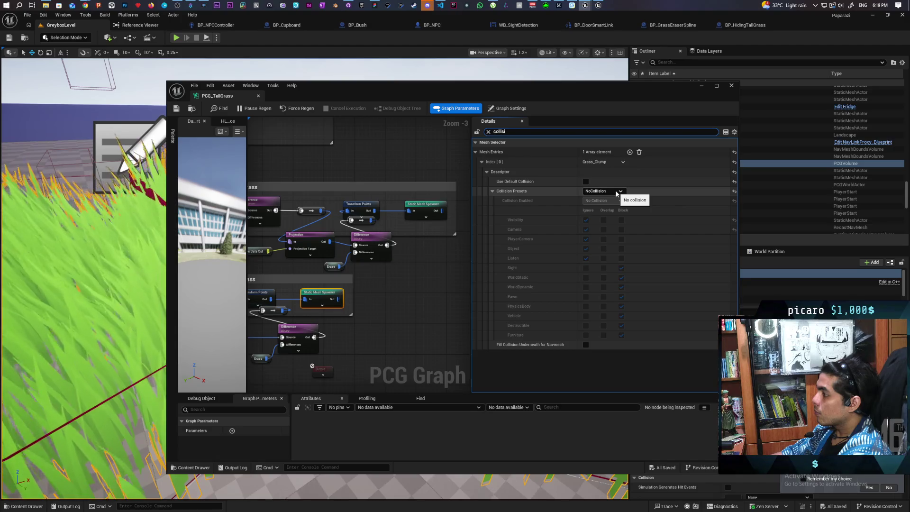
left_click(616, 192)
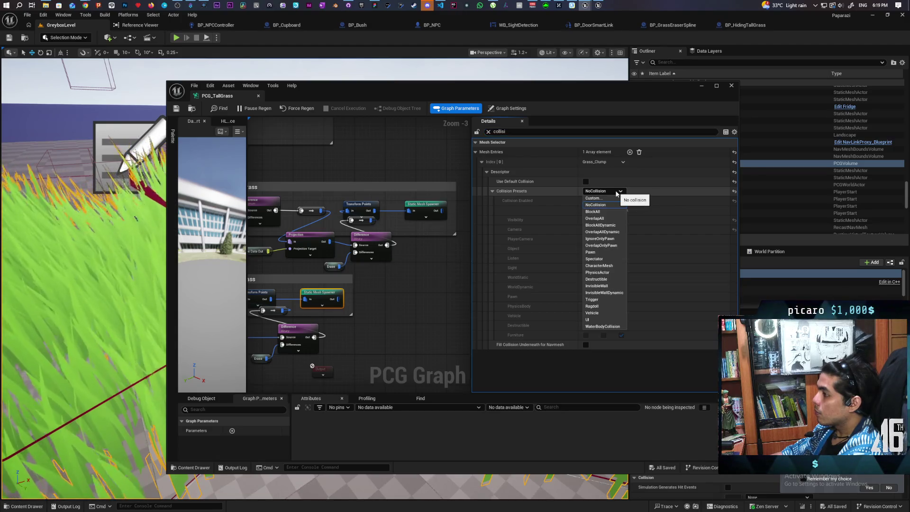
left_click(387, 309)
Select the grass spawner nodes and bring up a spawner's collision settings
left_click(320, 303)
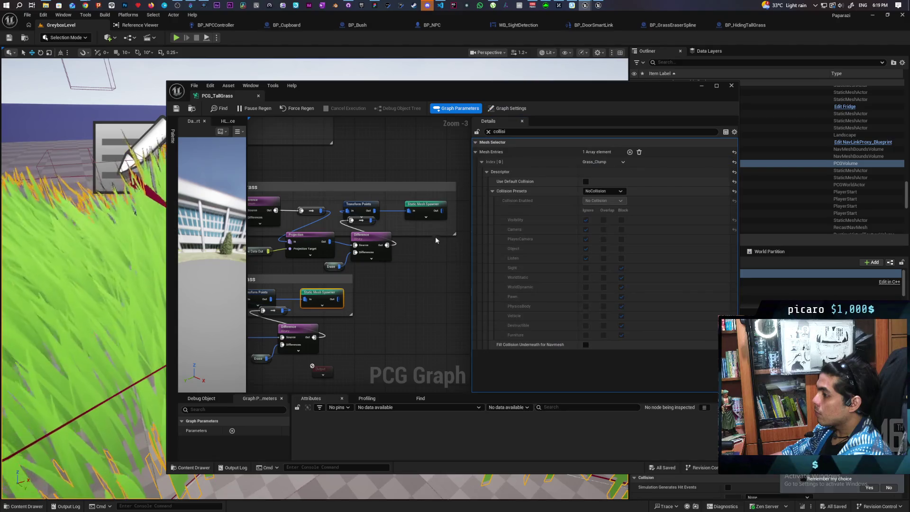
left_click(425, 205, "ctrl")
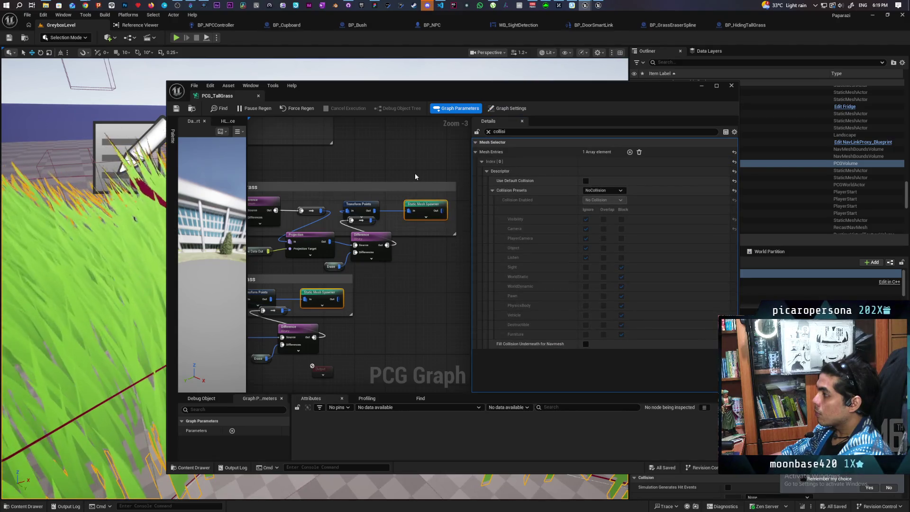
mouse_move(415, 176)
left_mouse_down()
mouse_move(400, 244)
mouse_move(360, 238)
mouse_move(374, 239)
mouse_move(352, 304)
left_mouse_up()
scroll(400, 244, "down", 2)
left_click(350, 231)
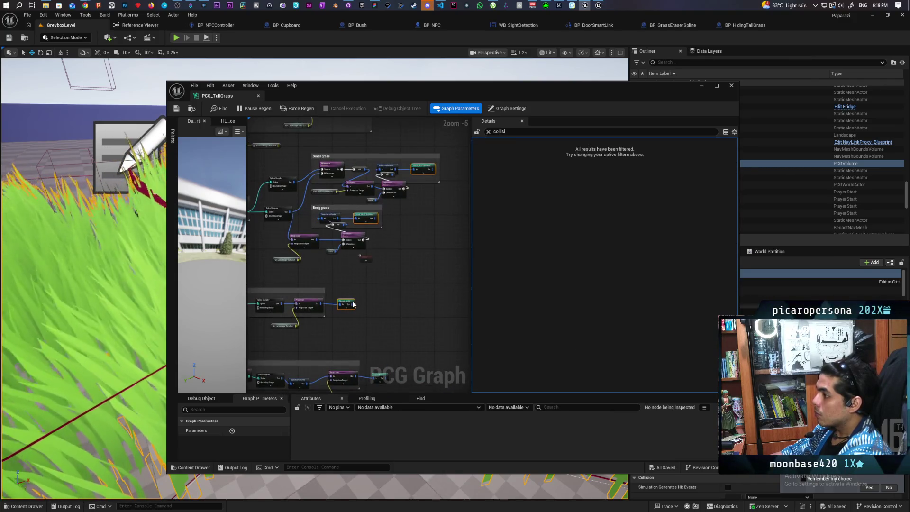
left_click(350, 305)
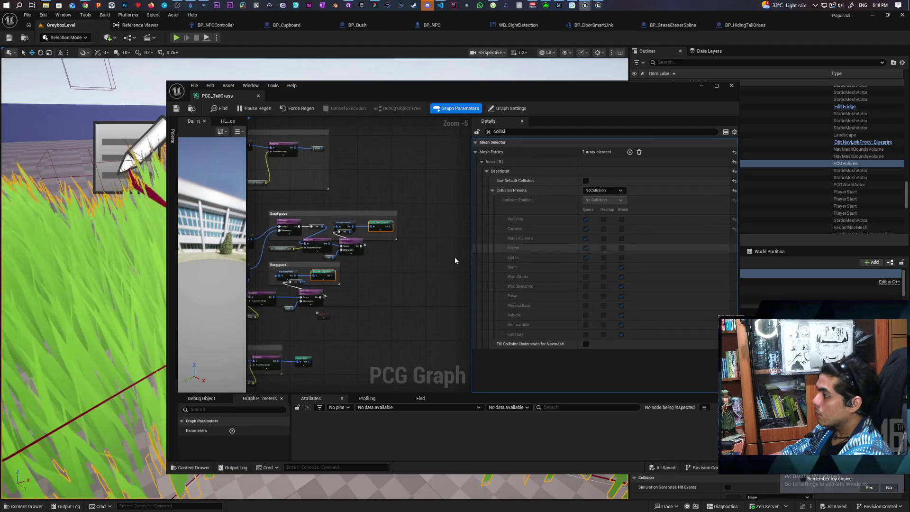
scroll(425, 254, "up", 1)
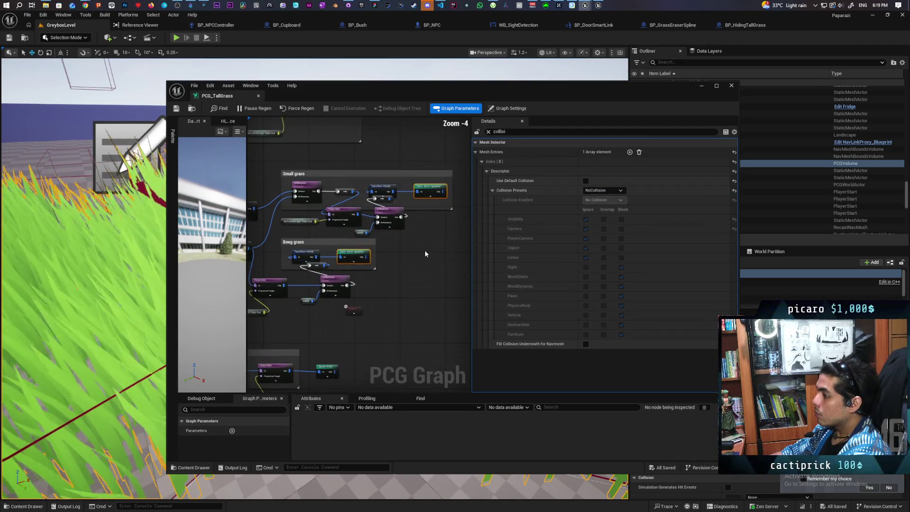
Set the preset to Custom, ignoring every channel except Sight, which stays Block
left_click(615, 191)
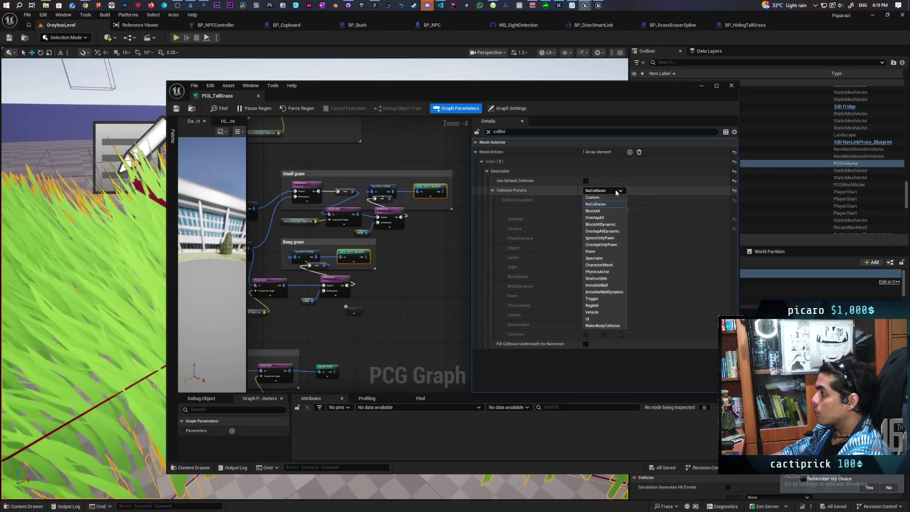
left_click(623, 205)
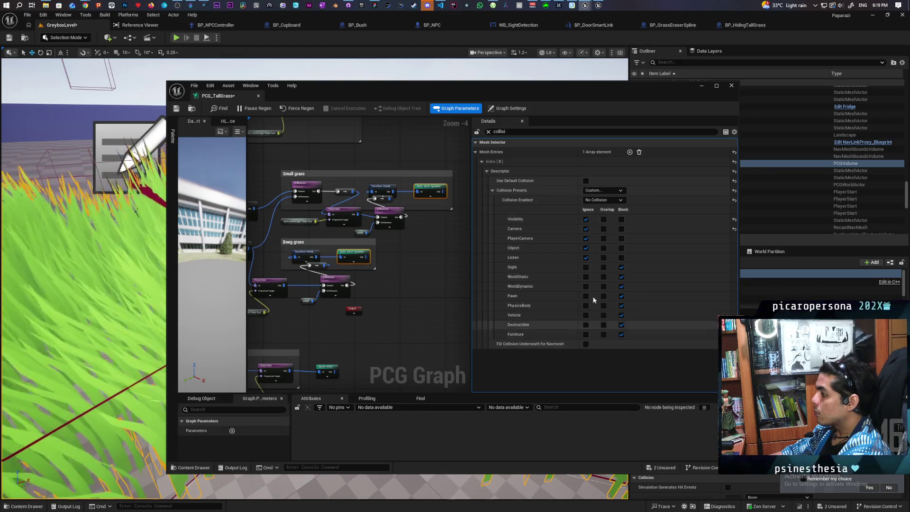
left_click(586, 267)
left_click(585, 277)
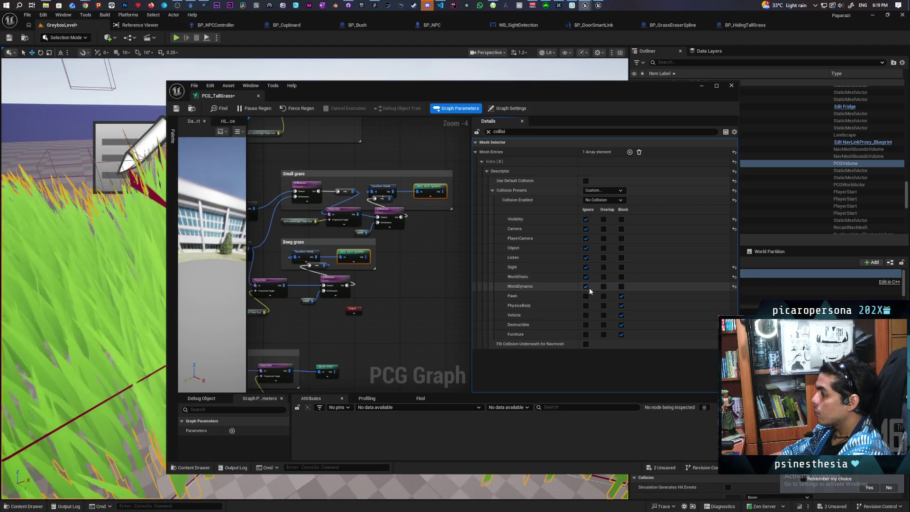
left_click(620, 267)
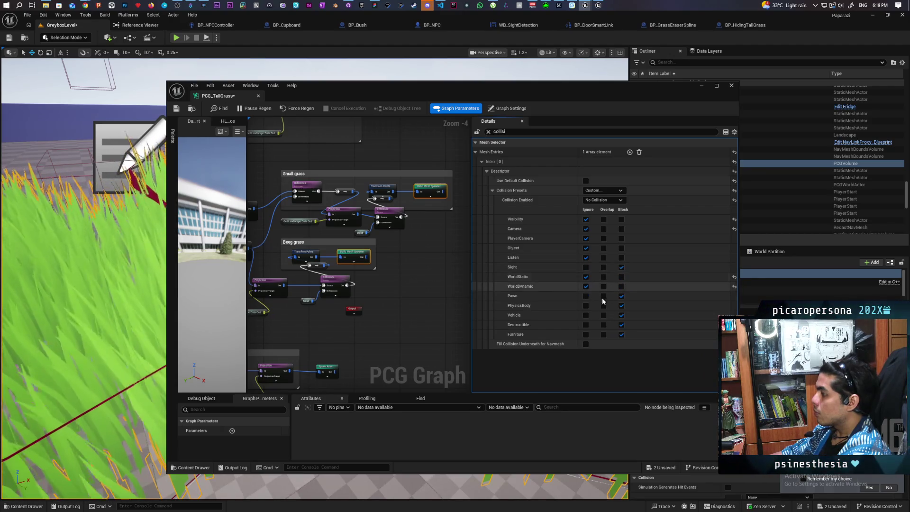
left_click(585, 305)
left_click(585, 295)
left_click(585, 315)
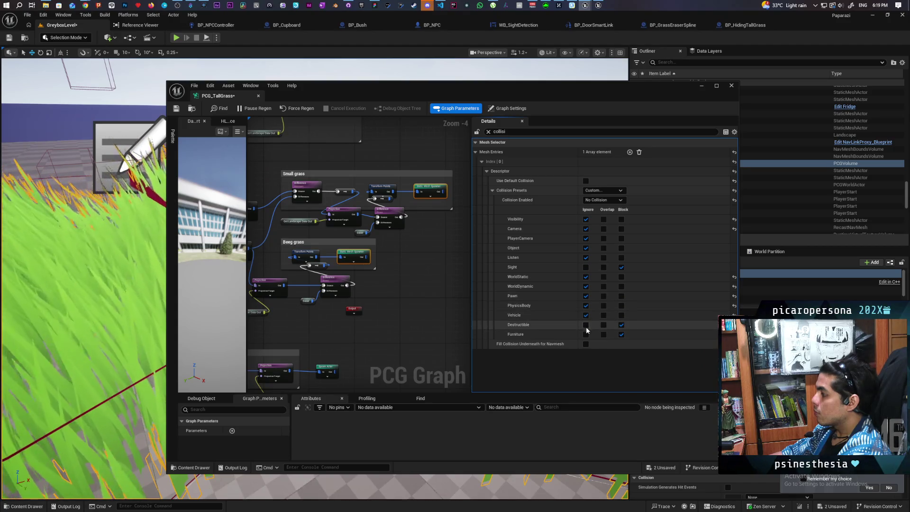
left_click(586, 334)
left_click(585, 219)
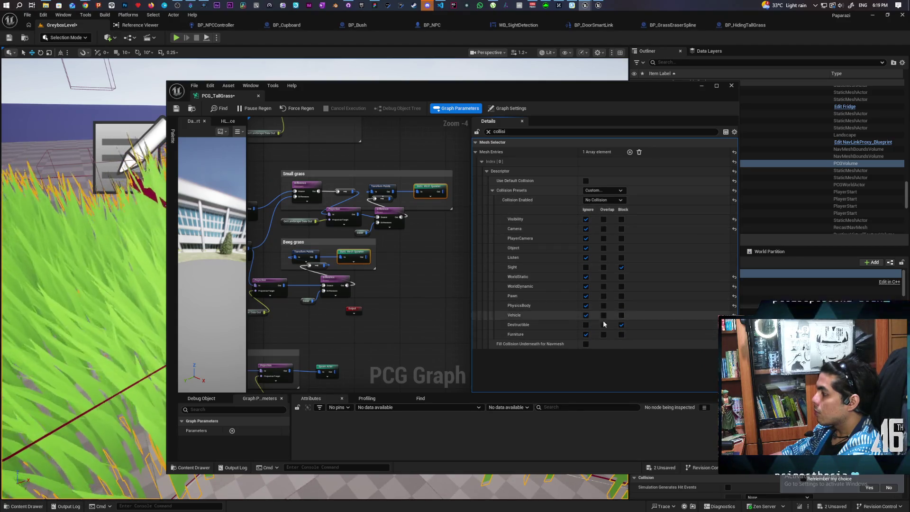
left_click(586, 324)
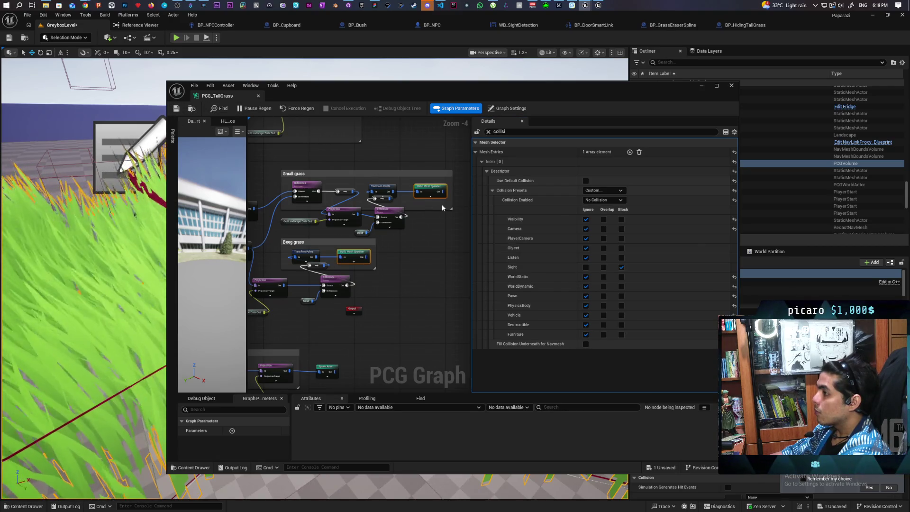
Minimize the PCG window and open BP_NPCController's Check Actors Detected function graph
left_click(699, 86)
left_click(215, 24)
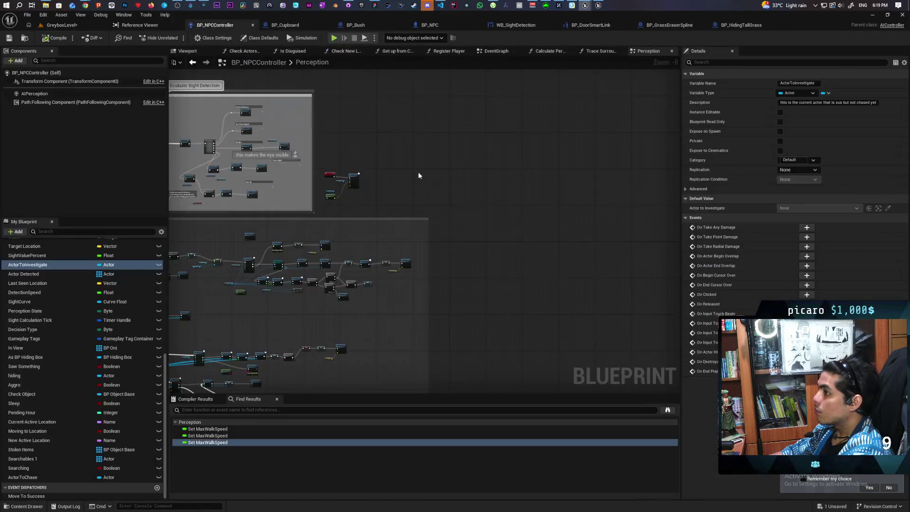
scroll(378, 184, "up", 5)
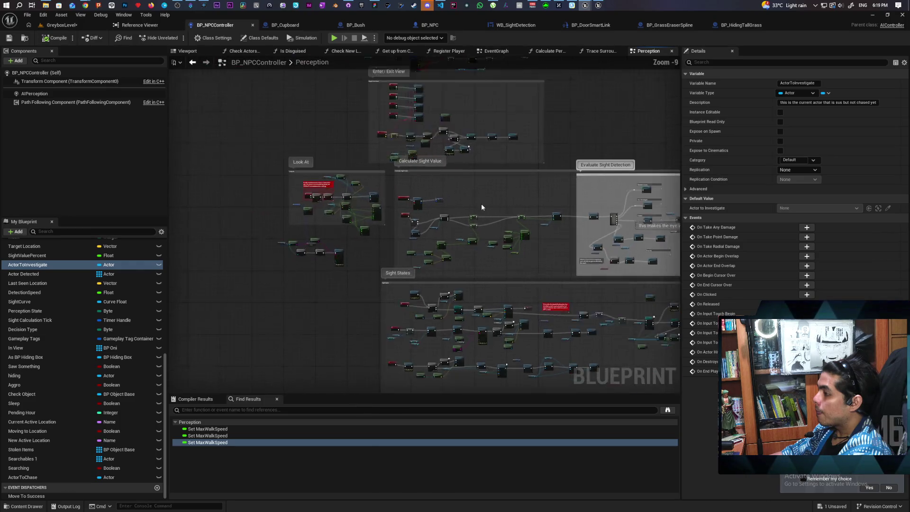
scroll(461, 192, "down", 6)
scroll(440, 207, "up", 7)
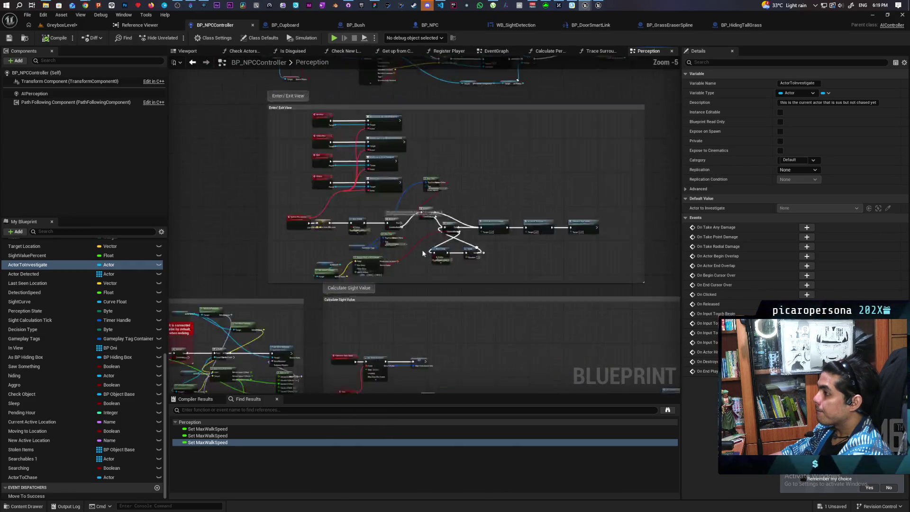
left_click_drag(450, 252, 367, 246)
left_click_drag(598, 252, 530, 257)
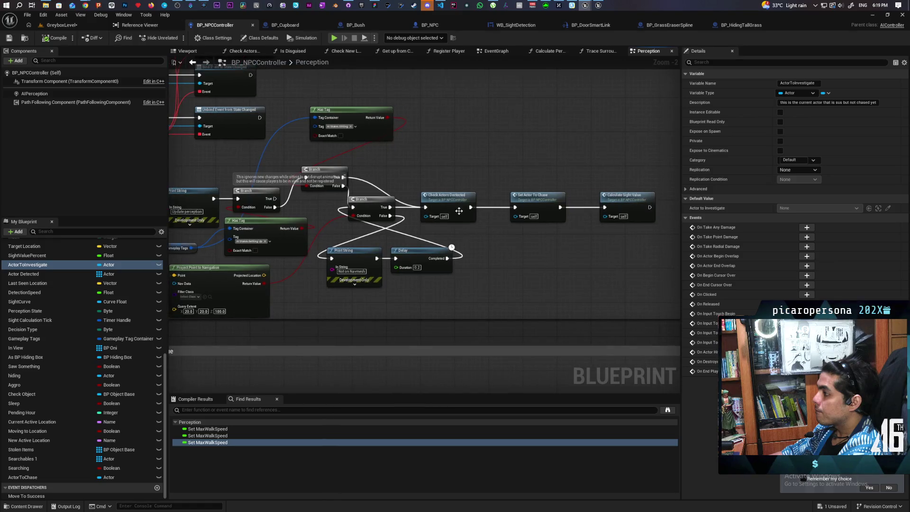
left_click(450, 199)
double_click(450, 199)
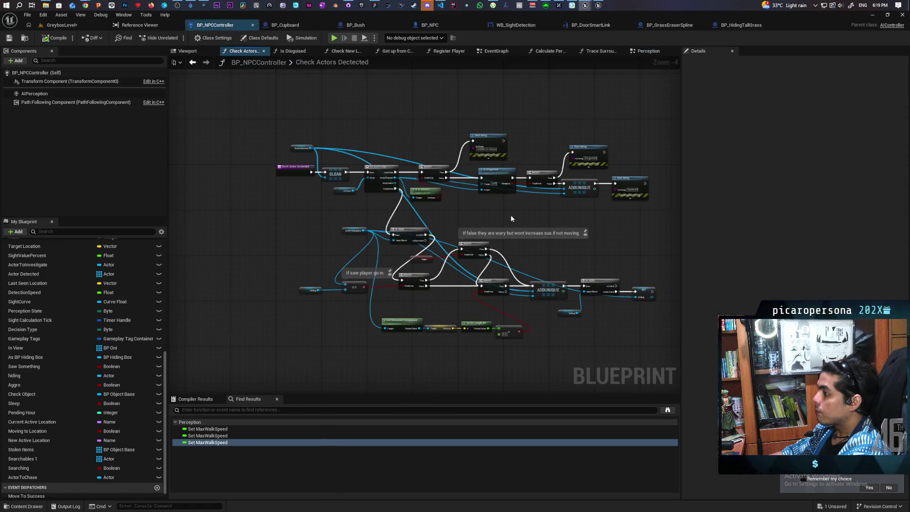
Shift the ADDUNIQUE and Exposed Print String nodes right to free space
scroll(503, 215, "up", 4)
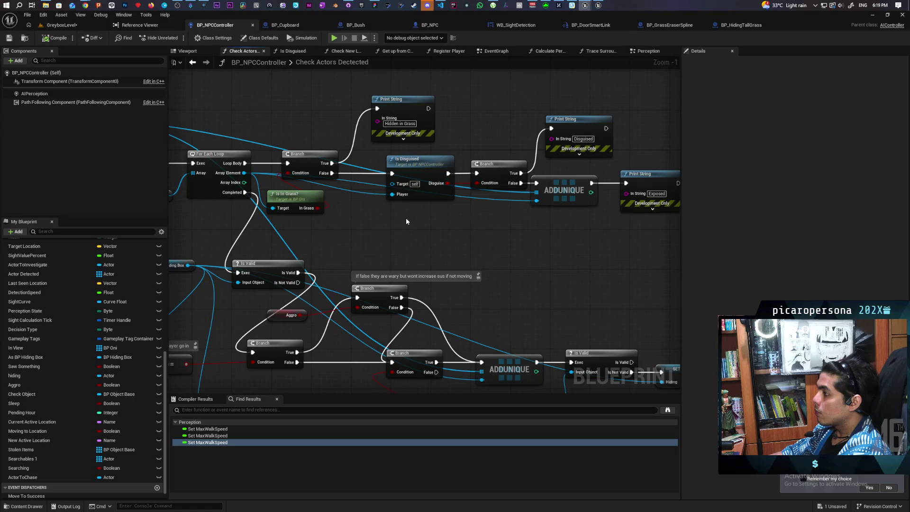
mouse_move(405, 219)
left_mouse_down()
mouse_move(611, 213)
mouse_move(526, 215)
mouse_move(587, 209)
mouse_move(594, 187)
mouse_move(548, 206)
mouse_move(396, 203)
left_mouse_up()
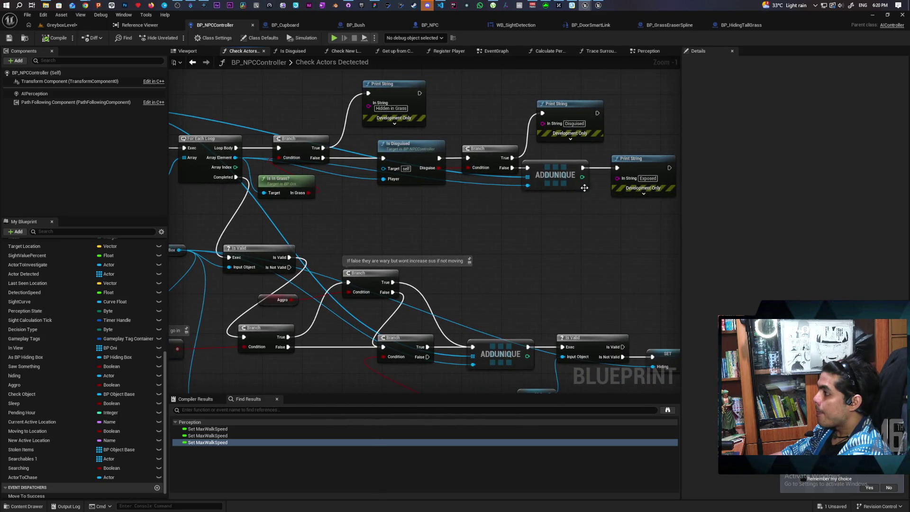
left_click_drag(422, 158, 366, 163)
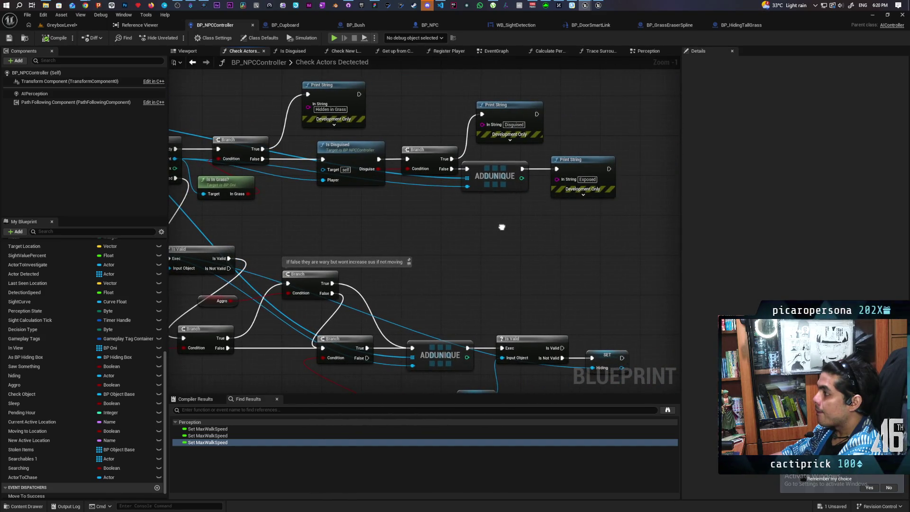
left_click_drag(505, 230, 447, 246)
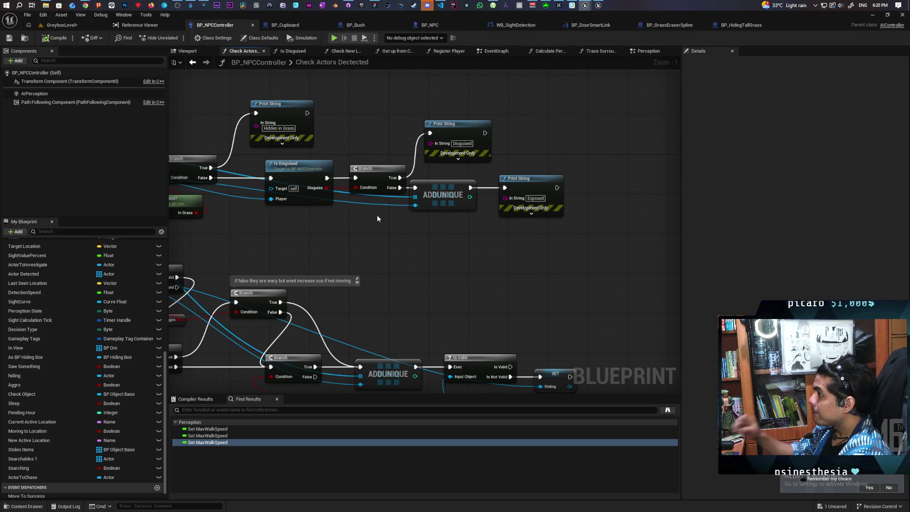
mouse_move(377, 215)
left_mouse_down()
mouse_move(466, 217)
mouse_move(538, 203)
mouse_move(392, 216)
mouse_move(552, 194)
left_mouse_up()
left_click_drag(434, 194, 624, 197)
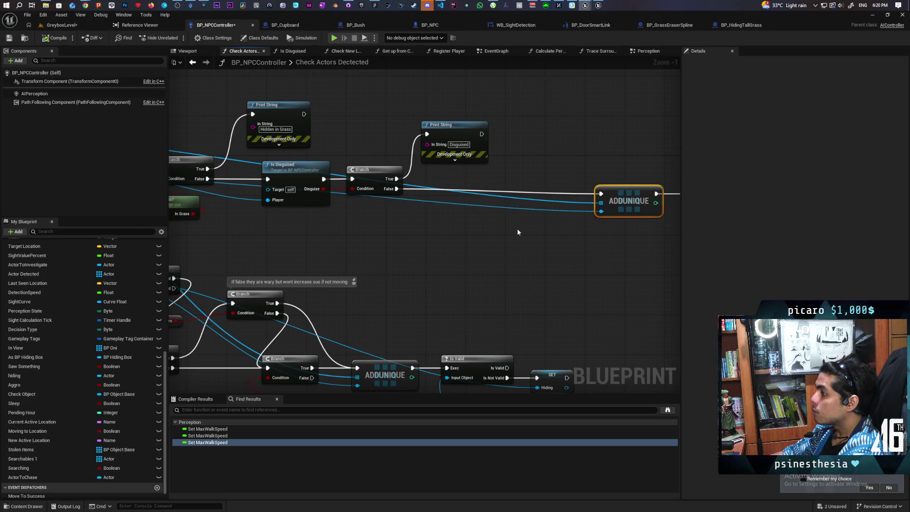
Add a Line Trace By Channel on the not-disguised path, wired toward ADDUNIQUE
right_click(427, 232)
type("line trace")
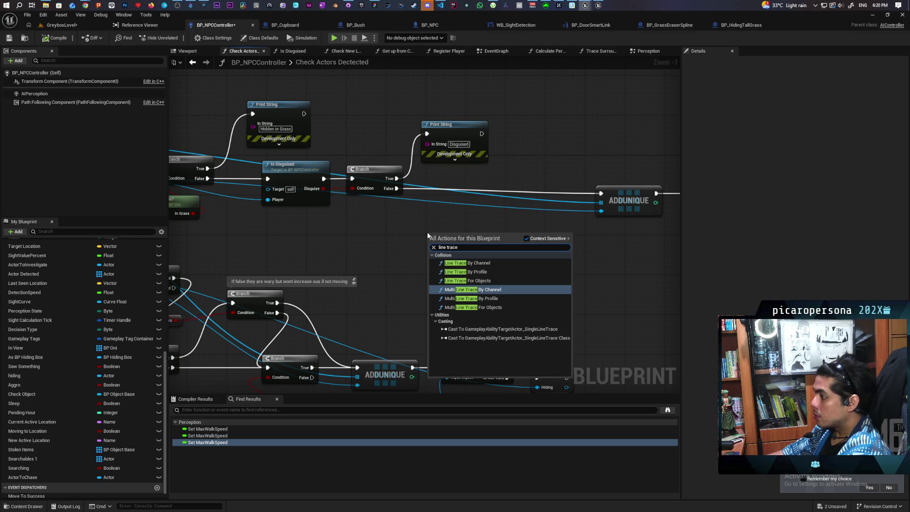
left_click(466, 263)
left_click_drag(464, 244, 469, 210)
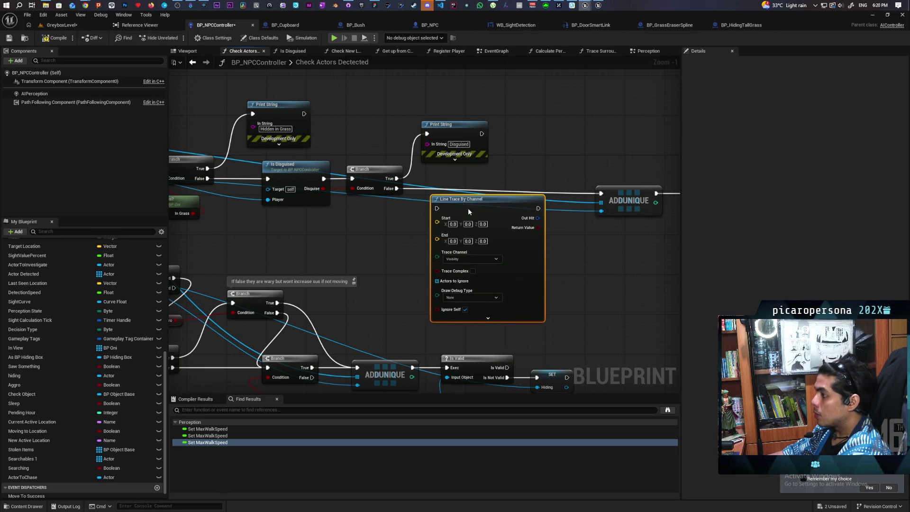
left_click_drag(394, 189, 437, 208)
left_click_drag(537, 208, 601, 194)
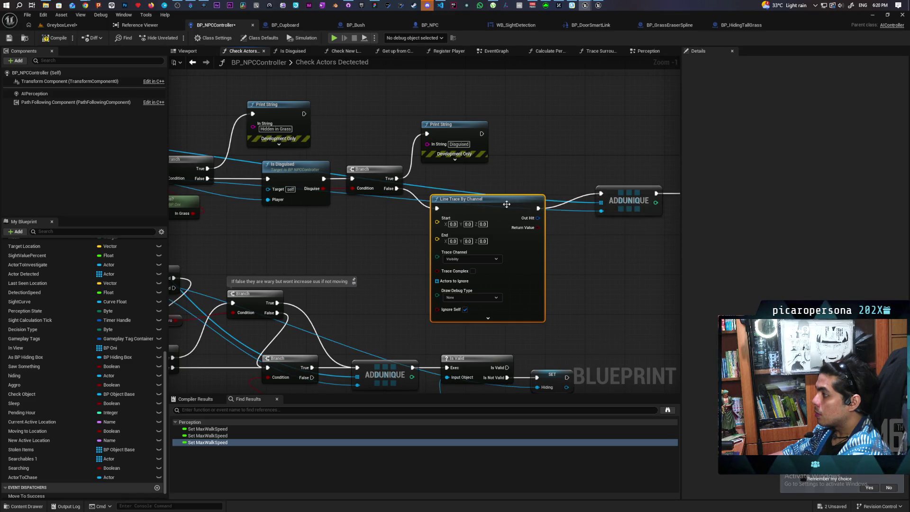
left_click_drag(507, 202, 495, 185)
left_click_drag(565, 241, 391, 262)
left_click_drag(416, 190, 587, 239)
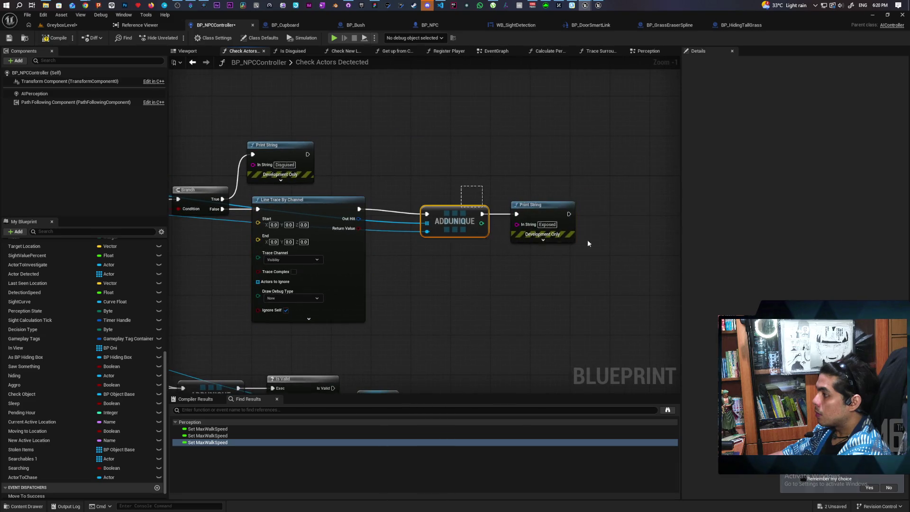
left_click_drag(461, 205, 496, 205)
Branch on the trace's Return Value: True prints Disguised, False continues into ADDUNIQUE
left_click(411, 249)
left_click(411, 252)
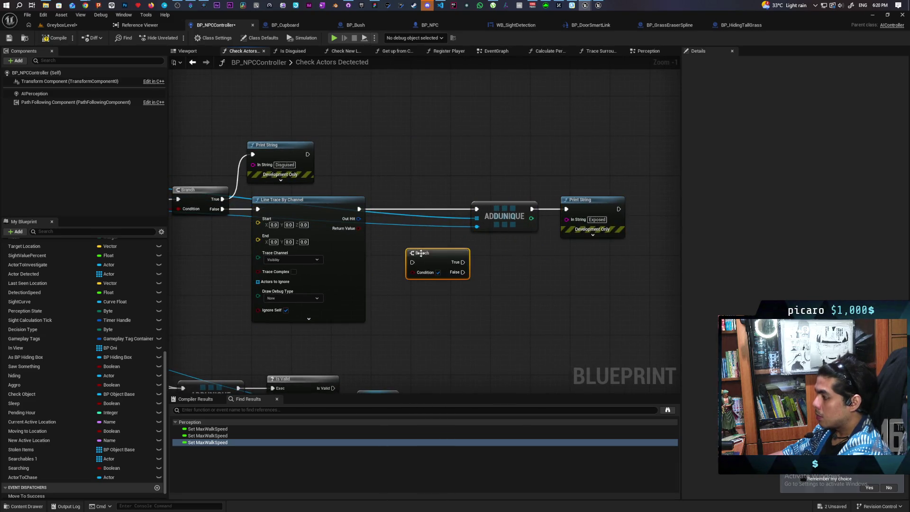
left_click_drag(410, 252, 403, 211)
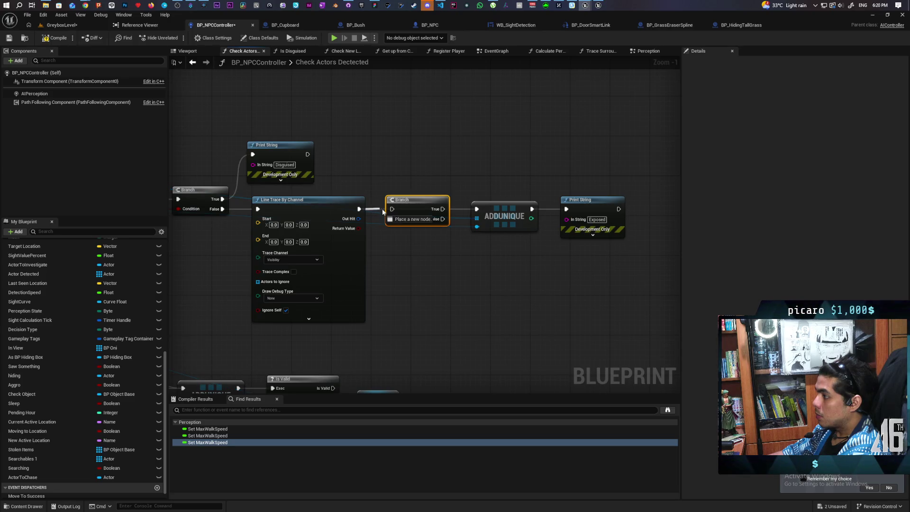
left_click_drag(359, 228, 397, 222)
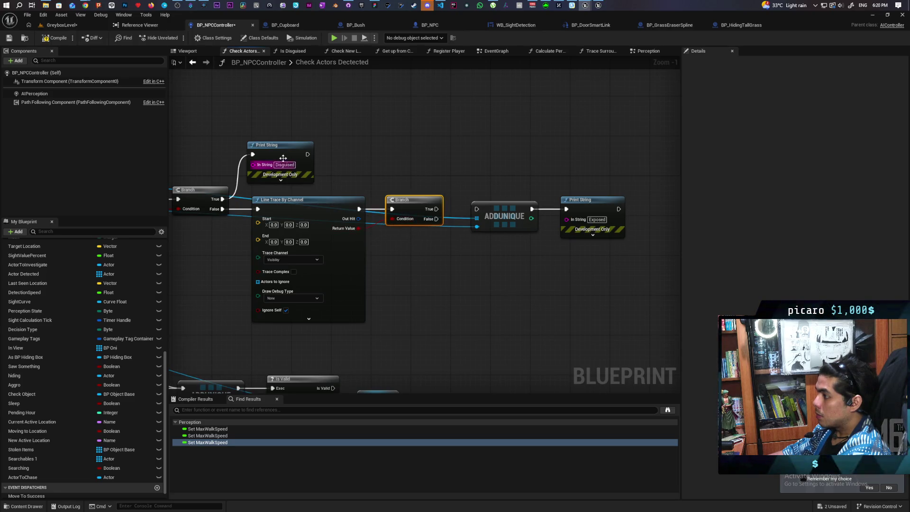
left_click_drag(280, 145, 438, 125)
mouse_move(442, 209)
left_mouse_down()
mouse_move(371, 164)
mouse_move(412, 134)
left_mouse_up()
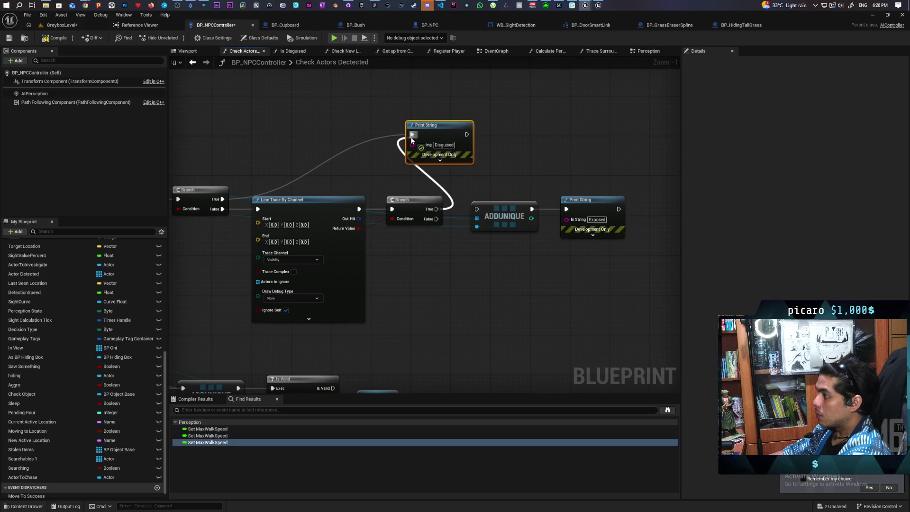
left_click_drag(436, 219, 477, 209)
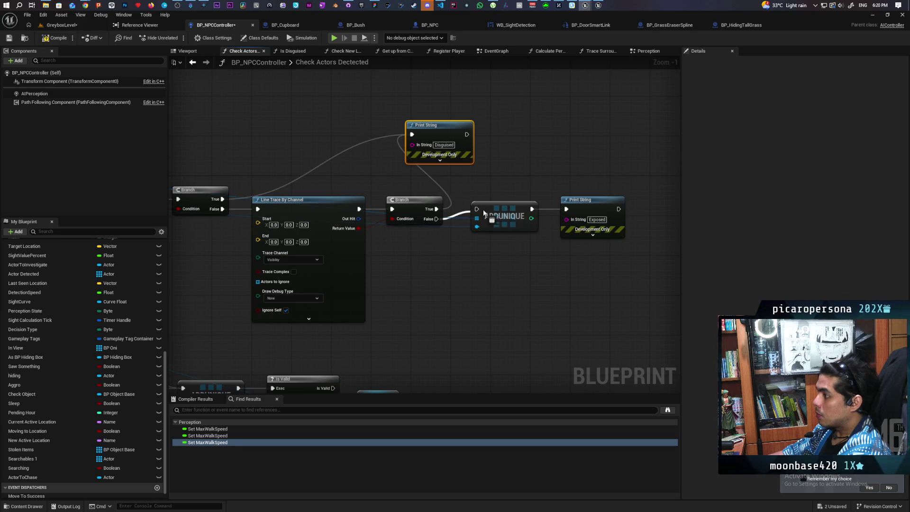
left_click_drag(503, 172, 635, 232)
left_click_drag(513, 207, 518, 217)
left_click_drag(423, 285, 539, 259)
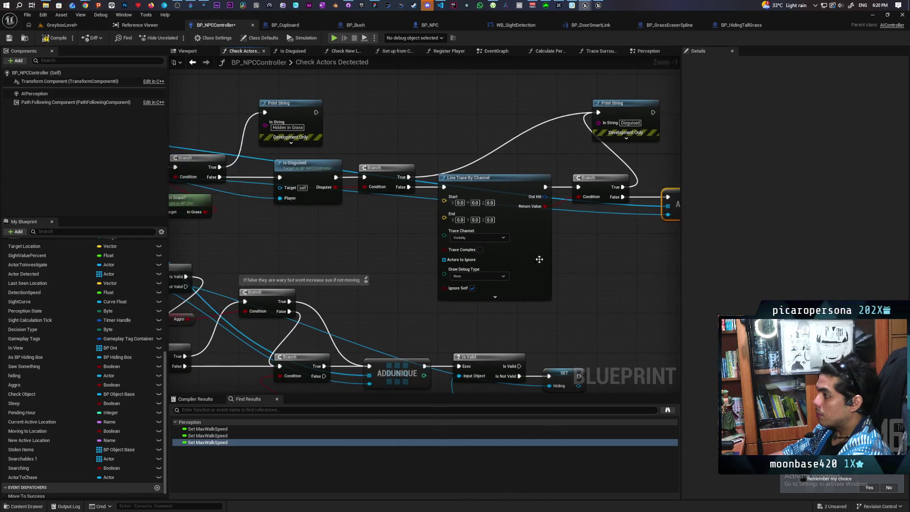
mouse_move(391, 255)
left_mouse_down()
mouse_move(466, 253)
mouse_move(460, 231)
left_mouse_up()
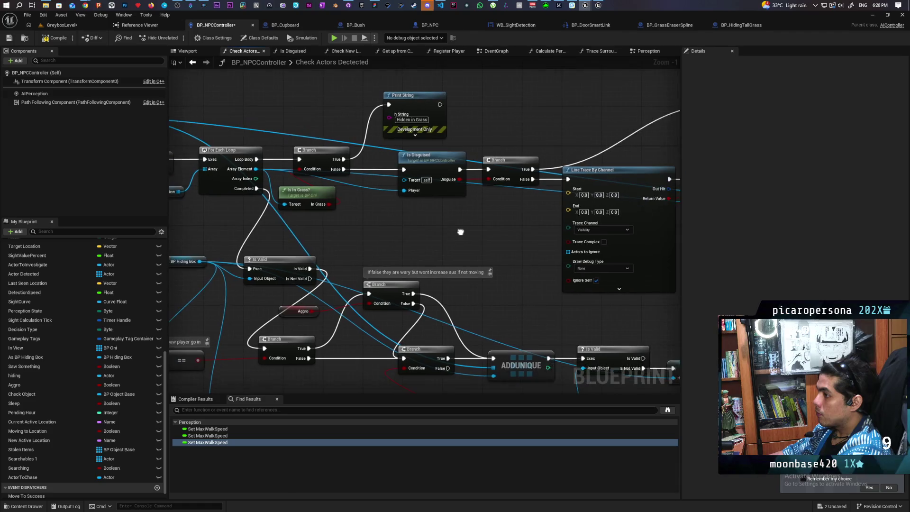
left_click_drag(403, 216, 406, 229)
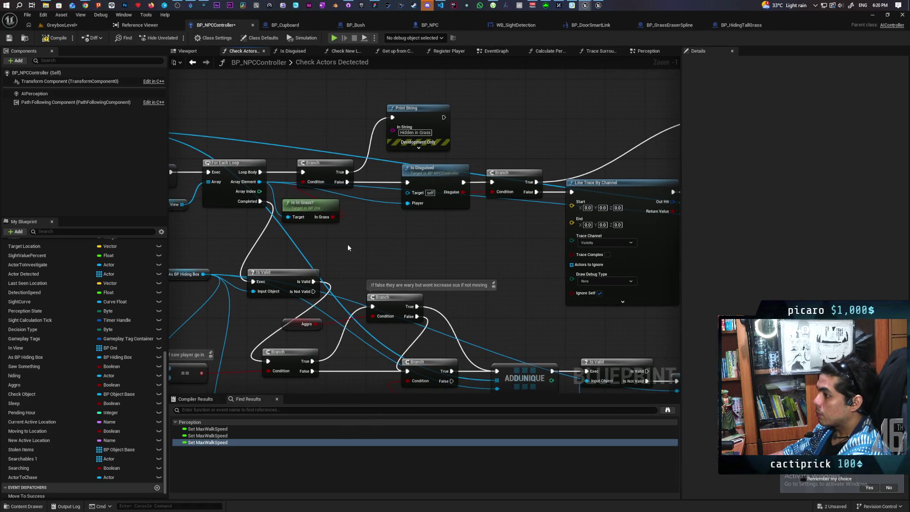
Place an As BP NPC getter with a Get Mesh node, deleting the stray Get Curve Value
left_click_drag(348, 247, 367, 243)
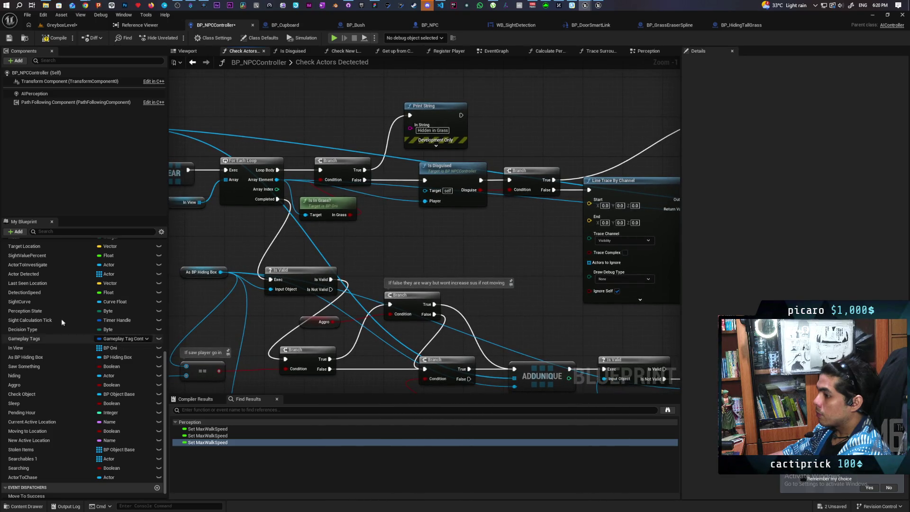
scroll(47, 293, "up", 3)
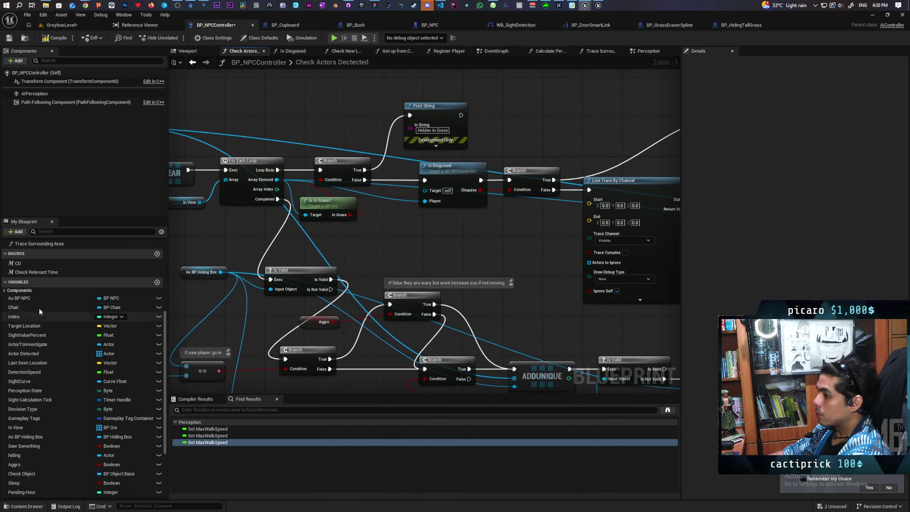
mouse_move(24, 297)
left_mouse_down()
mouse_move(478, 246)
mouse_move(434, 232)
left_mouse_up()
left_click(439, 234)
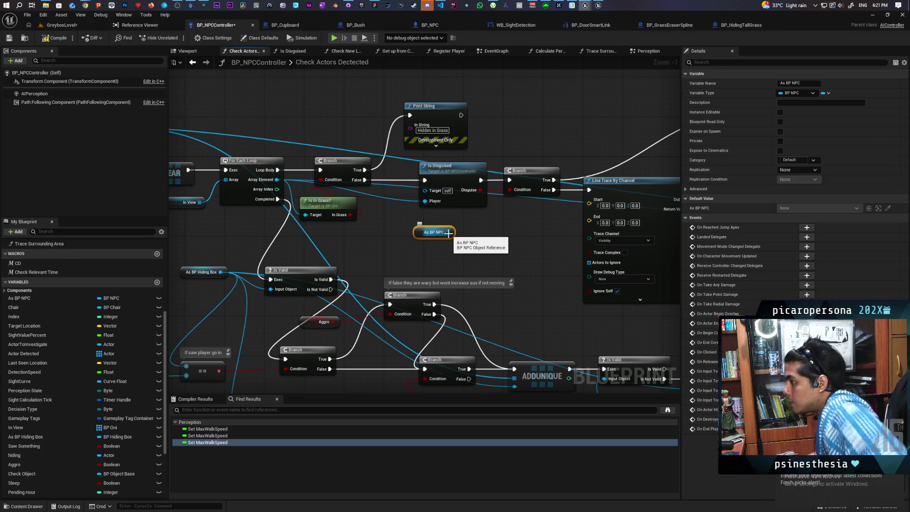
left_click_drag(448, 233, 459, 251)
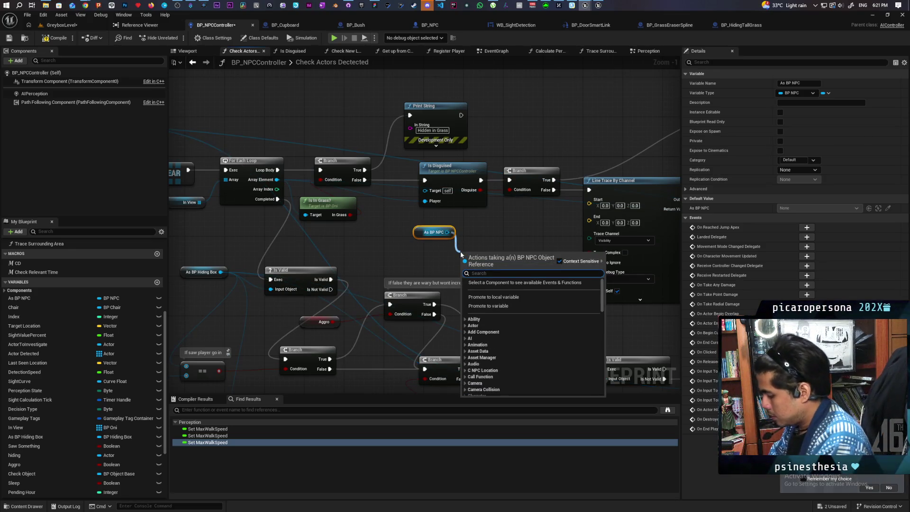
type("get mesh")
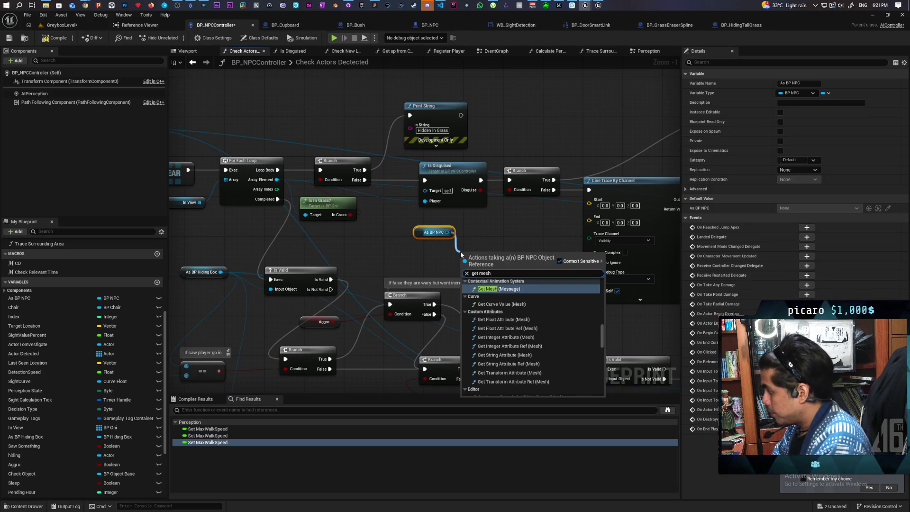
left_click(521, 303)
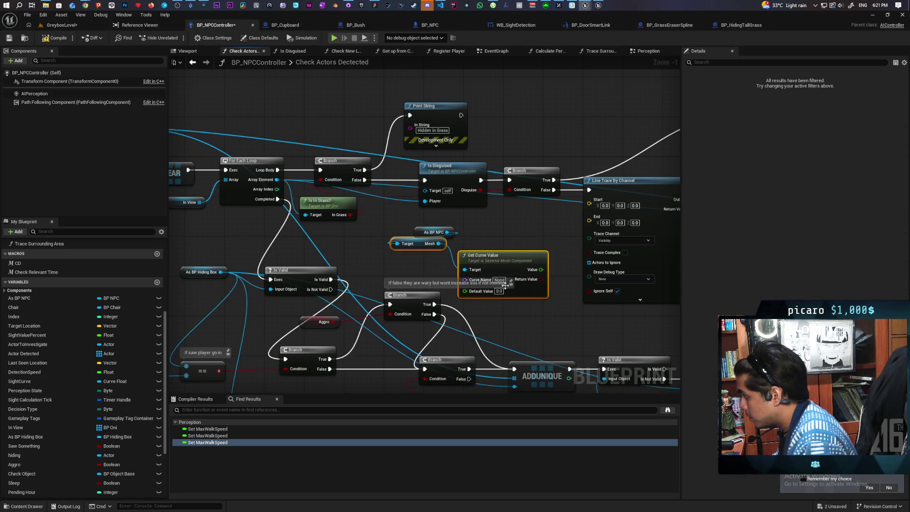
key("Delete")
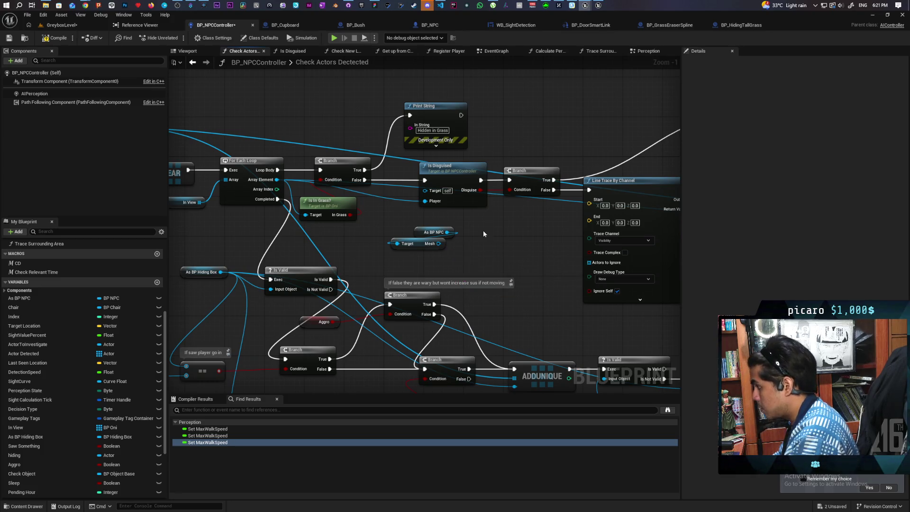
Add a Get World Location node from the mesh, then delete it again
mouse_move(482, 230)
left_mouse_down()
mouse_move(389, 252)
mouse_move(416, 236)
mouse_move(404, 228)
mouse_move(436, 242)
left_mouse_up()
type("get")
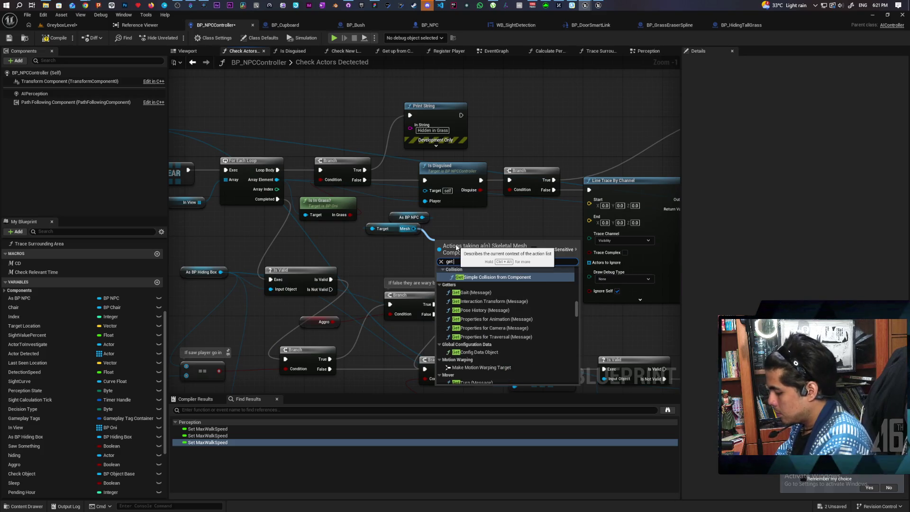
type(" bone")
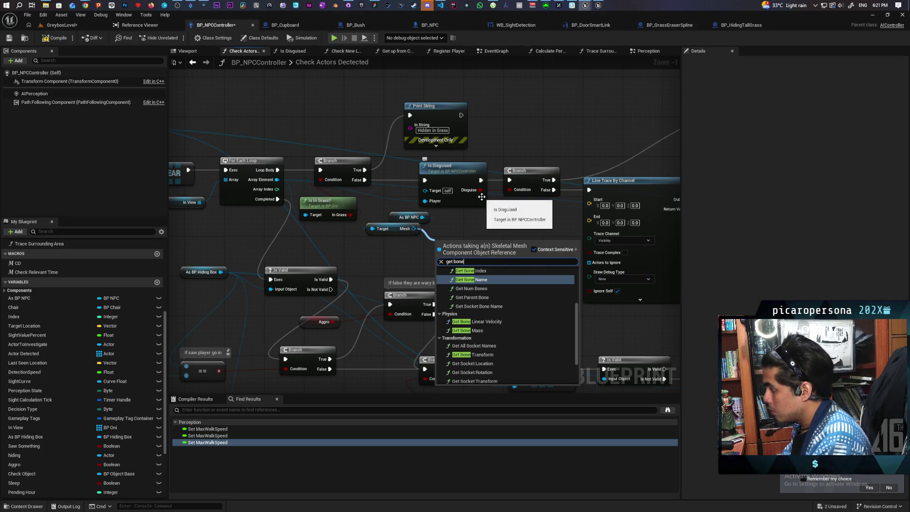
type(" wo")
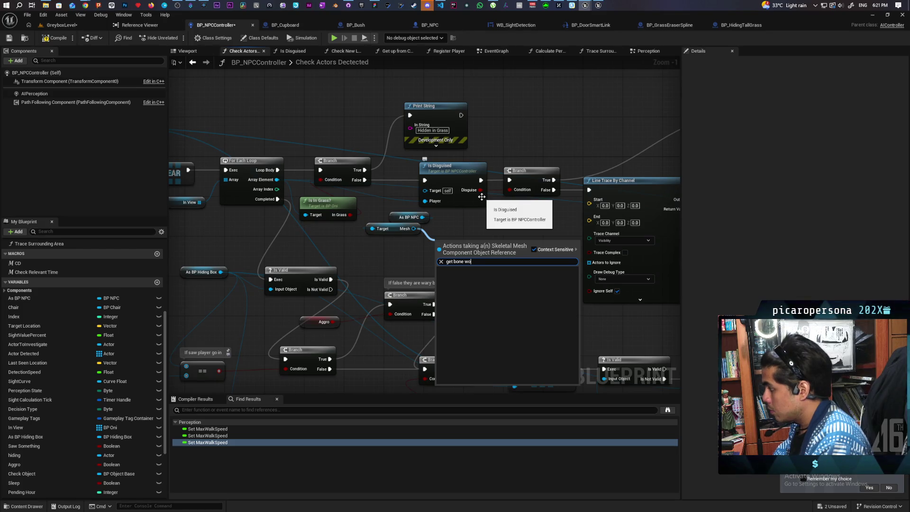
key("BackSpace")
key("BackSpace")
key("BackSpace")
key("BackSpace")
key("BackSpace")
key("BackSpace")
key("BackSpace")
type("w")
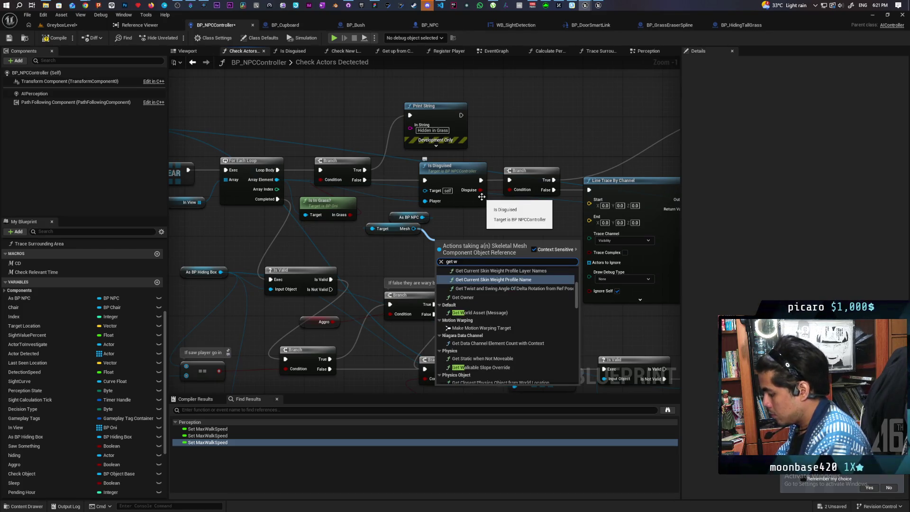
type("rol")
key("BackSpace")
key("BackSpace")
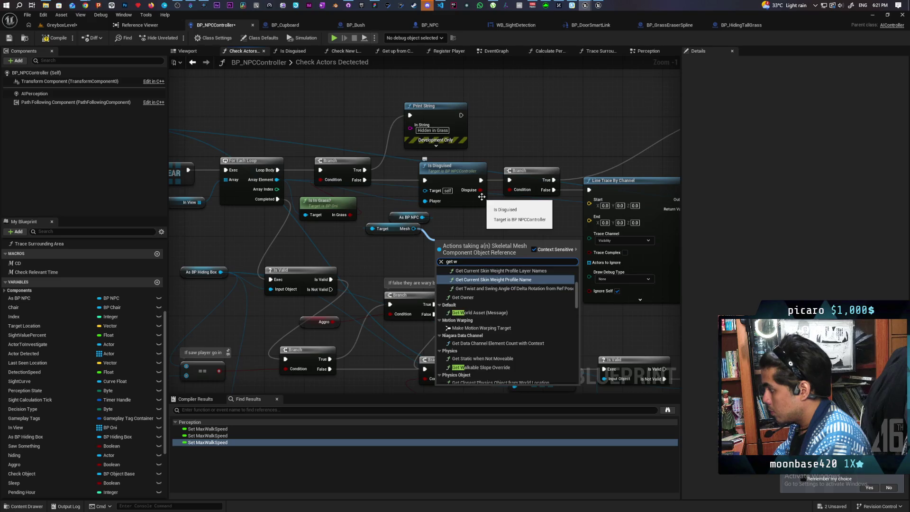
type("orld loca")
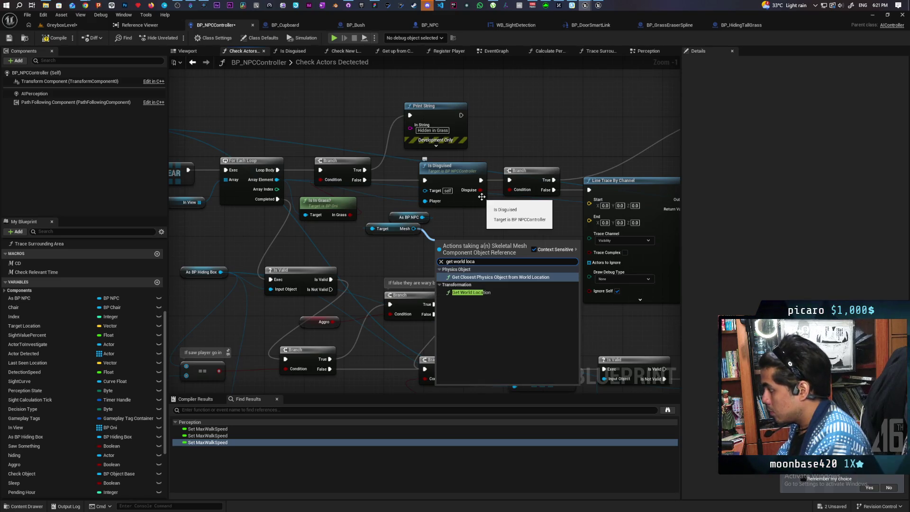
key("Down")
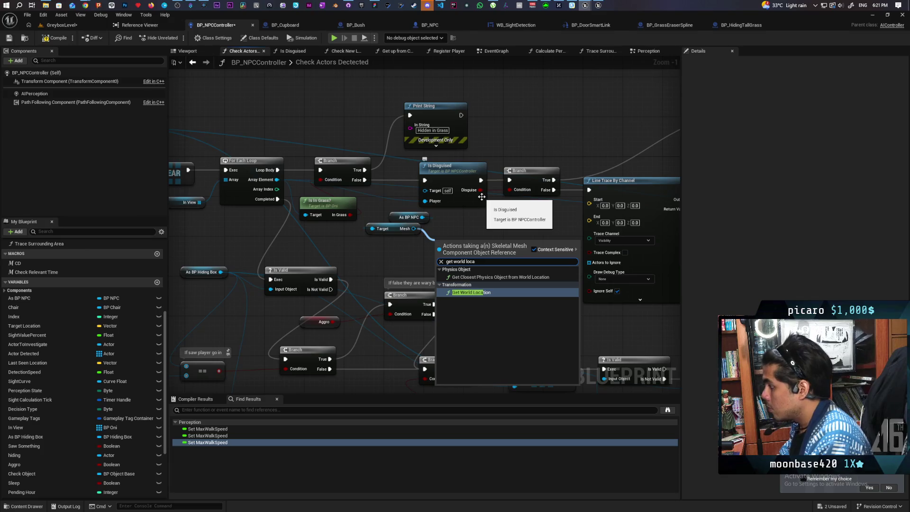
key("Return")
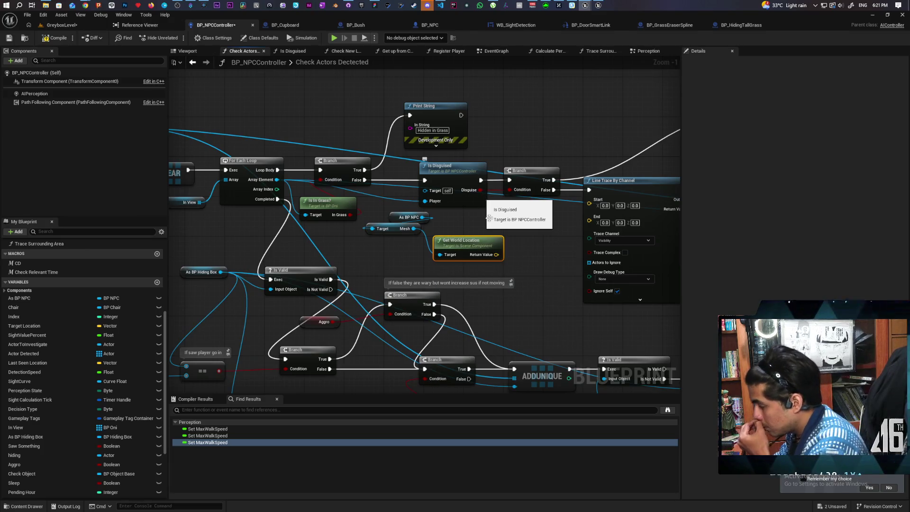
key("Delete")
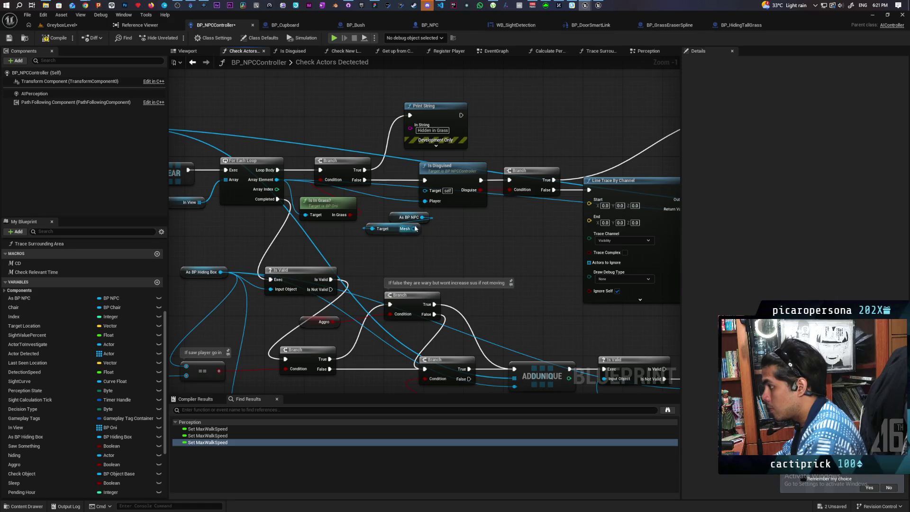
Add a Get Socket Location node from the NPC's Mesh getter and save BP_NPCController
left_click(415, 228)
left_click_drag(411, 229, 440, 244)
type("get")
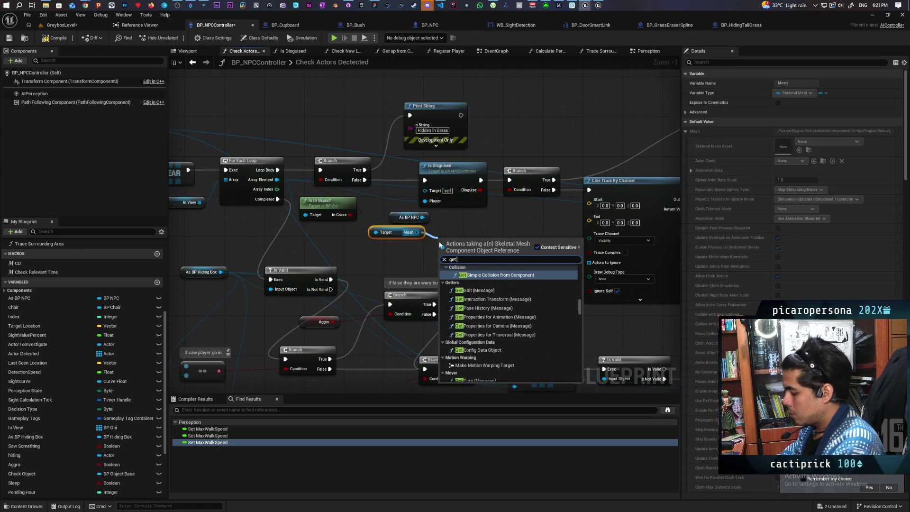
type(" socket loca")
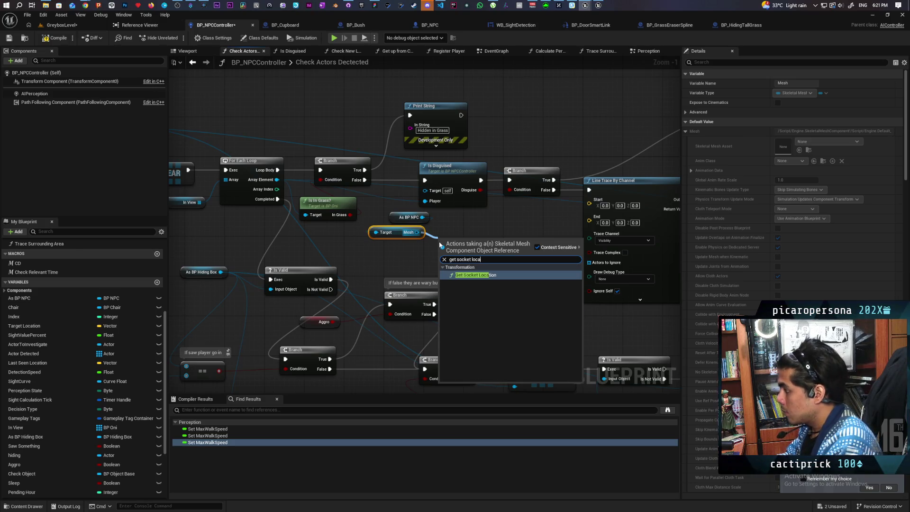
key("Return")
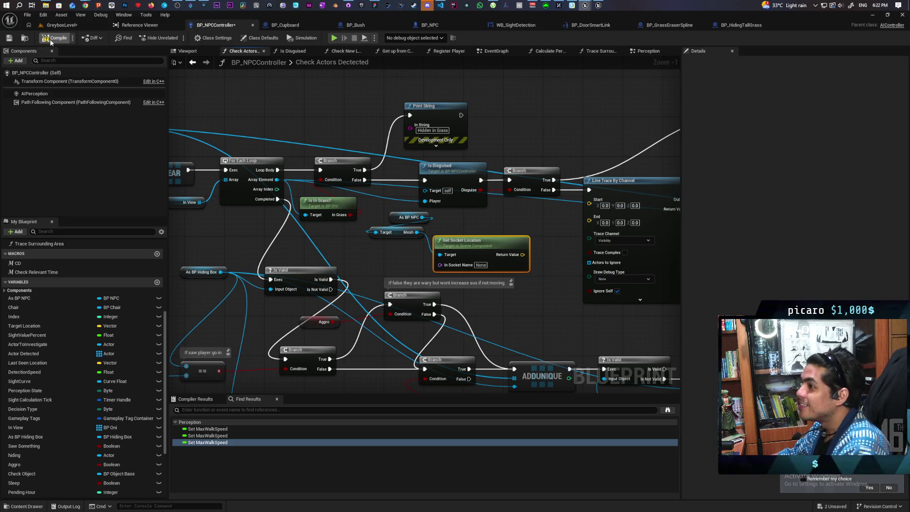
key("ctrl+shift+s")
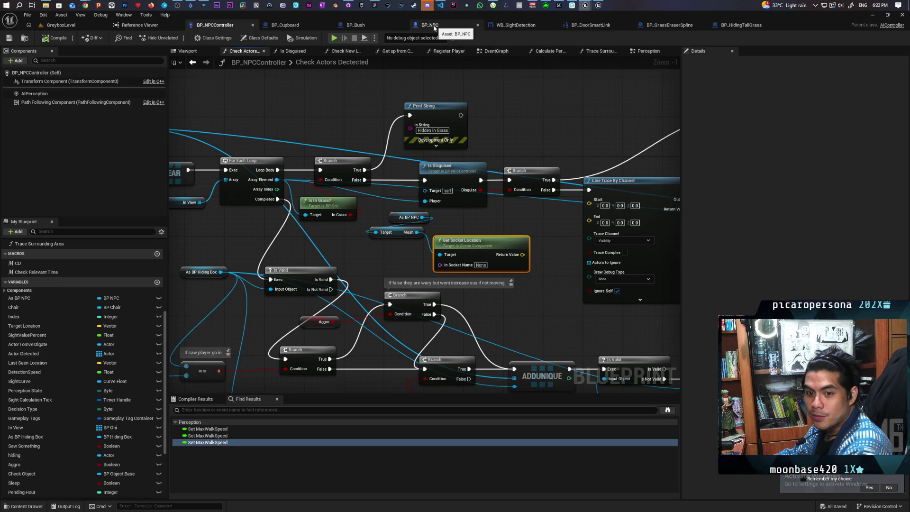
In BP_NPC, select the SpringArm component and browse its Parent Socket options
left_click(430, 27)
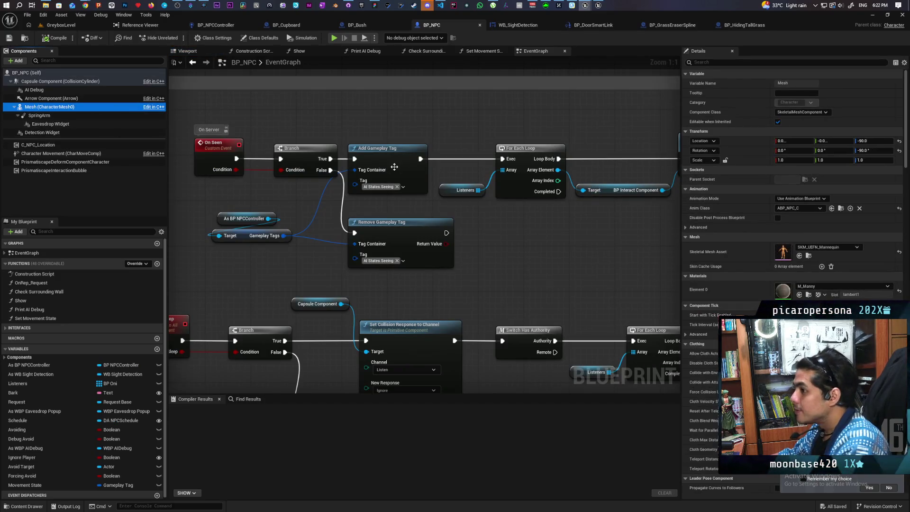
left_click(42, 115)
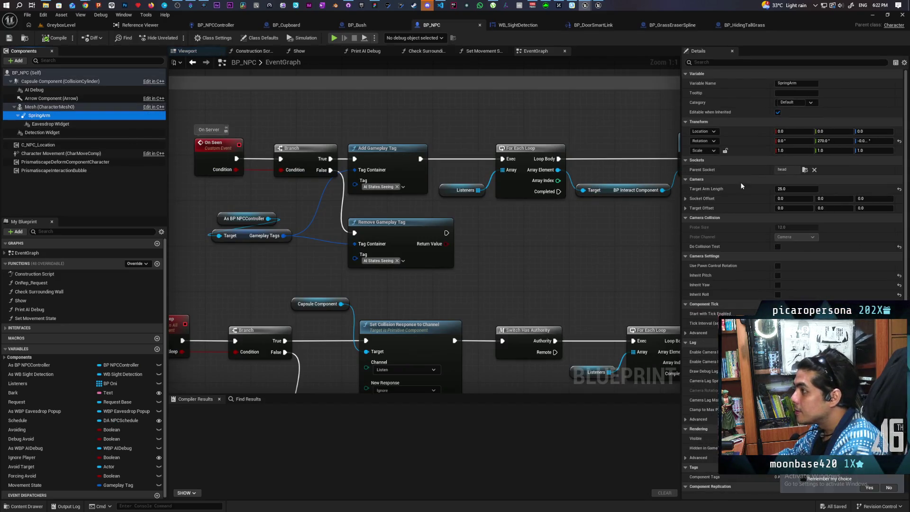
left_click(804, 170)
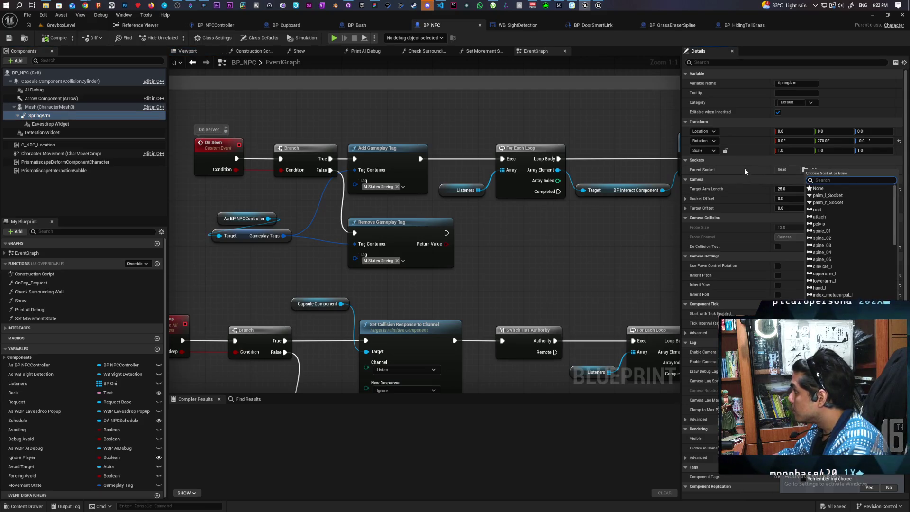